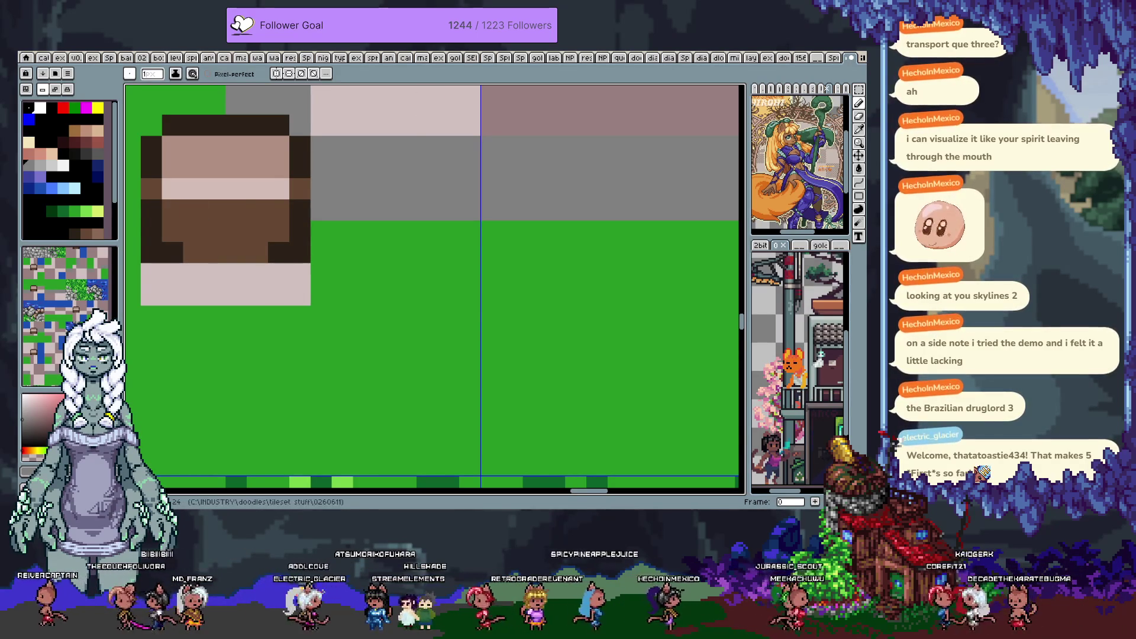
Zoom out and pan across the whole map, then move to the tileset sheet in frame 1
{"action": "scroll", "coordinate": [487, 269], "scroll_direction": "down", "scroll_amount": 10}
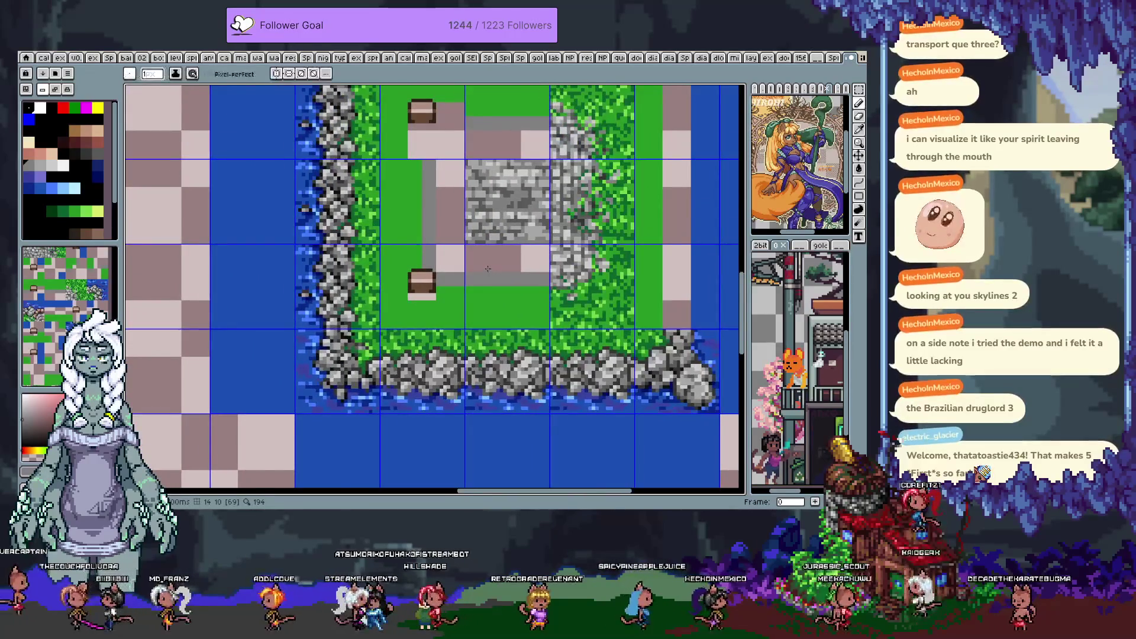
{"action": "scroll", "coordinate": [488, 269], "scroll_direction": "down", "scroll_amount": 3}
{"action": "mouse_move", "coordinate": [487, 268]}
{"action": "left_mouse_down"}
{"action": "mouse_move", "coordinate": [592, 272]}
{"action": "mouse_move", "coordinate": [598, 249]}
{"action": "mouse_move", "coordinate": [600, 261]}
{"action": "mouse_move", "coordinate": [413, 226]}
{"action": "mouse_move", "coordinate": [438, 343]}
{"action": "left_mouse_up"}
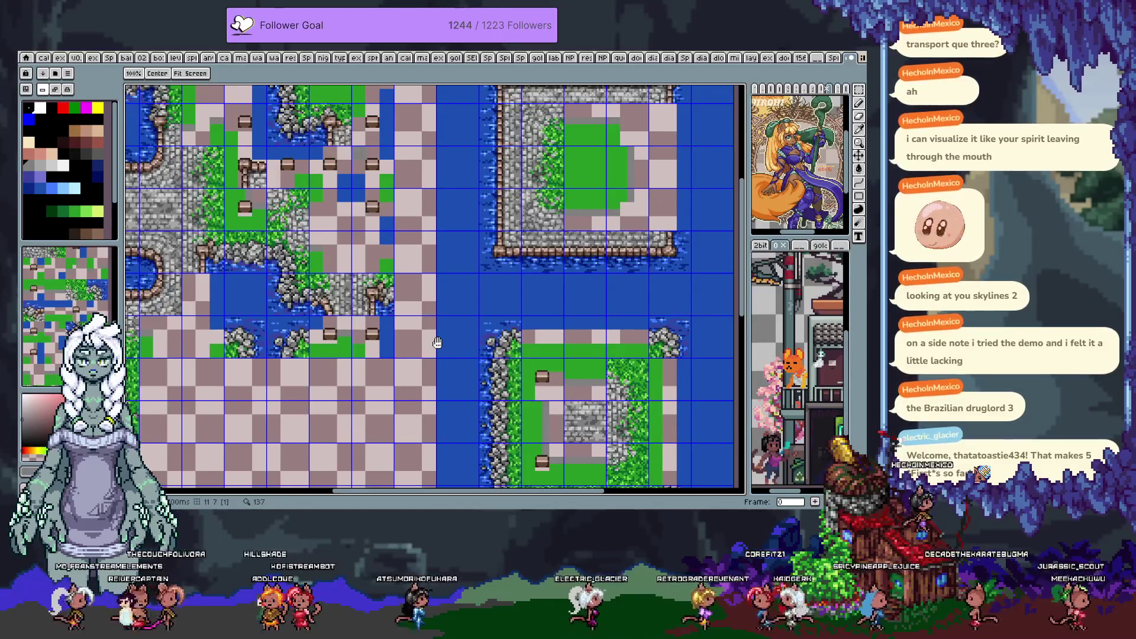
{"action": "left_click_drag", "start_coordinate": [438, 343], "coordinate": [558, 337]}
{"action": "key", "text": "Right"}
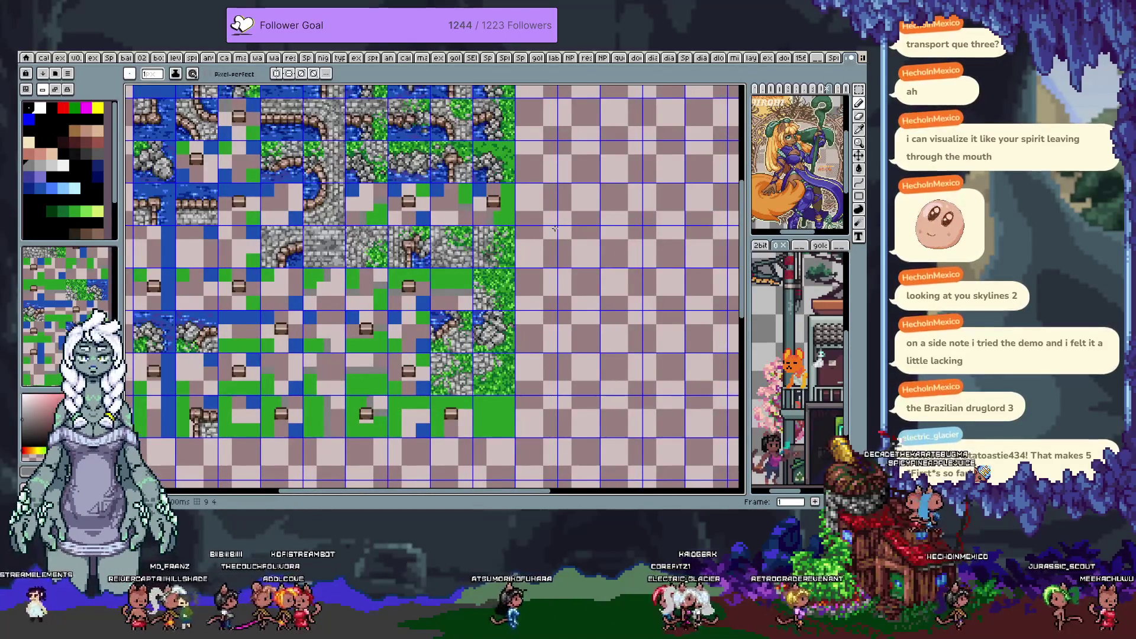
Paste the copied tile onto the tileset sheet and drop it into place
{"action": "key", "text": "ctrl+v"}
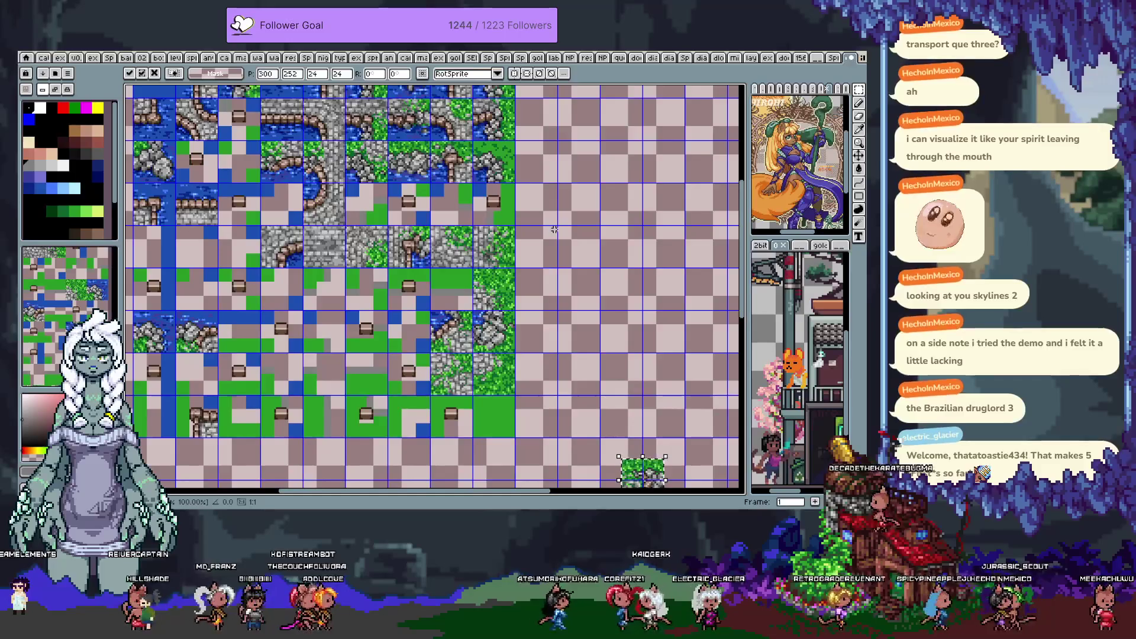
{"action": "left_click_drag", "start_coordinate": [558, 248], "coordinate": [531, 184]}
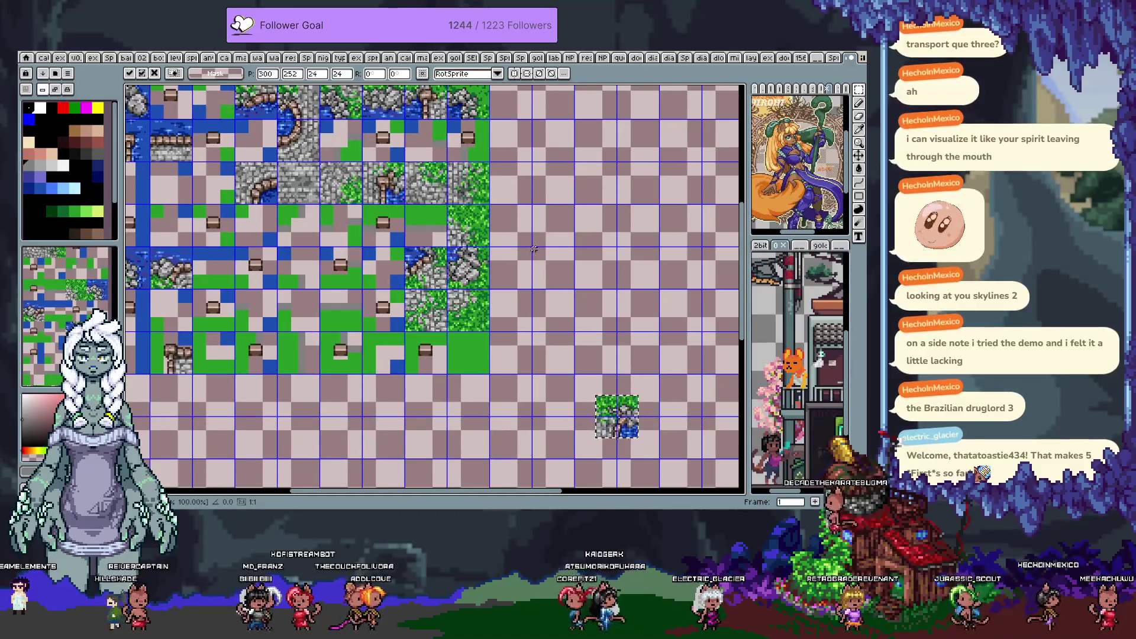
{"action": "key", "text": "Return"}
Zoom in and shift the selected tile's artwork downward, then commit the move
{"action": "scroll", "coordinate": [473, 255], "scroll_direction": "up", "scroll_amount": 3}
{"action": "scroll", "coordinate": [473, 255], "scroll_direction": "left", "scroll_amount": 4}
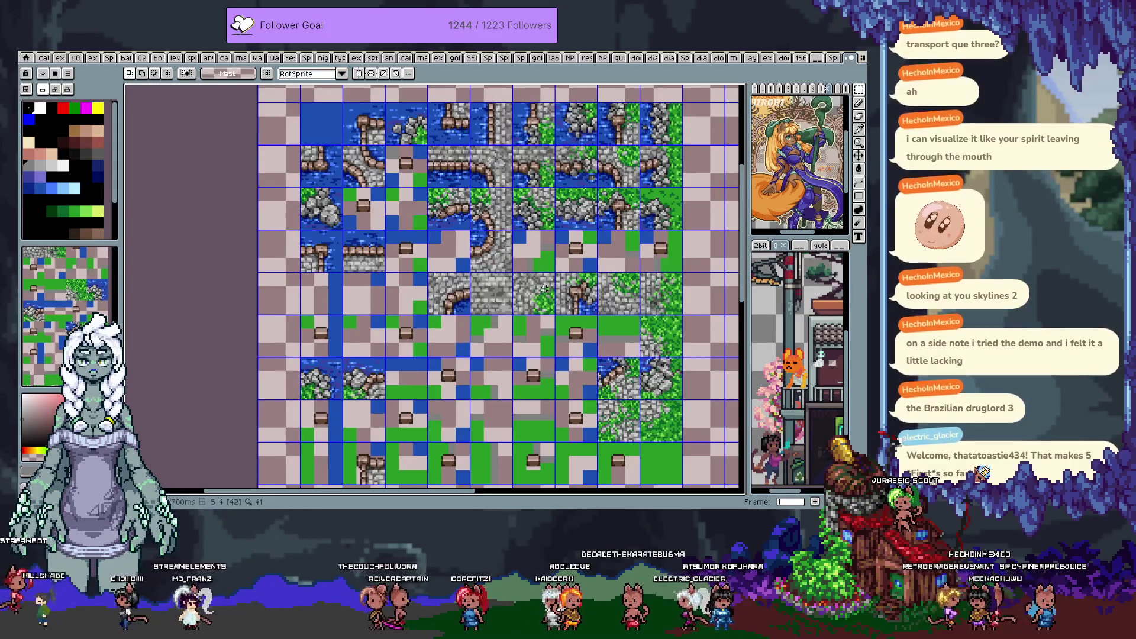
{"action": "scroll", "coordinate": [593, 371], "scroll_direction": "up", "scroll_amount": 4}
{"action": "mouse_move", "coordinate": [430, 253]}
{"action": "left_mouse_down"}
{"action": "mouse_move", "coordinate": [432, 281]}
{"action": "mouse_move", "coordinate": [508, 248]}
{"action": "mouse_move", "coordinate": [562, 254]}
{"action": "mouse_move", "coordinate": [447, 263]}
{"action": "mouse_move", "coordinate": [428, 251]}
{"action": "left_mouse_up"}
{"action": "left_click", "coordinate": [496, 278]}
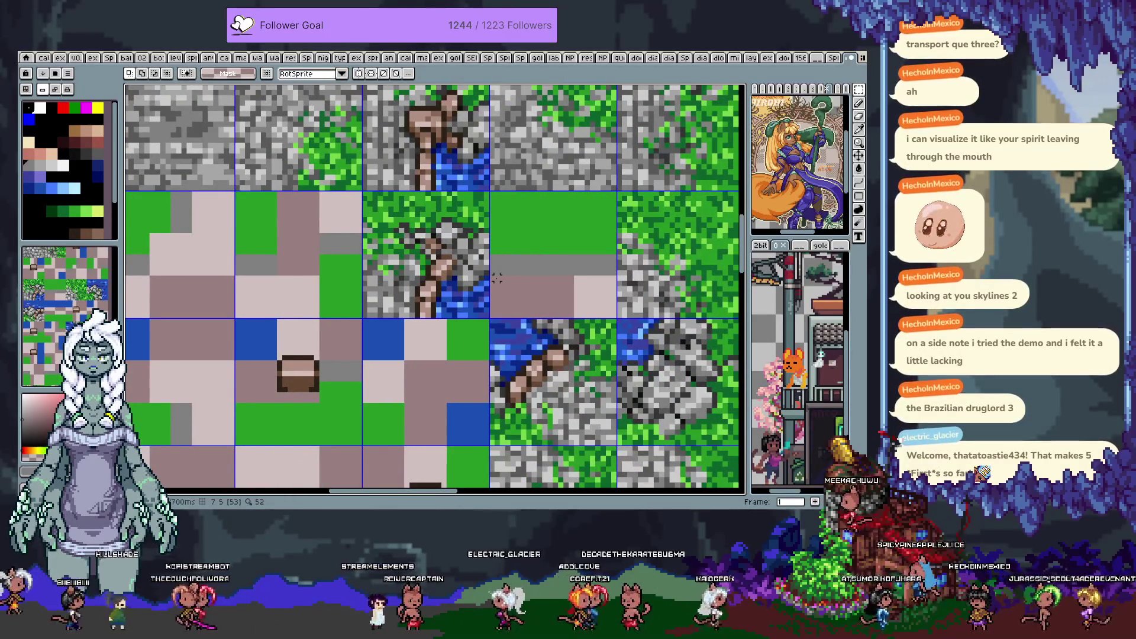
{"action": "scroll", "coordinate": [482, 284], "scroll_direction": "down", "scroll_amount": 3}
{"action": "scroll", "coordinate": [467, 292], "scroll_direction": "up", "scroll_amount": 1}
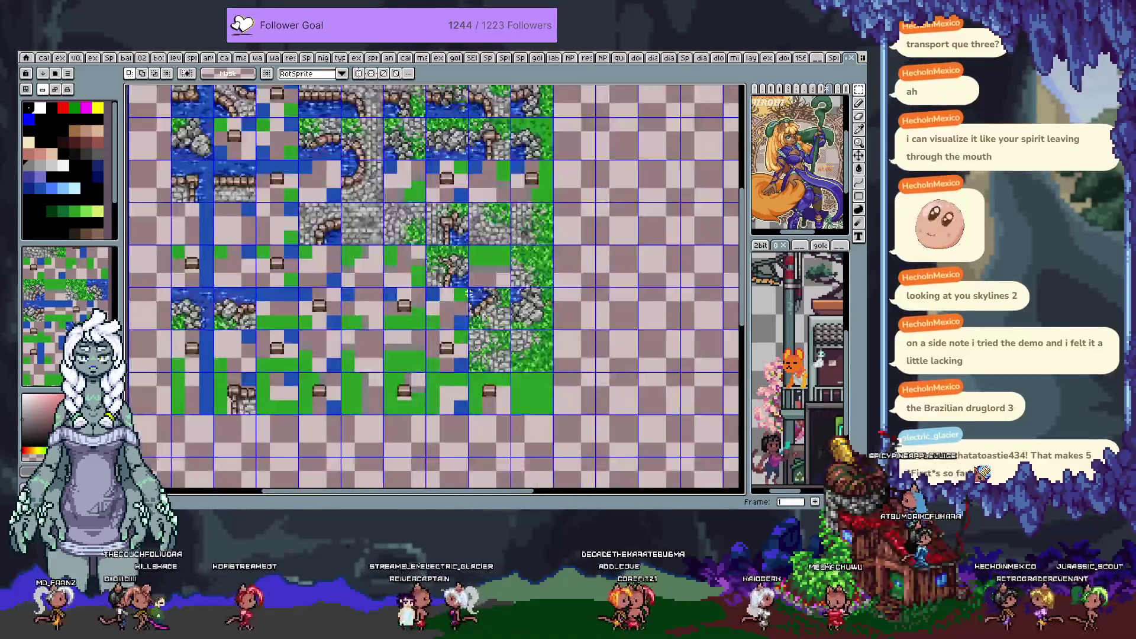
Flip between the map, template and tileset frames to compare them
{"action": "key", "text": "period"}
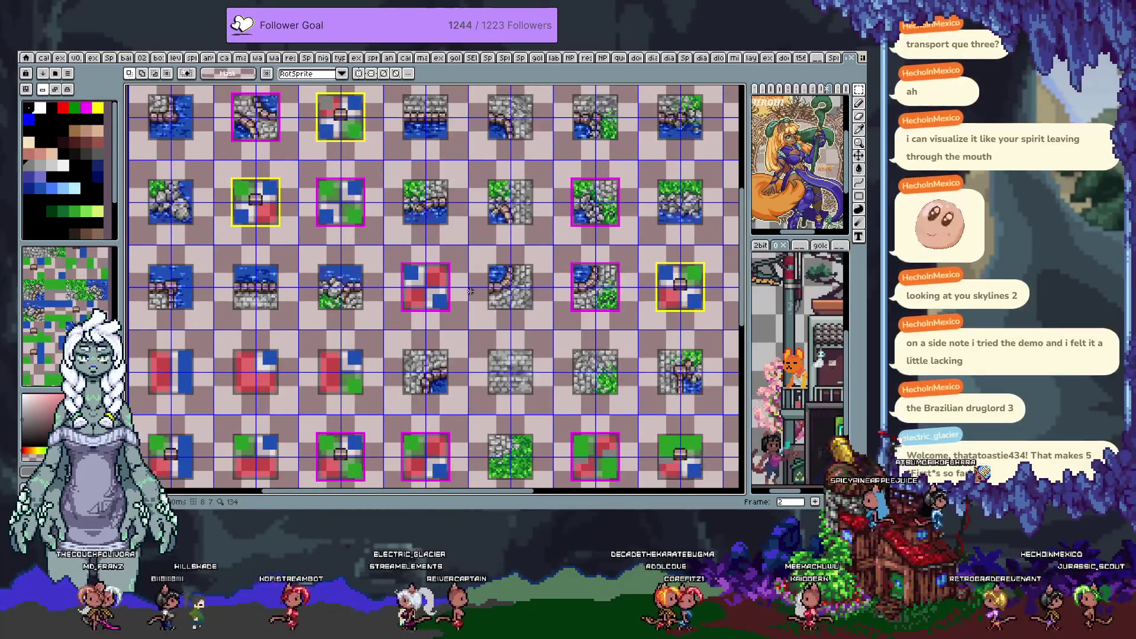
{"action": "key", "text": "comma"}
{"action": "key", "text": "comma"}
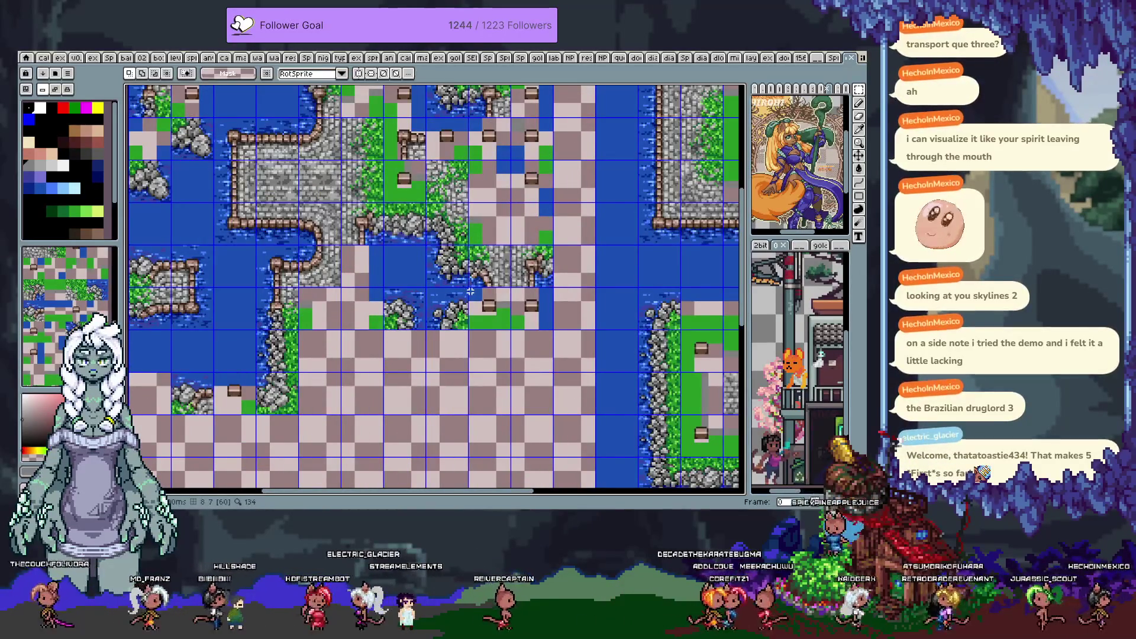
{"action": "key", "text": "period"}
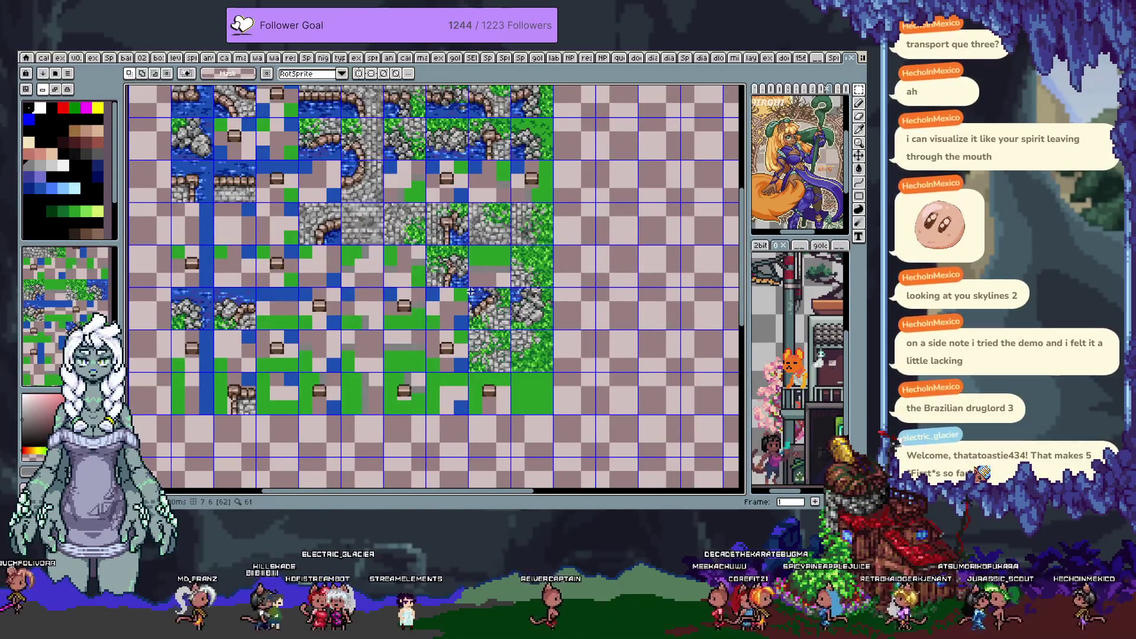
{"action": "key", "text": "comma"}
Pan across the map's edges, then return to the tileset sheet with tile index numbers shown
{"action": "mouse_move", "coordinate": [422, 151]}
{"action": "left_mouse_down"}
{"action": "mouse_move", "coordinate": [510, 250]}
{"action": "mouse_move", "coordinate": [511, 279]}
{"action": "mouse_move", "coordinate": [294, 272]}
{"action": "left_mouse_up"}
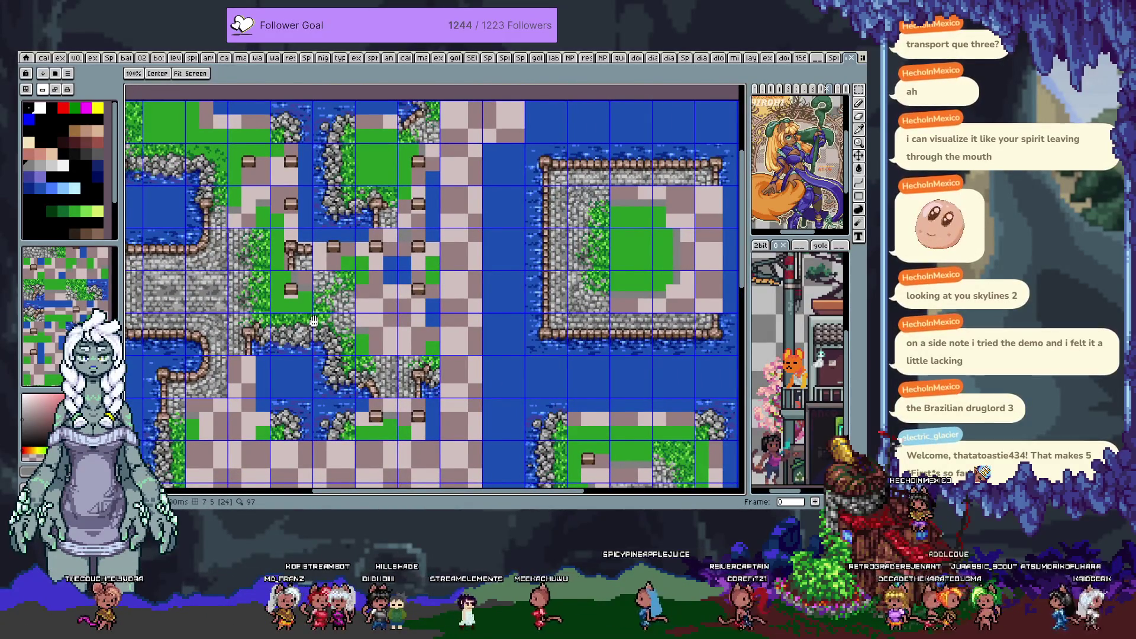
{"action": "mouse_move", "coordinate": [314, 320]}
{"action": "left_mouse_down"}
{"action": "mouse_move", "coordinate": [302, 250]}
{"action": "mouse_move", "coordinate": [425, 229]}
{"action": "mouse_move", "coordinate": [505, 289]}
{"action": "left_mouse_up"}
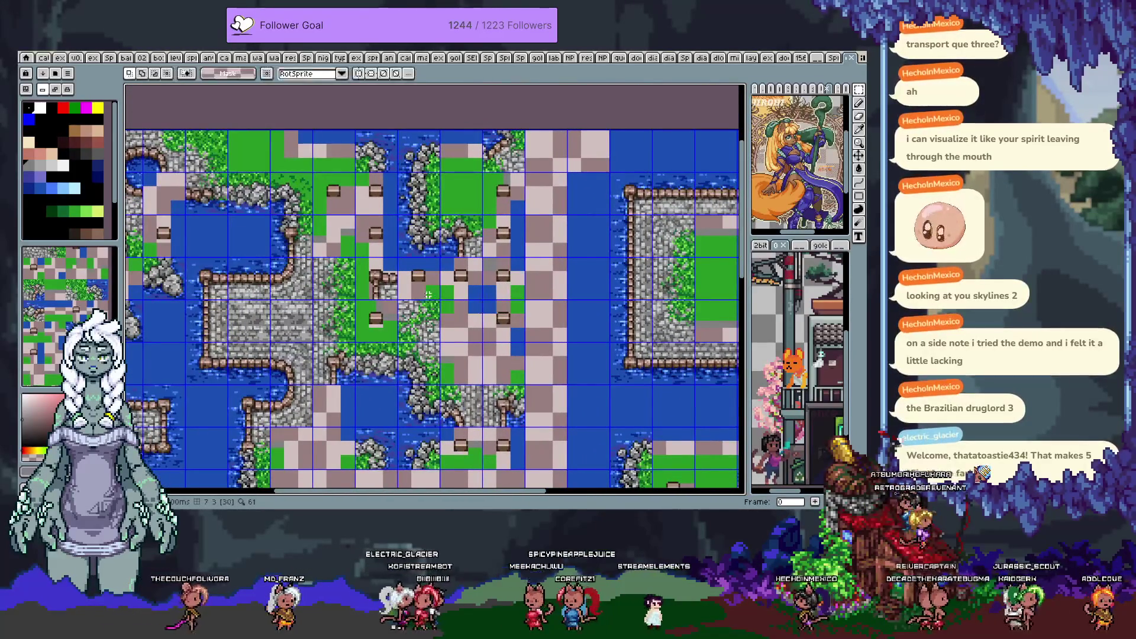
{"action": "left_click_drag", "start_coordinate": [428, 294], "coordinate": [459, 208]}
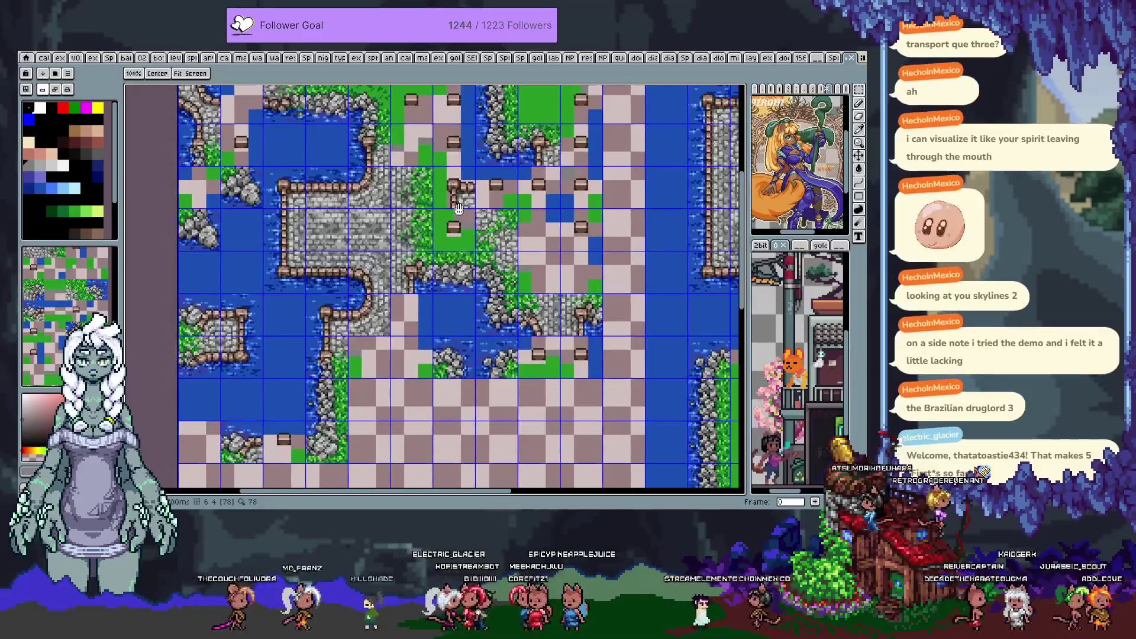
{"action": "key", "text": "Right"}
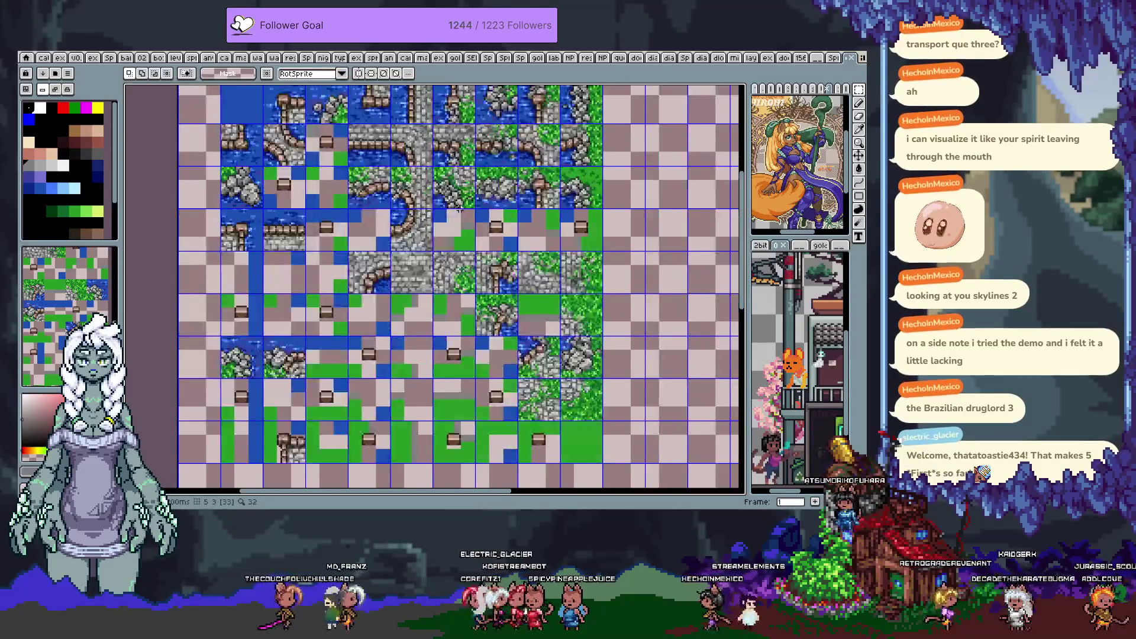
{"action": "key", "text": "ctrl"}
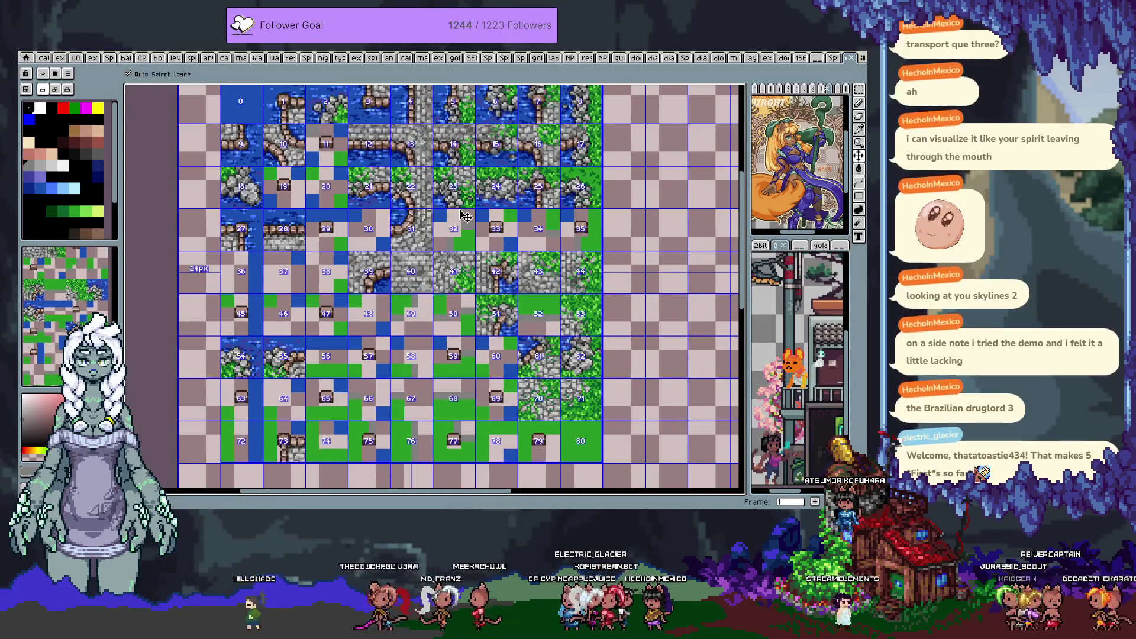
Show tile index numbers across the zoomed-out map in frame 0, then hide them again
{"action": "key", "text": "Right"}
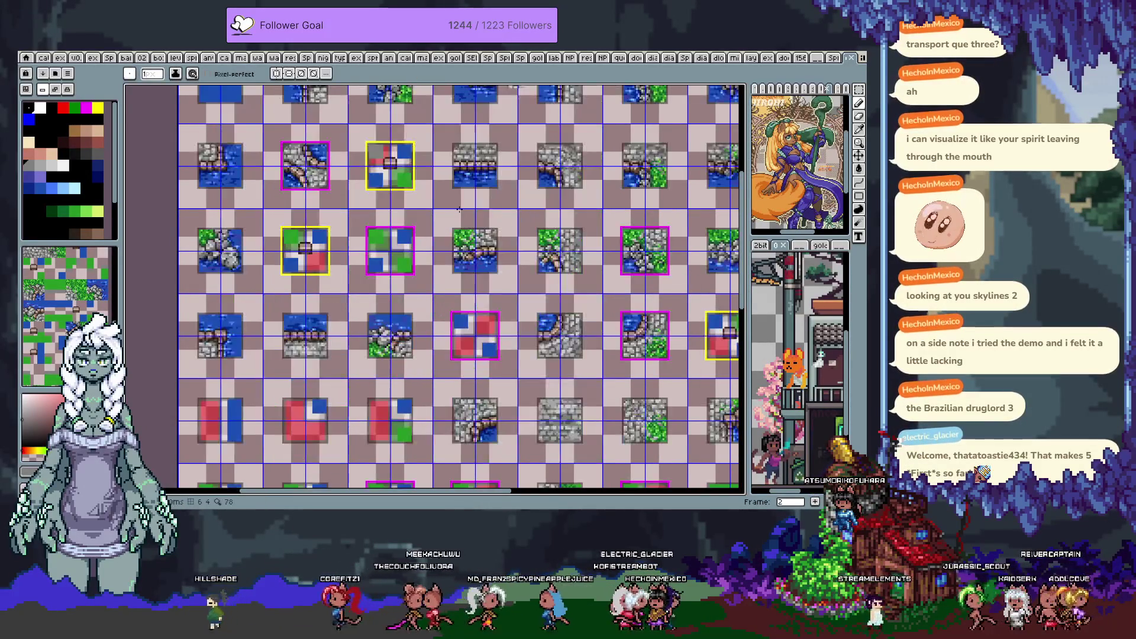
{"action": "key", "text": "Right"}
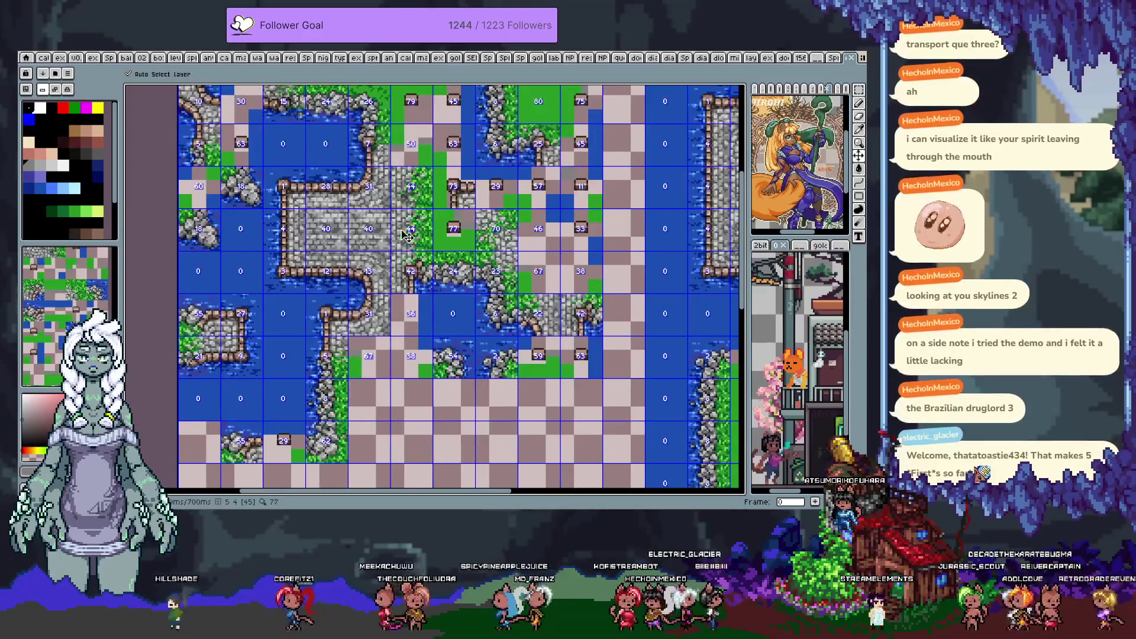
{"action": "scroll", "coordinate": [435, 266], "scroll_direction": "down", "scroll_amount": 3}
{"action": "key", "text": "ctrl"}
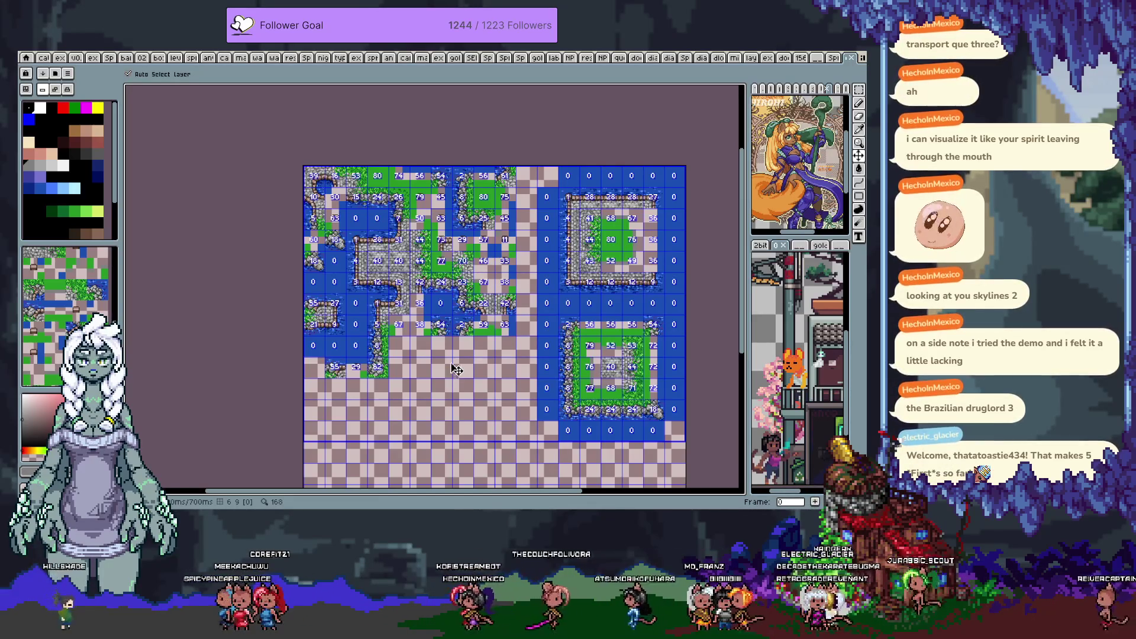
{"action": "key", "text": "b"}
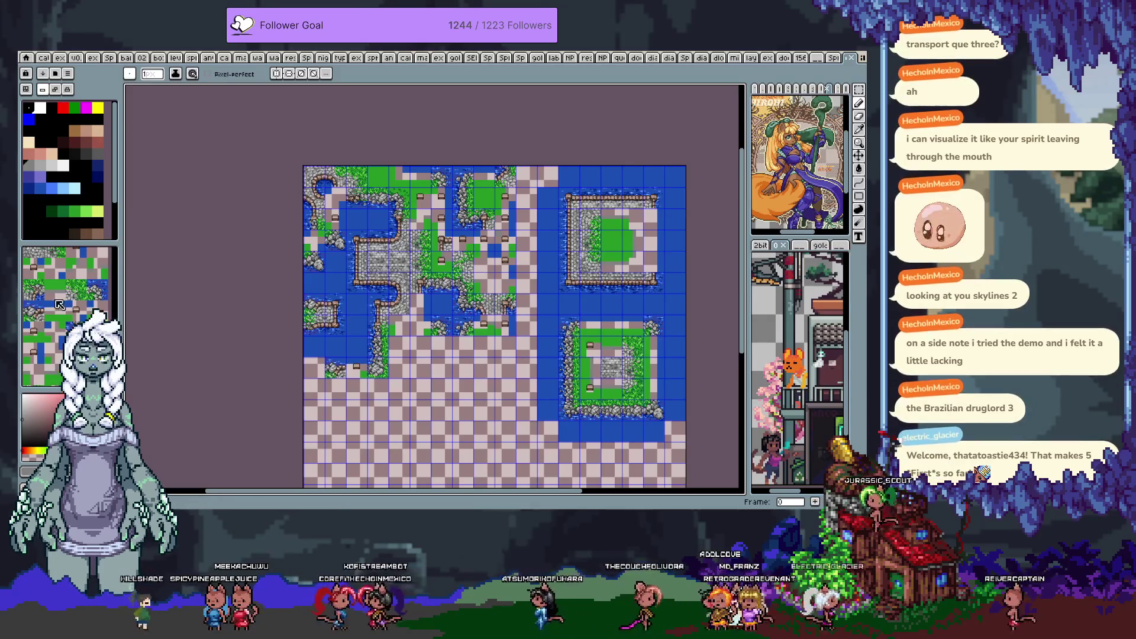
Pick the rocky grass tile and stamp it into two empty cells
{"action": "key", "text": "v"}
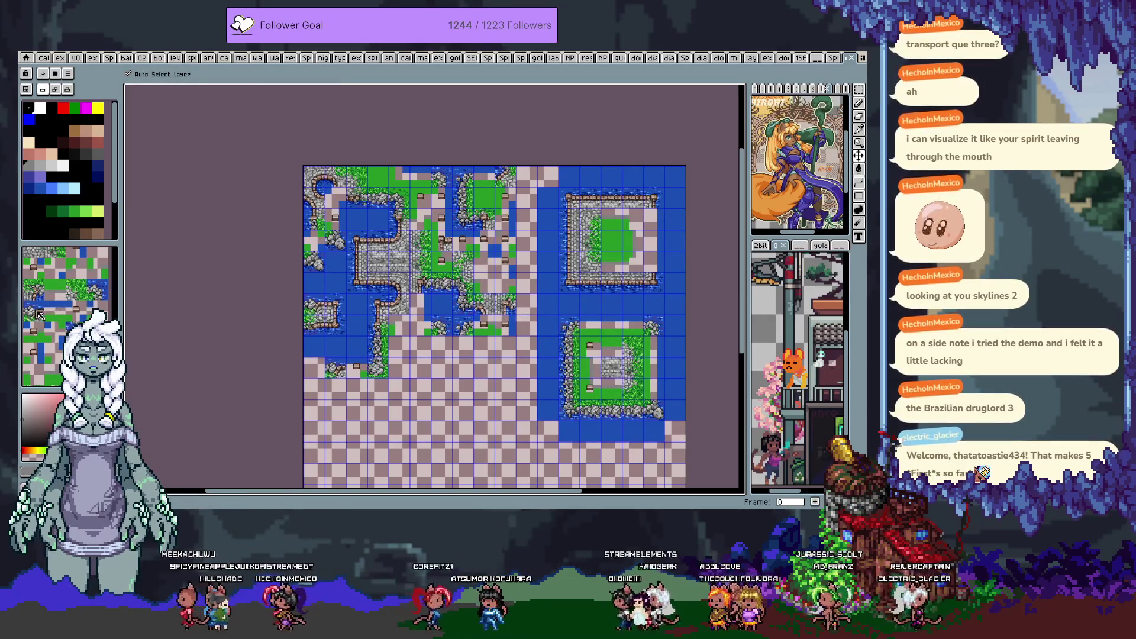
{"action": "left_click", "coordinate": [35, 291]}
{"action": "key", "text": "b"}
{"action": "scroll", "coordinate": [425, 350], "scroll_direction": "up", "scroll_amount": 4}
{"action": "left_click", "coordinate": [425, 350]}
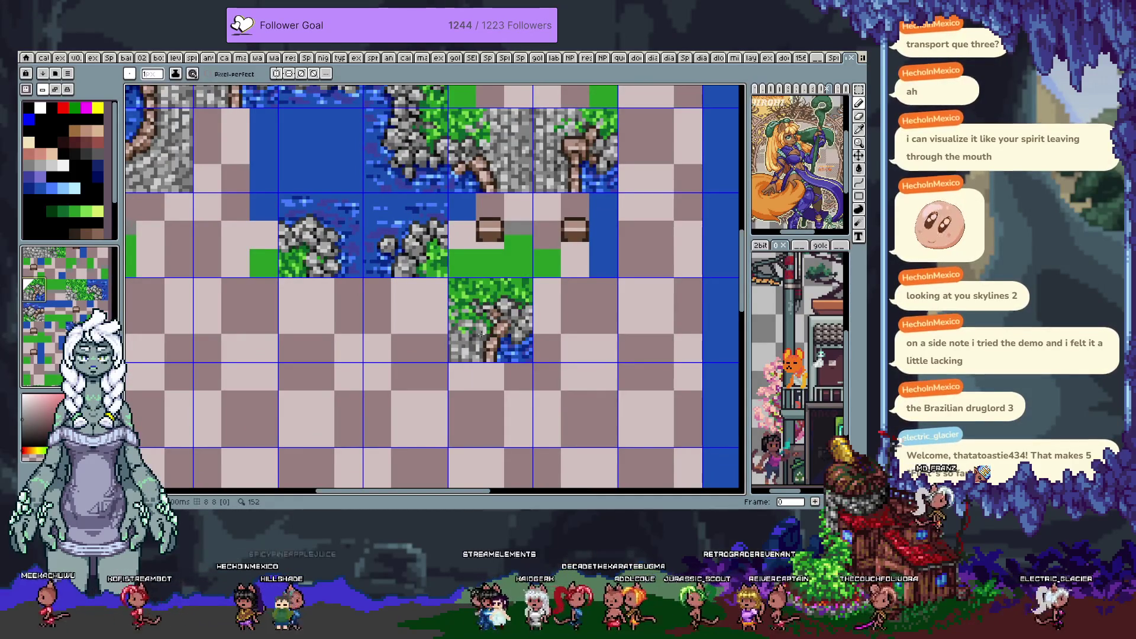
{"action": "left_click", "coordinate": [479, 333]}
{"action": "scroll", "coordinate": [405, 405], "scroll_direction": "down", "scroll_amount": 2}
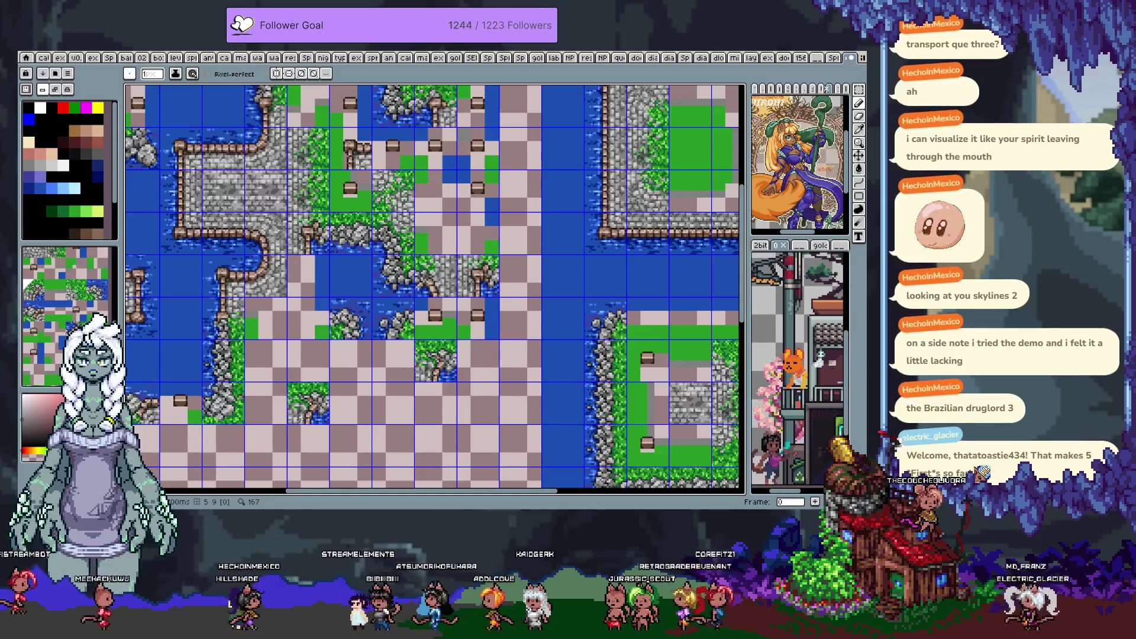
{"action": "scroll", "coordinate": [348, 382], "scroll_direction": "down", "scroll_amount": 2}
{"action": "scroll", "coordinate": [347, 382], "scroll_direction": "left", "scroll_amount": 1}
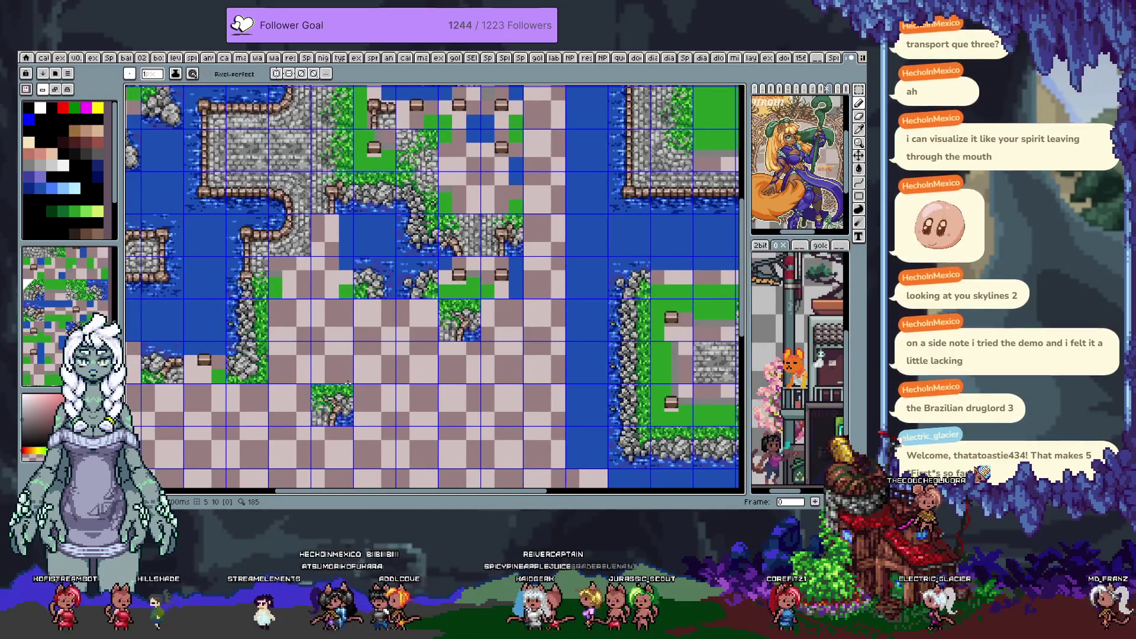
Jump between frames 6, 1, 2 and 0 to compare layouts, ending on the tileset sheet with the eyedropper
{"action": "key", "text": "6"}
{"action": "key", "text": "1"}
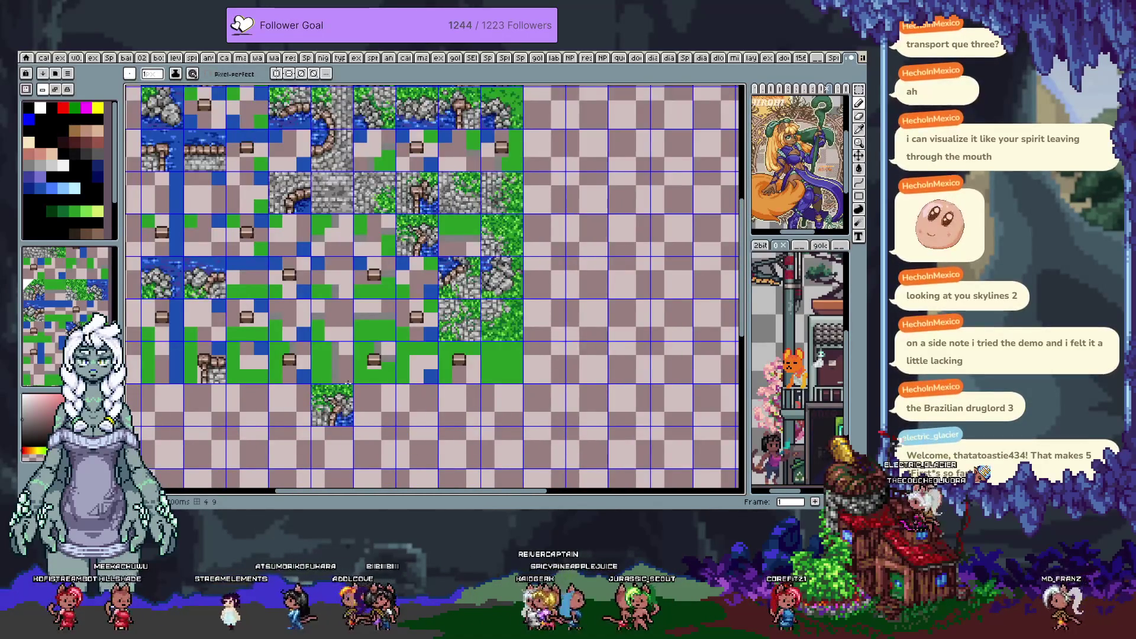
{"action": "scroll", "coordinate": [347, 383], "scroll_direction": "up", "scroll_amount": 1}
{"action": "scroll", "coordinate": [347, 382], "scroll_direction": "left", "scroll_amount": 1}
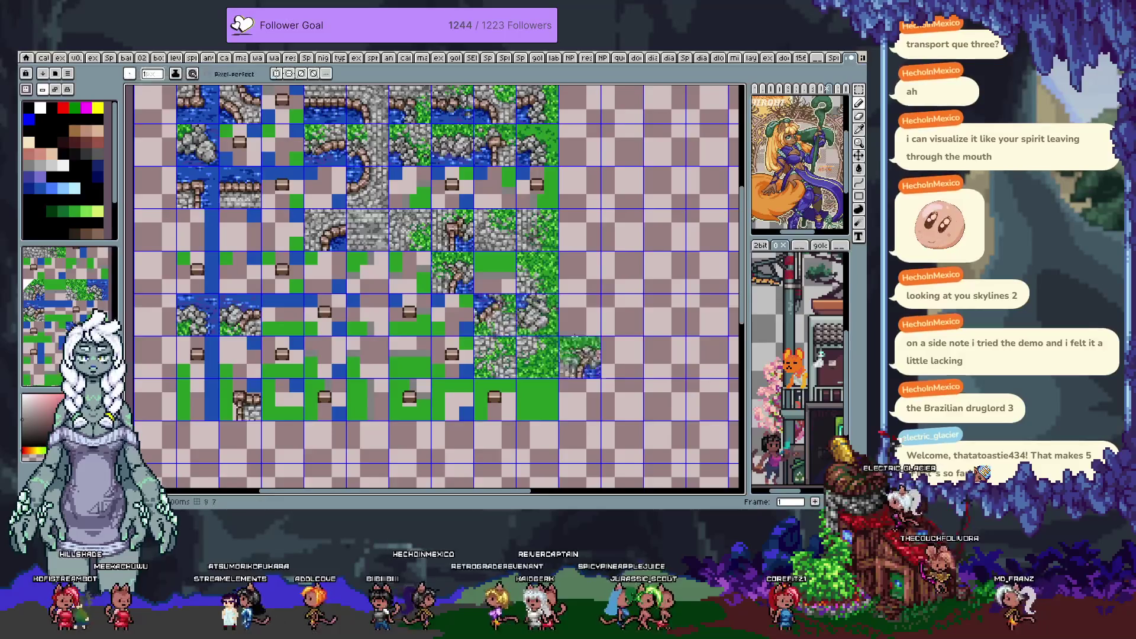
{"action": "key", "text": "2"}
{"action": "key", "text": "1"}
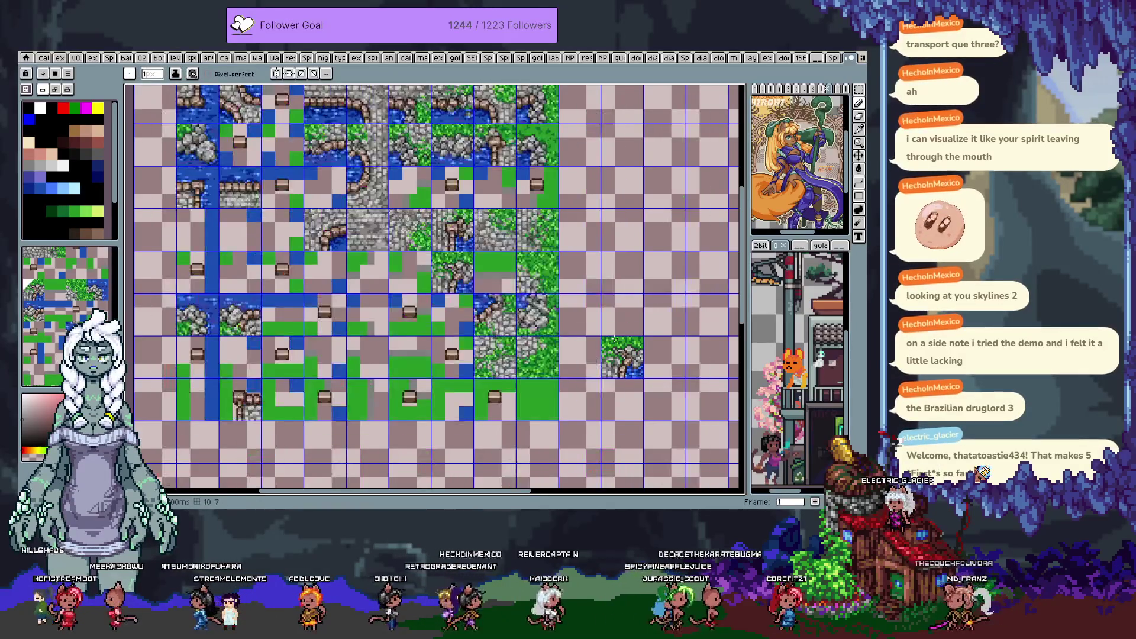
{"action": "key", "text": "0"}
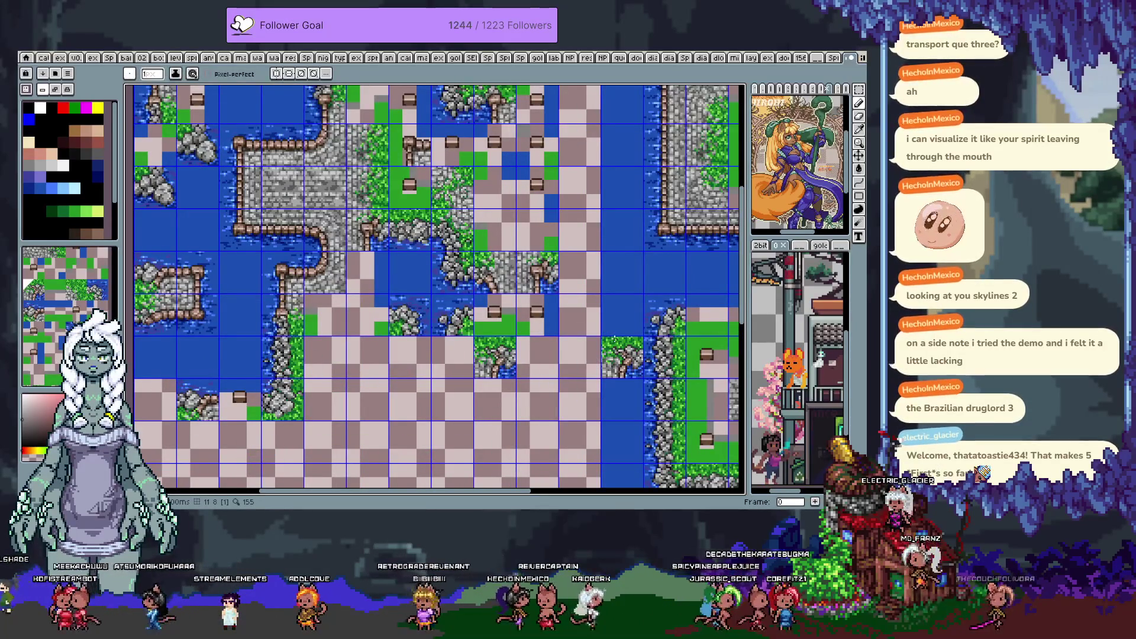
{"action": "key", "text": "Right"}
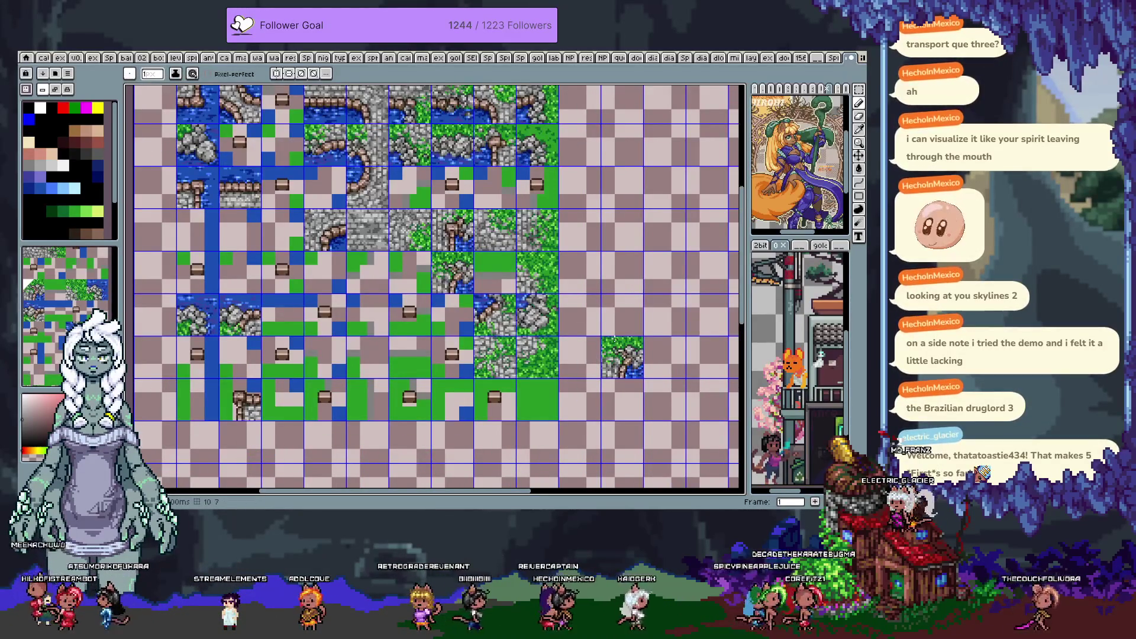
{"action": "key", "text": "alt"}
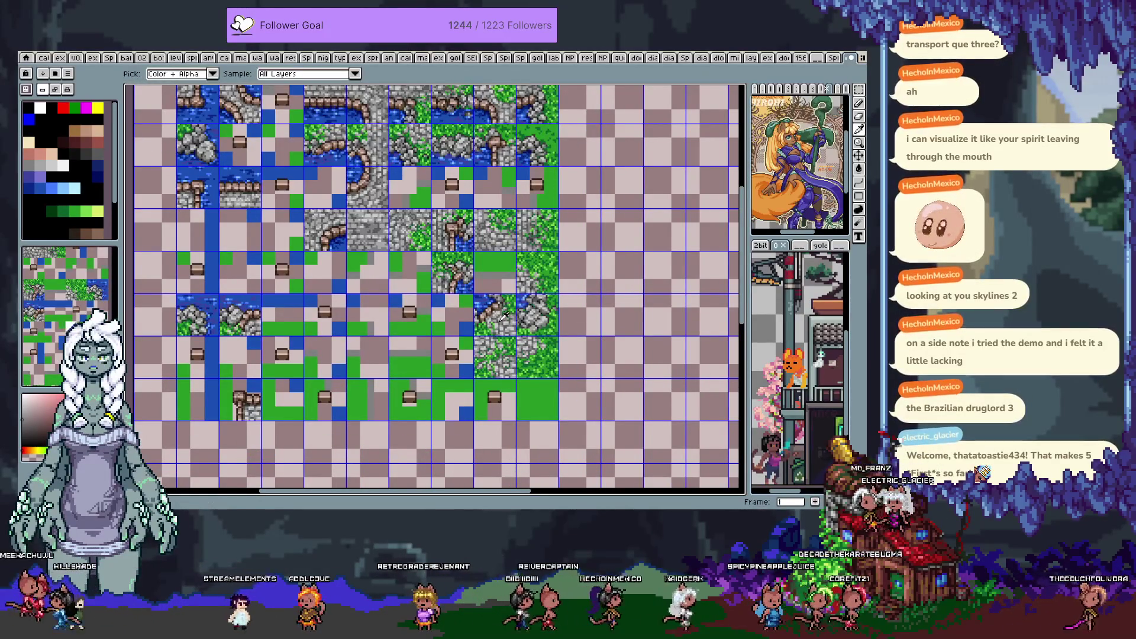
Pan over the tile sheet's lower part and top rows, flipping between frames to compare layouts
{"action": "key", "text": "Right"}
{"action": "key", "text": "Right"}
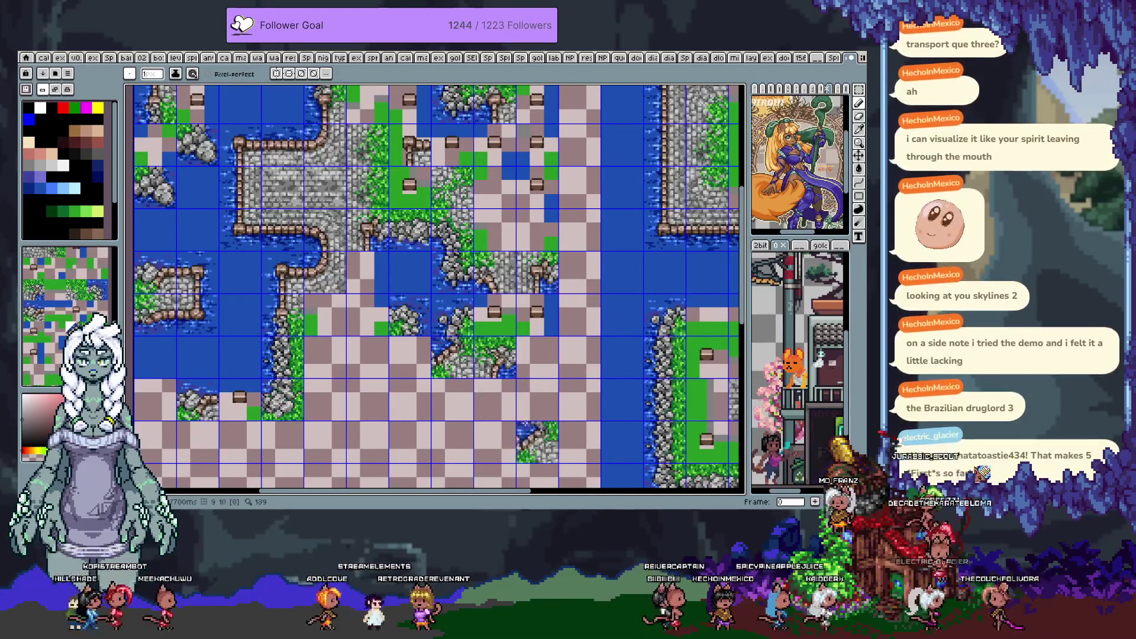
{"action": "scroll", "coordinate": [532, 426], "scroll_direction": "down", "scroll_amount": 1}
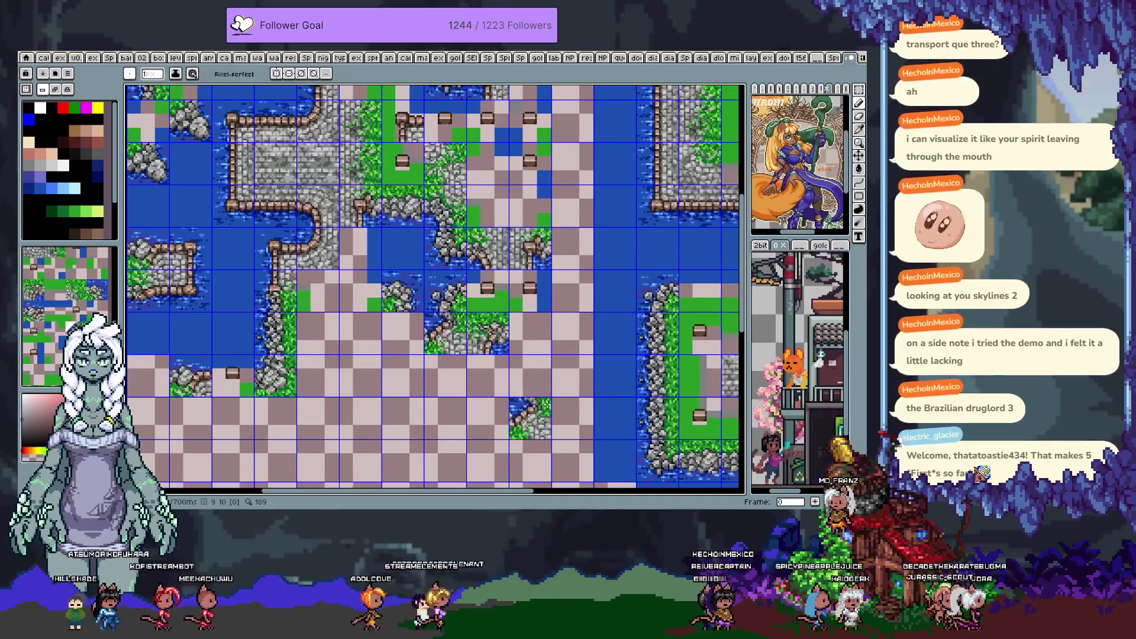
{"action": "scroll", "coordinate": [535, 407], "scroll_direction": "up", "scroll_amount": 5}
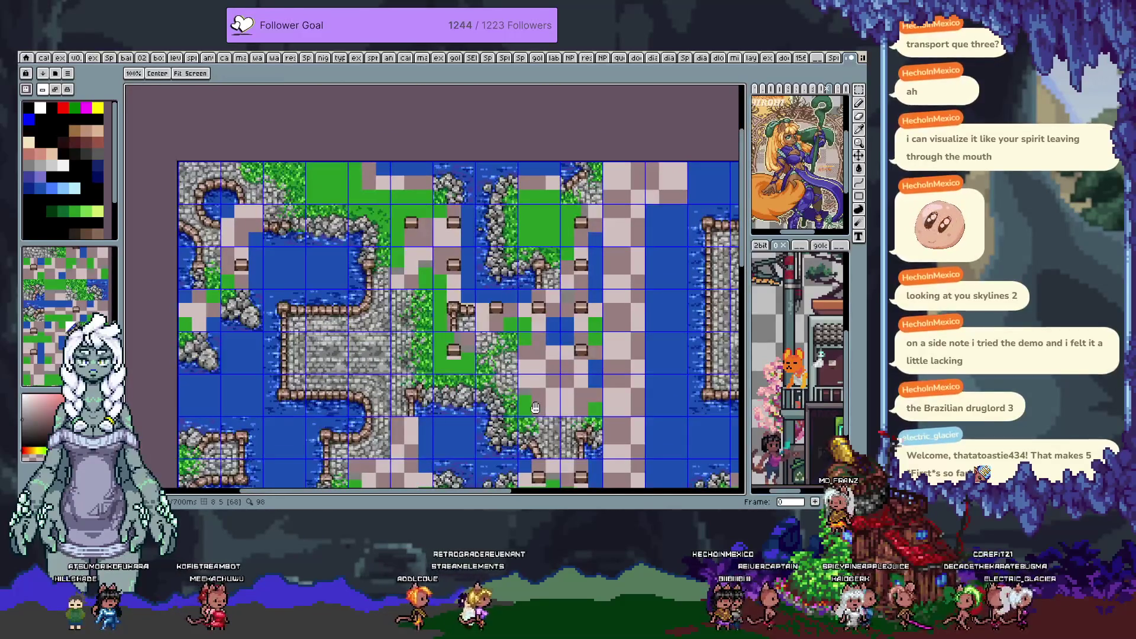
{"action": "left_click_drag", "start_coordinate": [535, 407], "coordinate": [510, 185]}
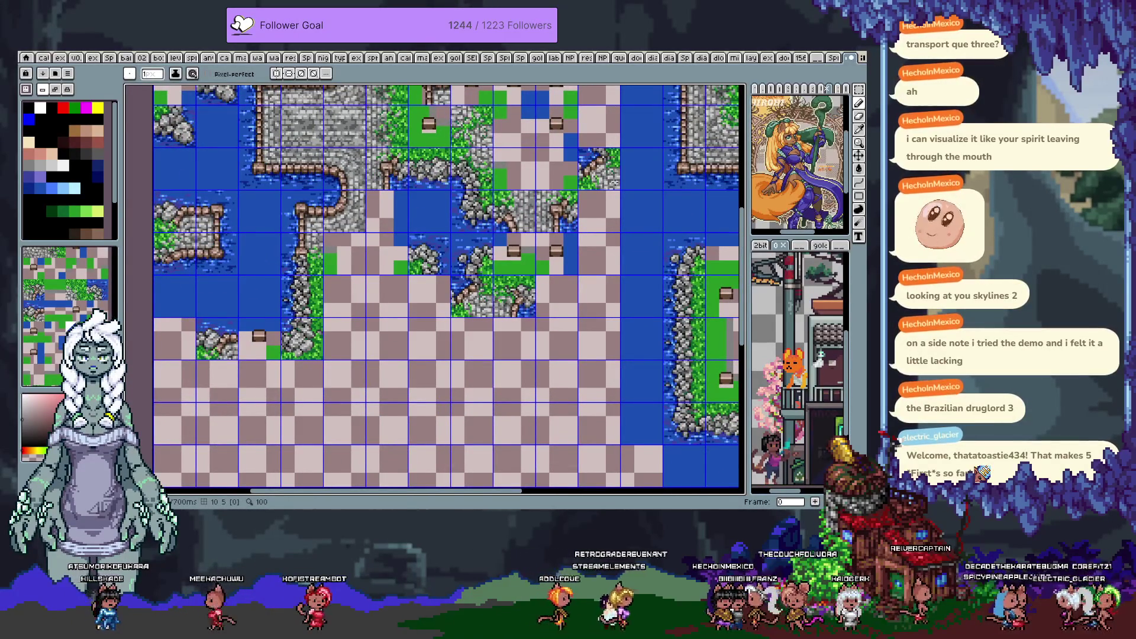
{"action": "key", "text": "Left"}
{"action": "key", "text": "Right"}
{"action": "key", "text": "Right"}
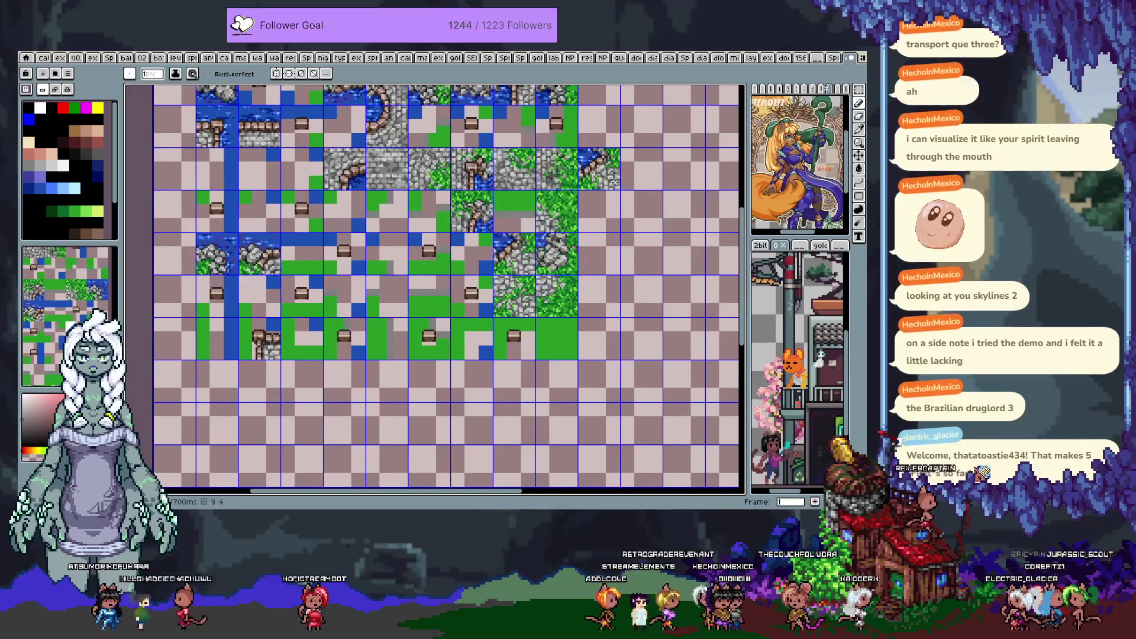
{"action": "left_click_drag", "start_coordinate": [344, 213], "coordinate": [300, 270]}
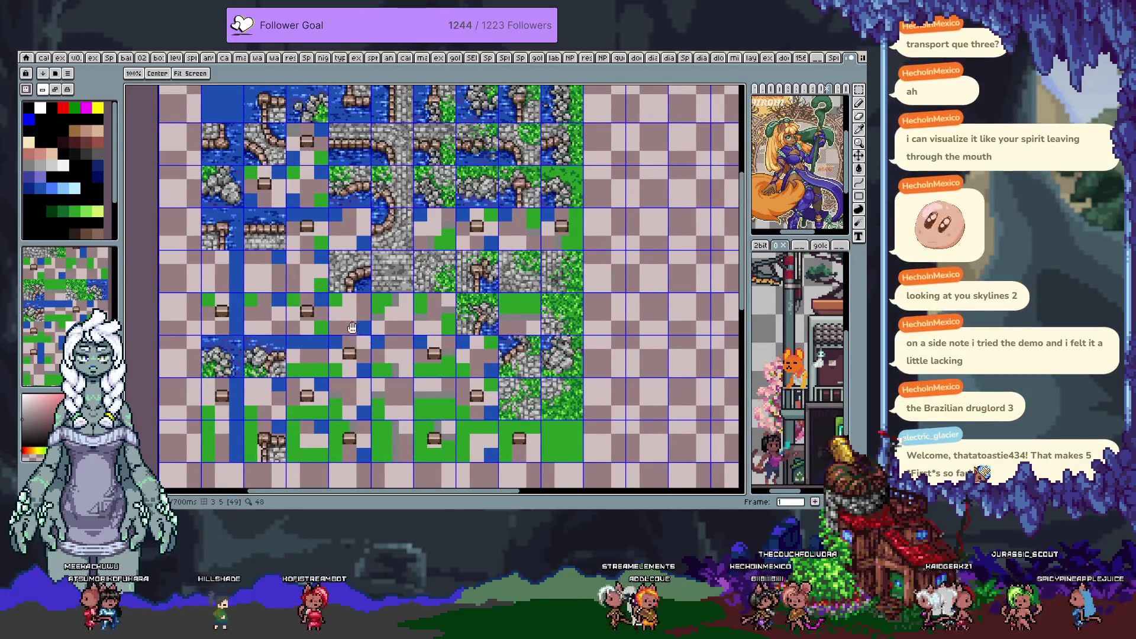
{"action": "left_click_drag", "start_coordinate": [337, 230], "coordinate": [352, 256]}
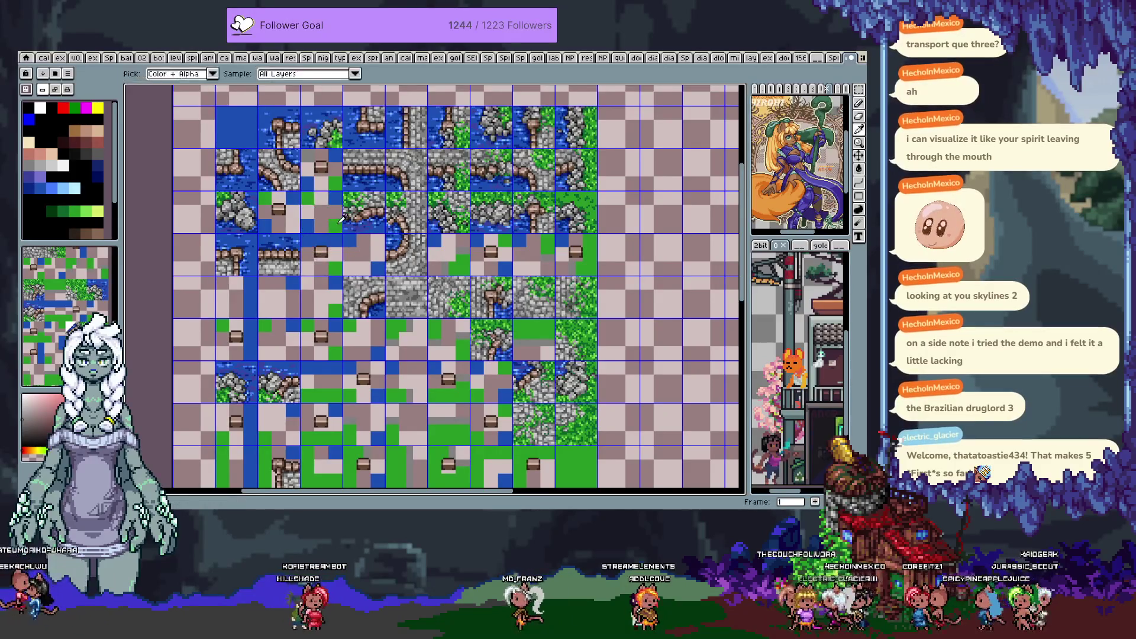
Return to the map frame, zoom in, and pan around it to inspect the tiles
{"action": "key", "text": "b"}
{"action": "key", "text": "Right"}
{"action": "key", "text": "Left"}
{"action": "key", "text": "Left"}
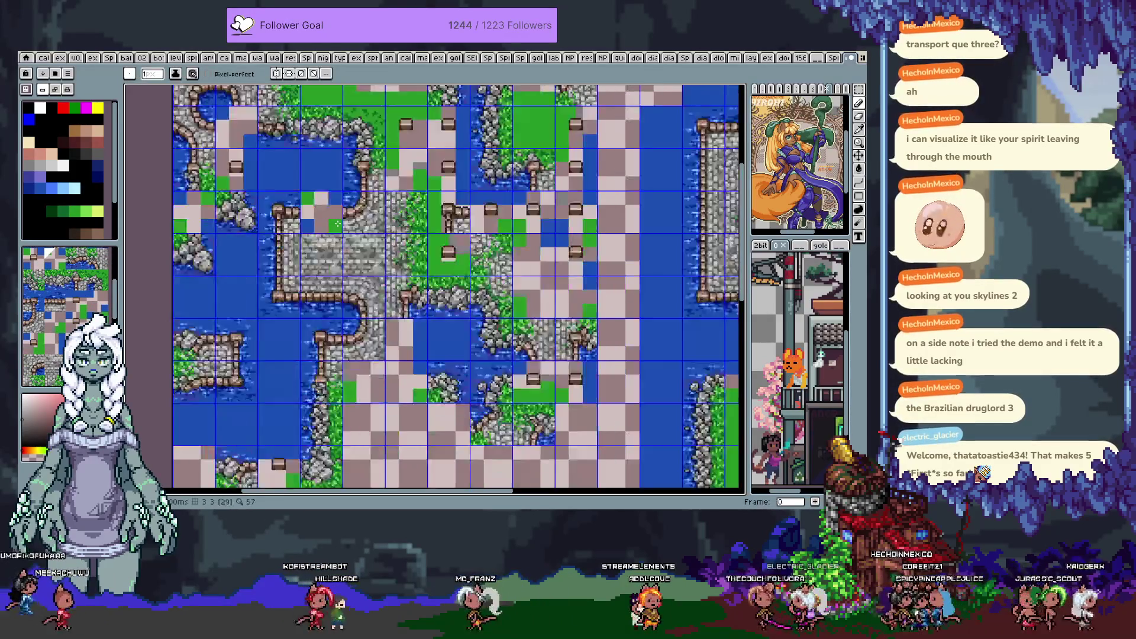
{"action": "scroll", "coordinate": [352, 243], "scroll_direction": "up", "scroll_amount": 3}
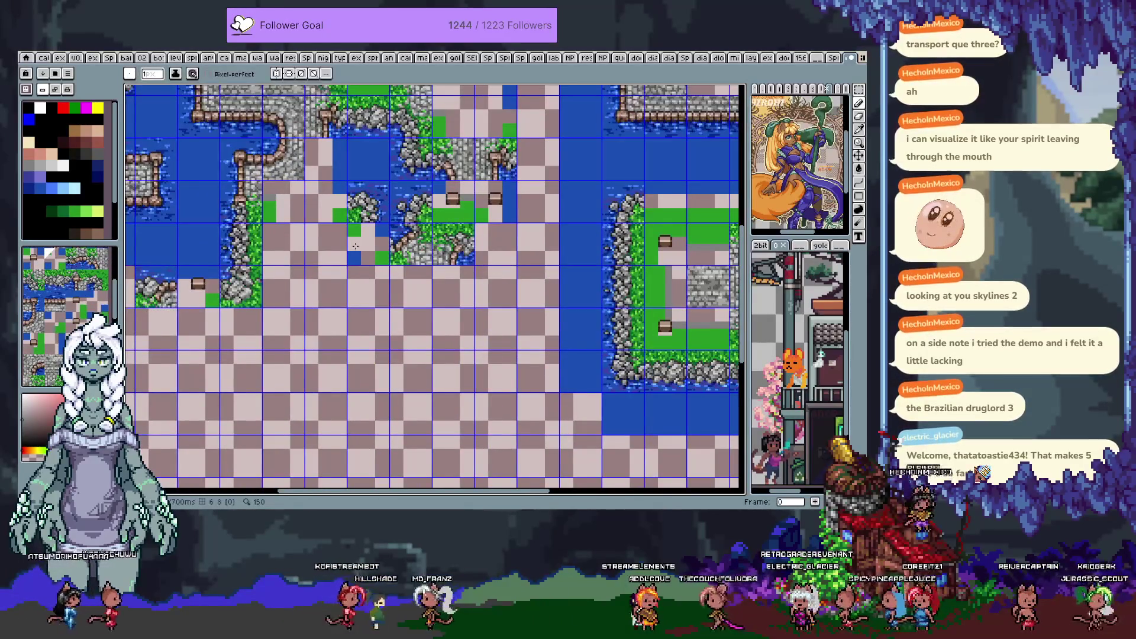
{"action": "mouse_move", "coordinate": [355, 245]}
{"action": "left_mouse_down"}
{"action": "mouse_move", "coordinate": [493, 354]}
{"action": "mouse_move", "coordinate": [454, 401]}
{"action": "left_mouse_up"}
{"action": "left_click_drag", "start_coordinate": [445, 417], "coordinate": [440, 412]}
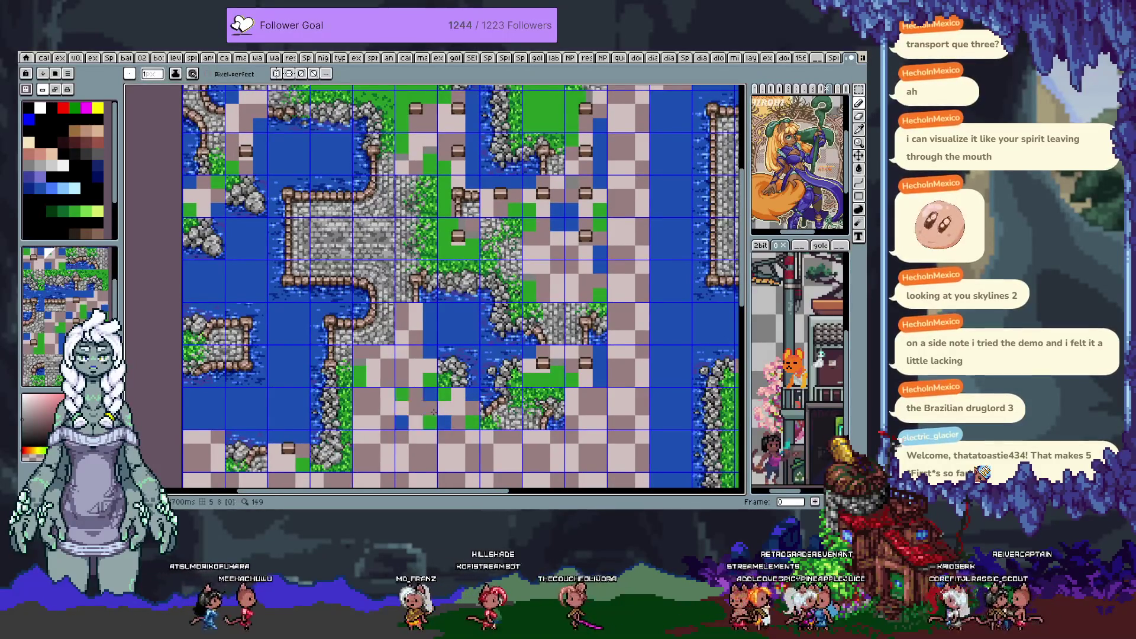
{"action": "left_click_drag", "start_coordinate": [582, 212], "coordinate": [535, 148]}
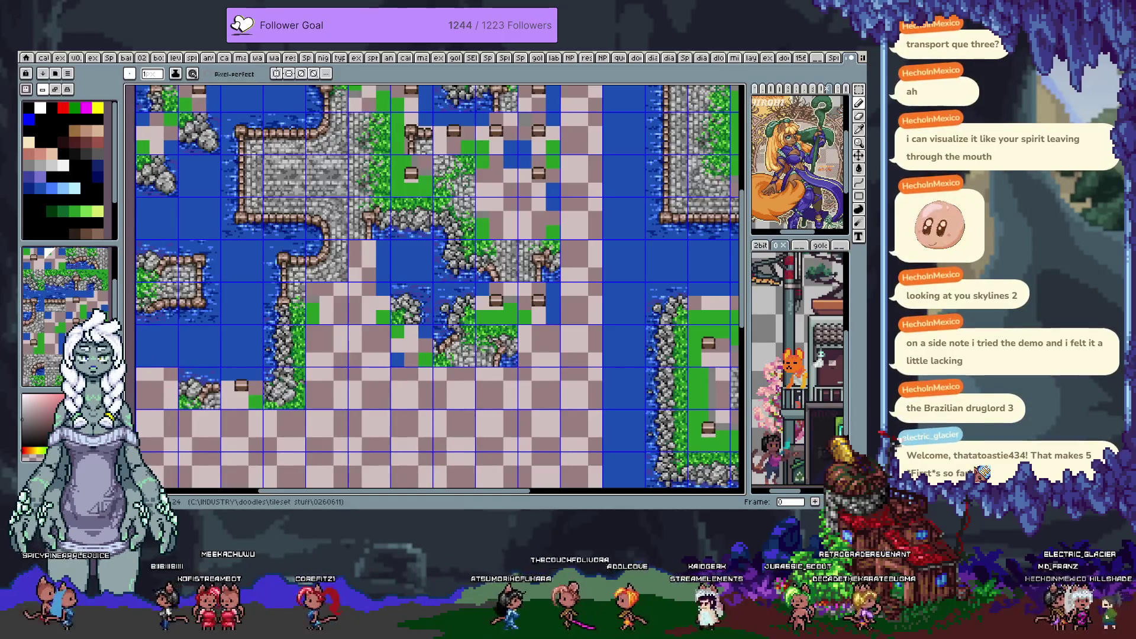
{"action": "scroll", "coordinate": [464, 304], "scroll_direction": "down", "scroll_amount": 2}
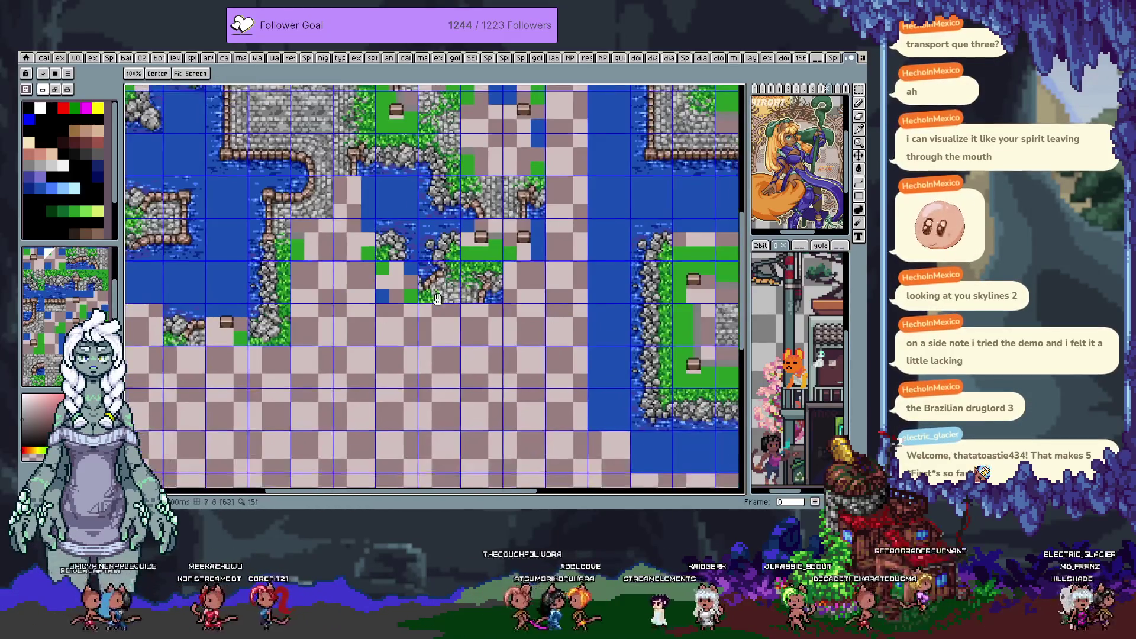
{"action": "scroll", "coordinate": [463, 304], "scroll_direction": "left", "scroll_amount": 1}
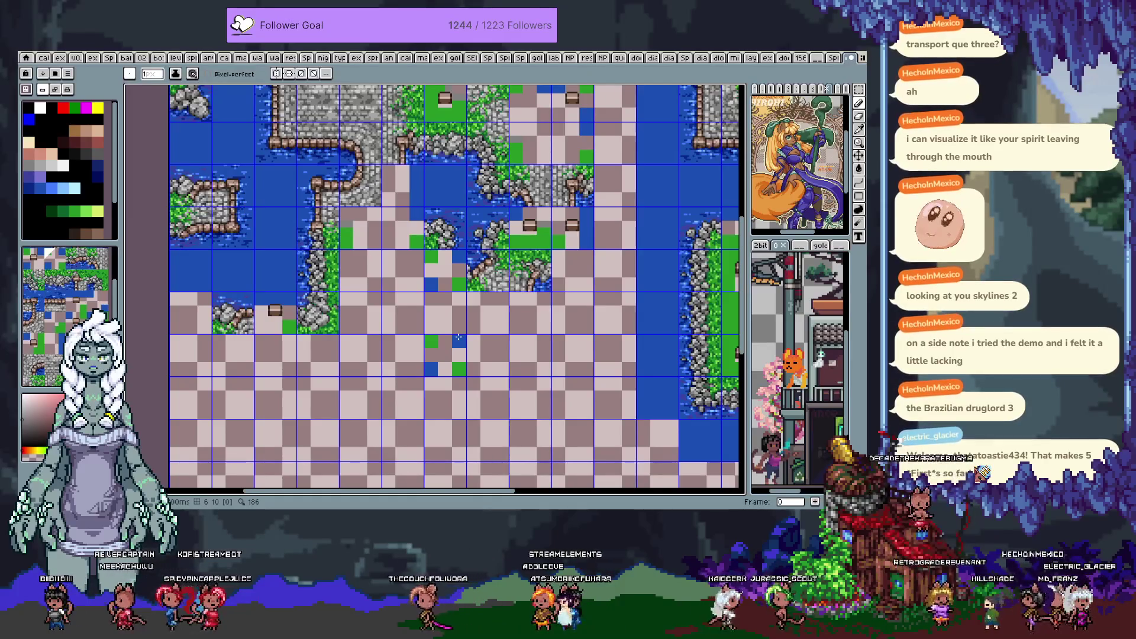
Jump between the template, tile-sheet and map frames to compare tile layouts
{"action": "key", "text": "End"}
{"action": "key", "text": "Home"}
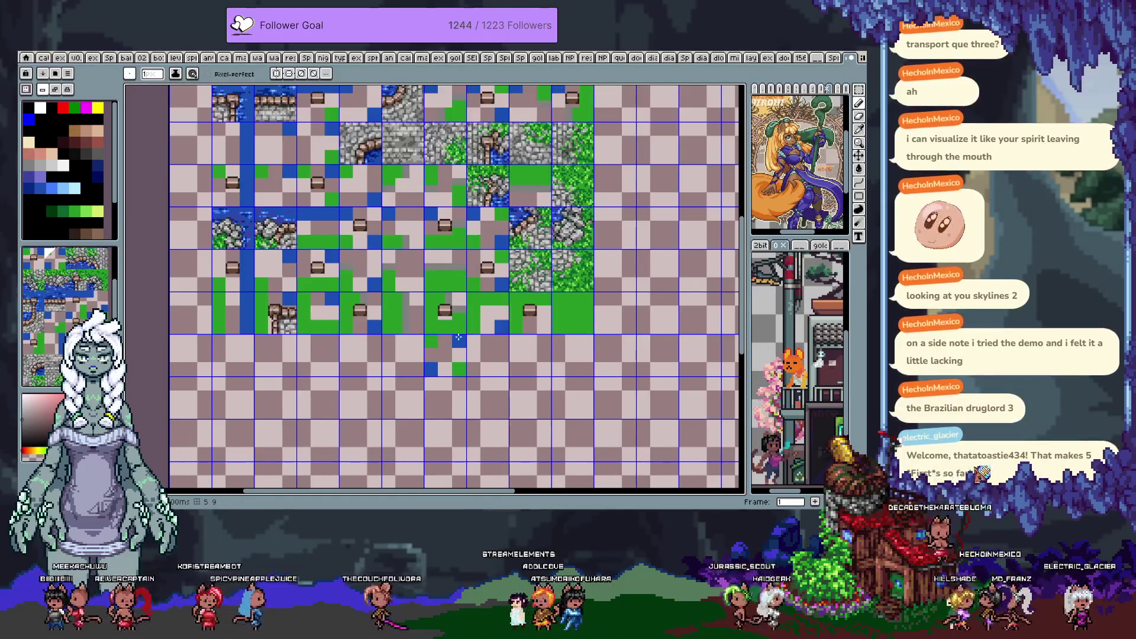
{"action": "key", "text": "i"}
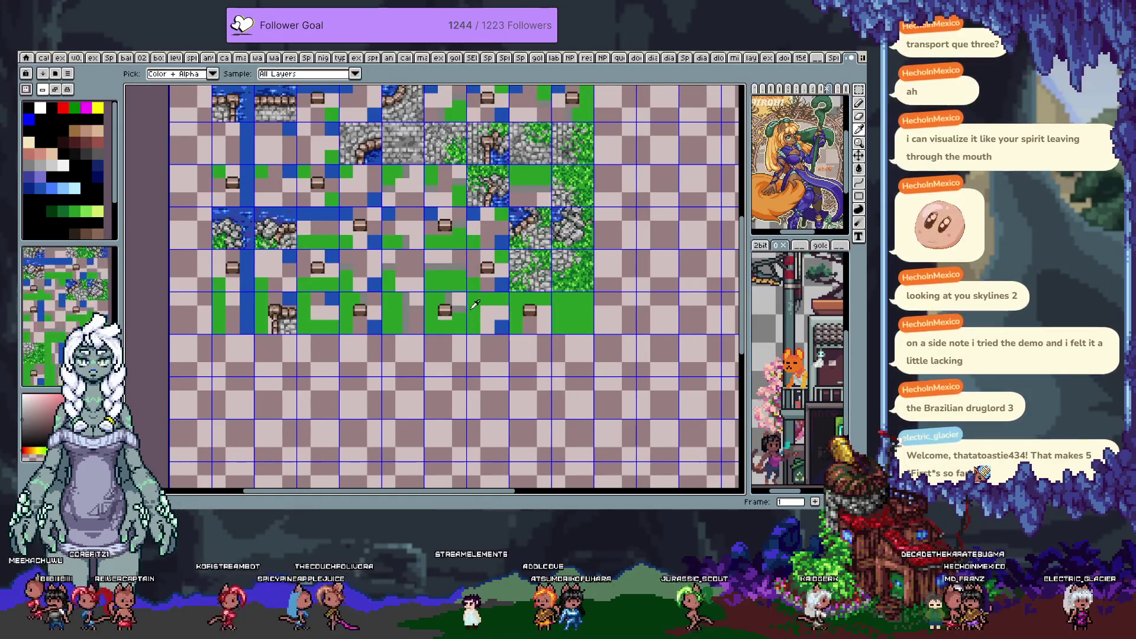
{"action": "key", "text": "b"}
{"action": "key", "text": "Left"}
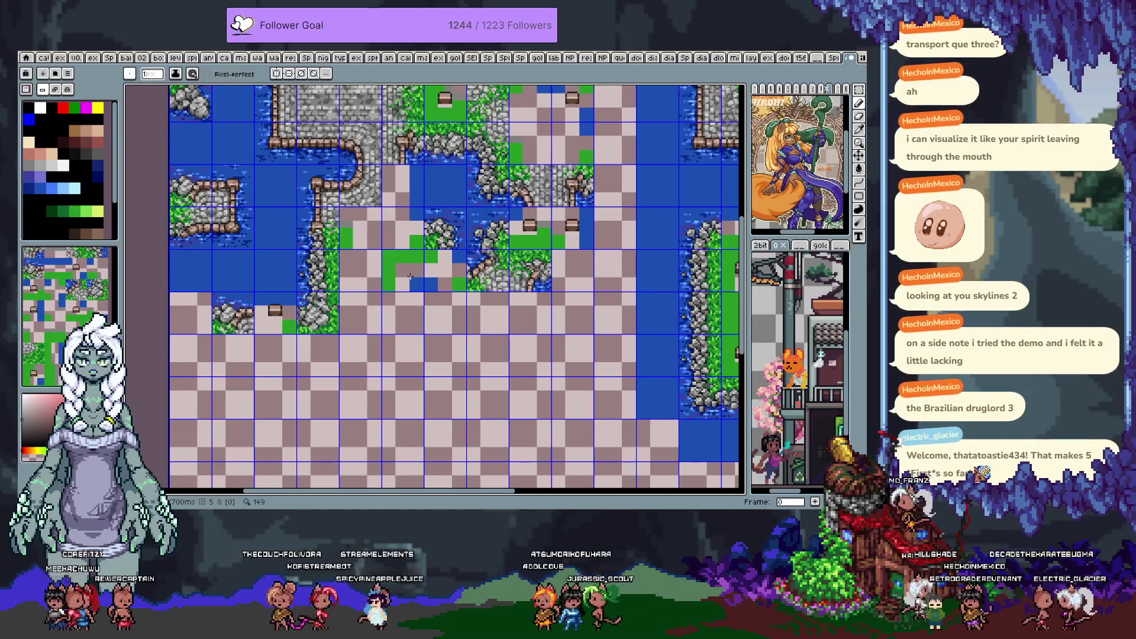
{"action": "key", "text": "Right"}
{"action": "key", "text": "Right"}
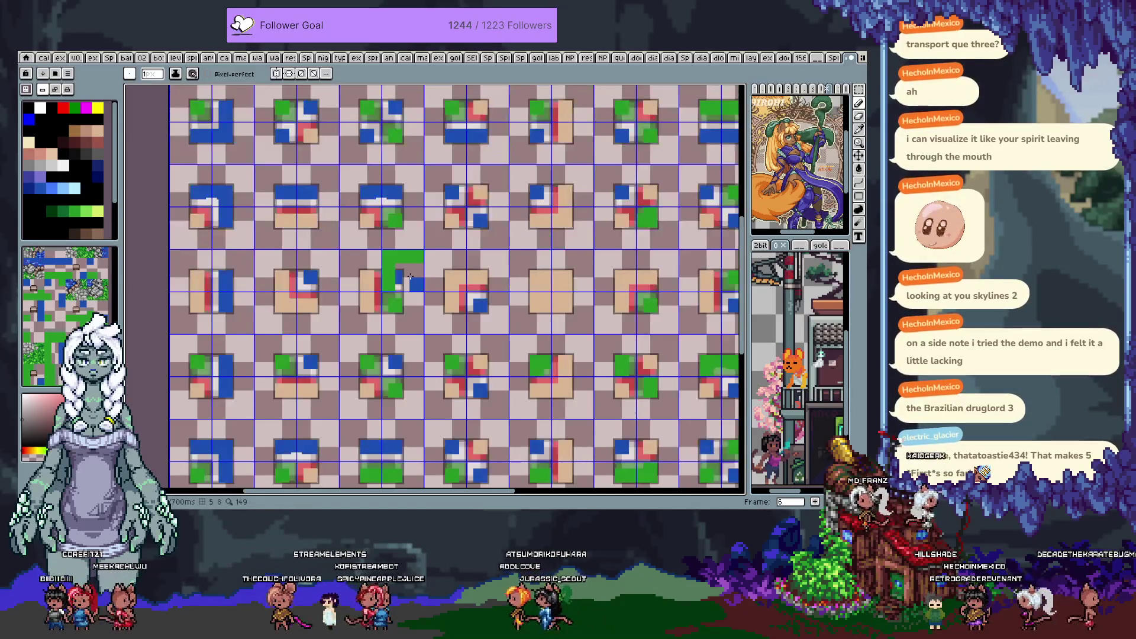
{"action": "key", "text": "Left"}
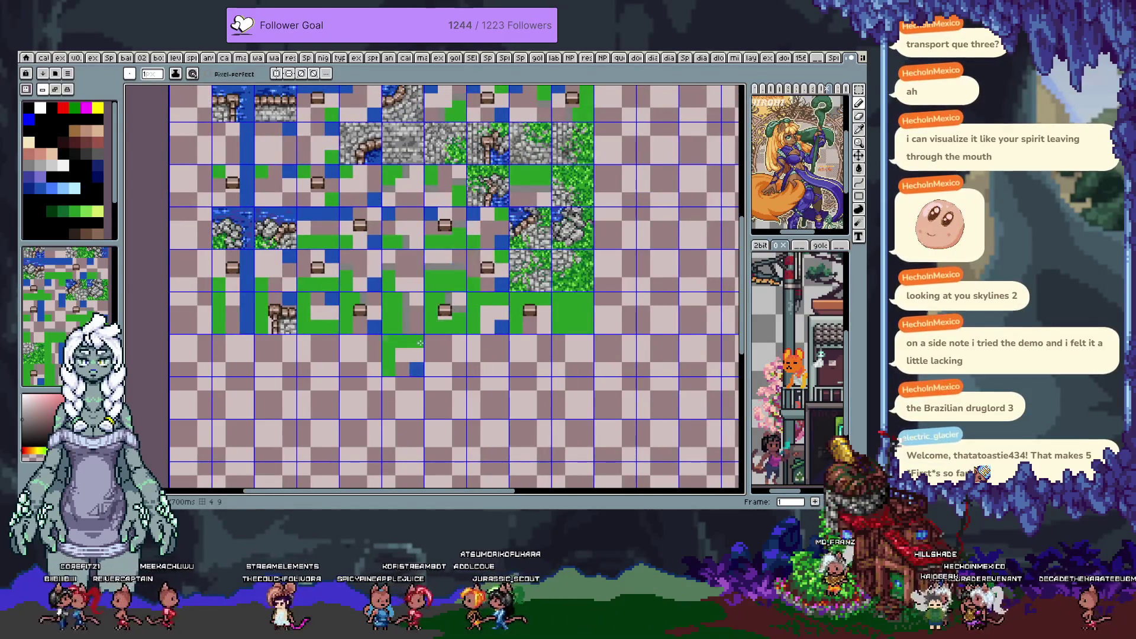
Stamp a tile over the chest tile on the sheet and paint a rocky-shore tile into the map
{"action": "key", "text": "h"}
{"action": "left_click_drag", "start_coordinate": [388, 291], "coordinate": [376, 340]}
{"action": "key", "text": "b"}
{"action": "left_click", "coordinate": [371, 341]}
{"action": "key", "text": "i"}
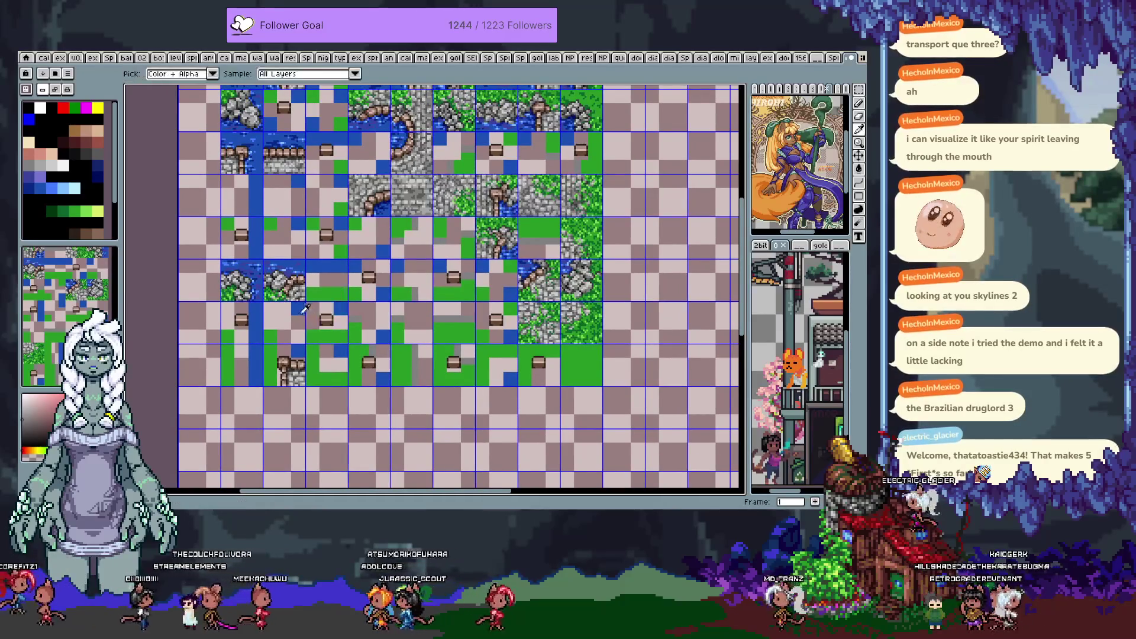
{"action": "key", "text": "b"}
{"action": "key", "text": "Left"}
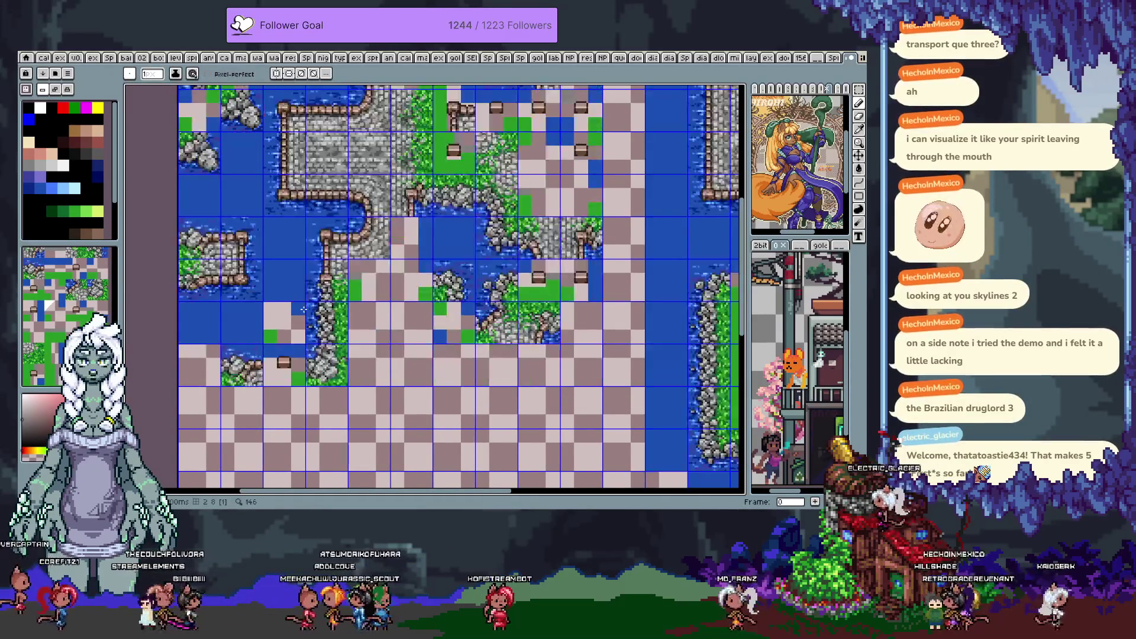
{"action": "left_click", "coordinate": [344, 334]}
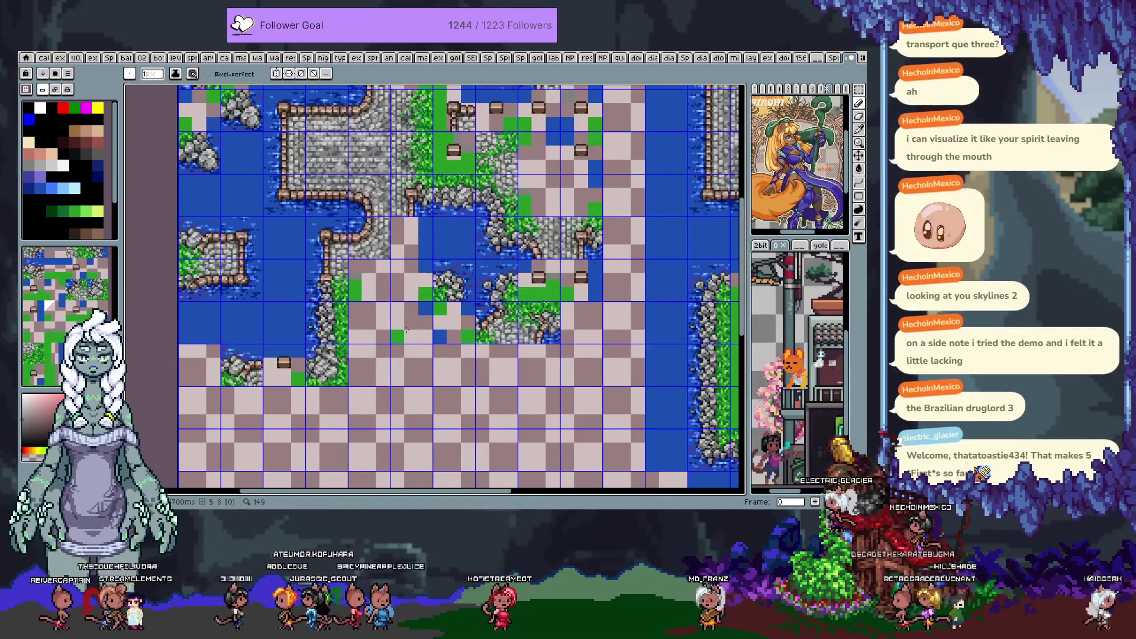
Flip through frames and bring the top edge of the colour-coded template frame 6 into view
{"action": "key", "text": "Right"}
{"action": "key", "text": "Left"}
{"action": "key", "text": "Right"}
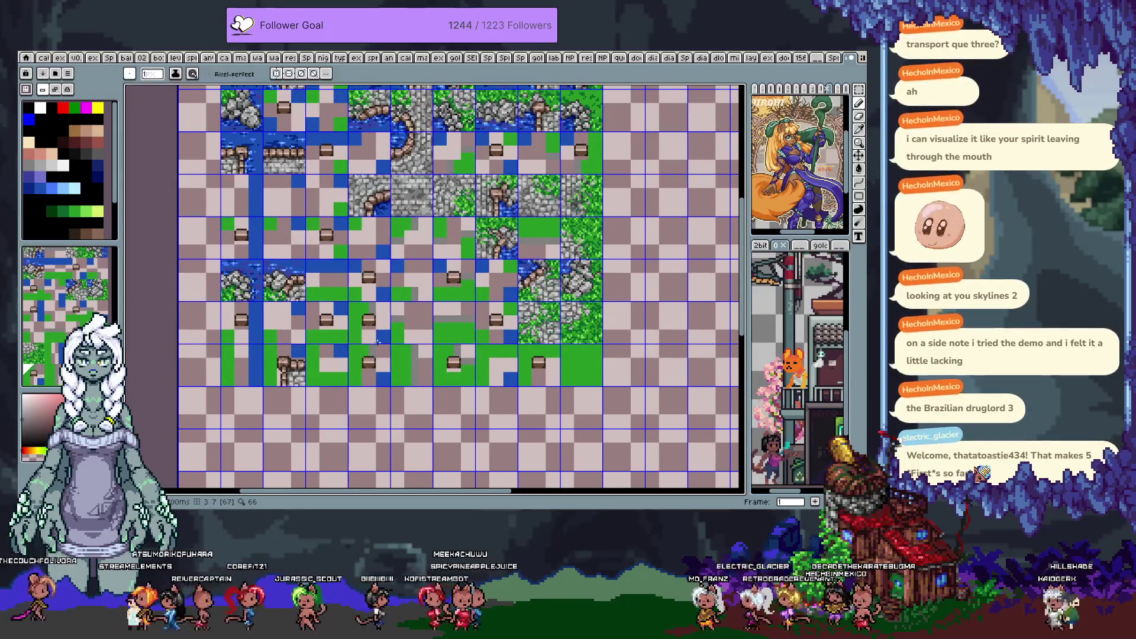
{"action": "key", "text": "Left"}
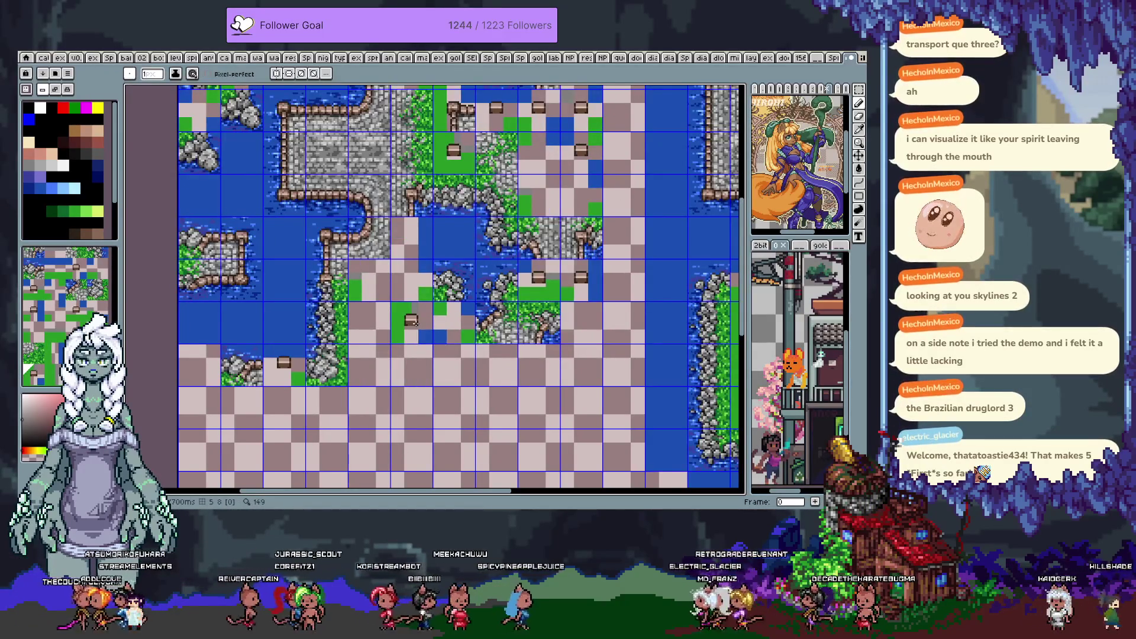
{"action": "key", "text": "Left"}
{"action": "key", "text": "space"}
{"action": "mouse_move", "coordinate": [411, 320]}
{"action": "left_mouse_down"}
{"action": "mouse_move", "coordinate": [379, 296]}
{"action": "mouse_move", "coordinate": [338, 355]}
{"action": "left_mouse_up"}
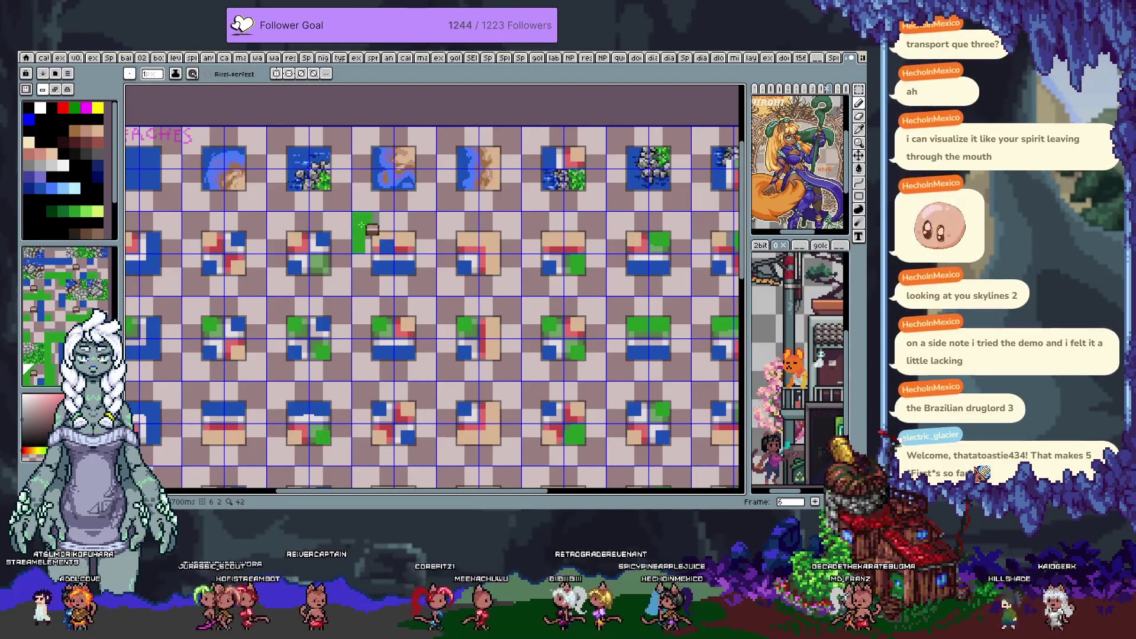
Pan the templates, return to the tile sheet, and paint a chest tile onto it
{"action": "key", "text": "space"}
{"action": "left_click_drag", "start_coordinate": [599, 464], "coordinate": [530, 313]}
{"action": "key", "text": "Left"}
{"action": "key", "text": "Left"}
{"action": "key", "text": "Left"}
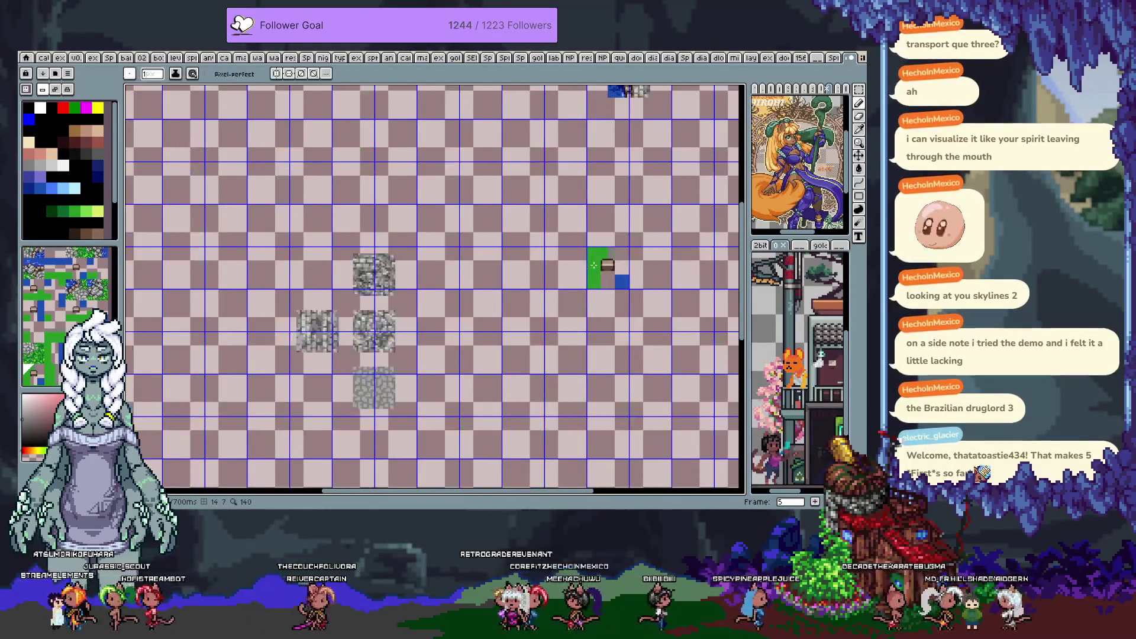
{"action": "key", "text": "space"}
{"action": "left_click_drag", "start_coordinate": [496, 231], "coordinate": [577, 315]}
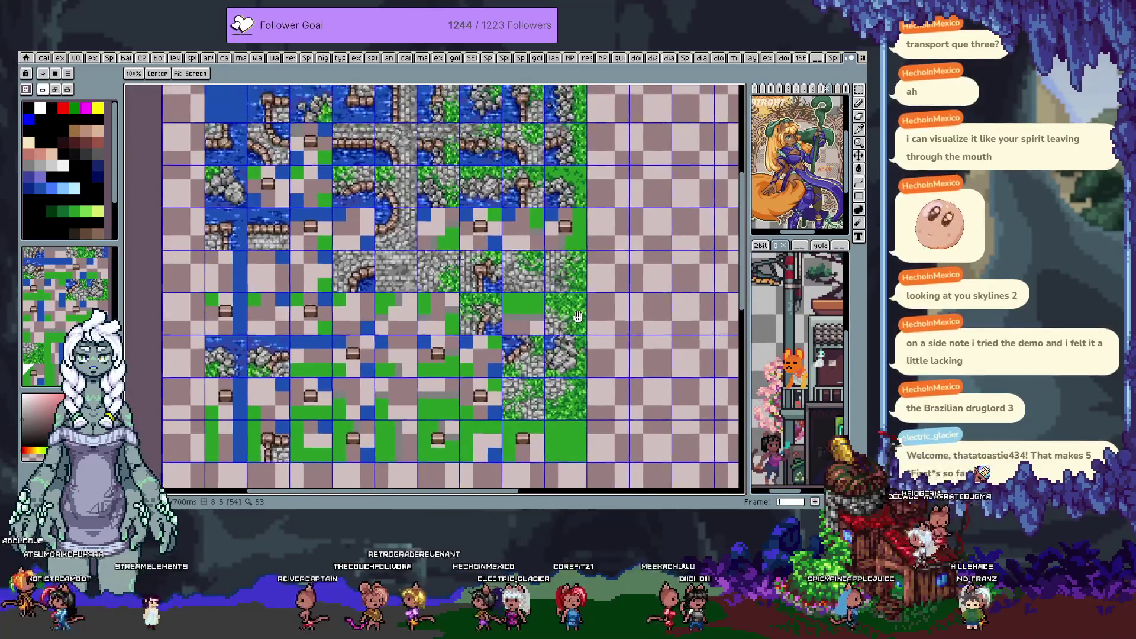
{"action": "left_click", "coordinate": [523, 229]}
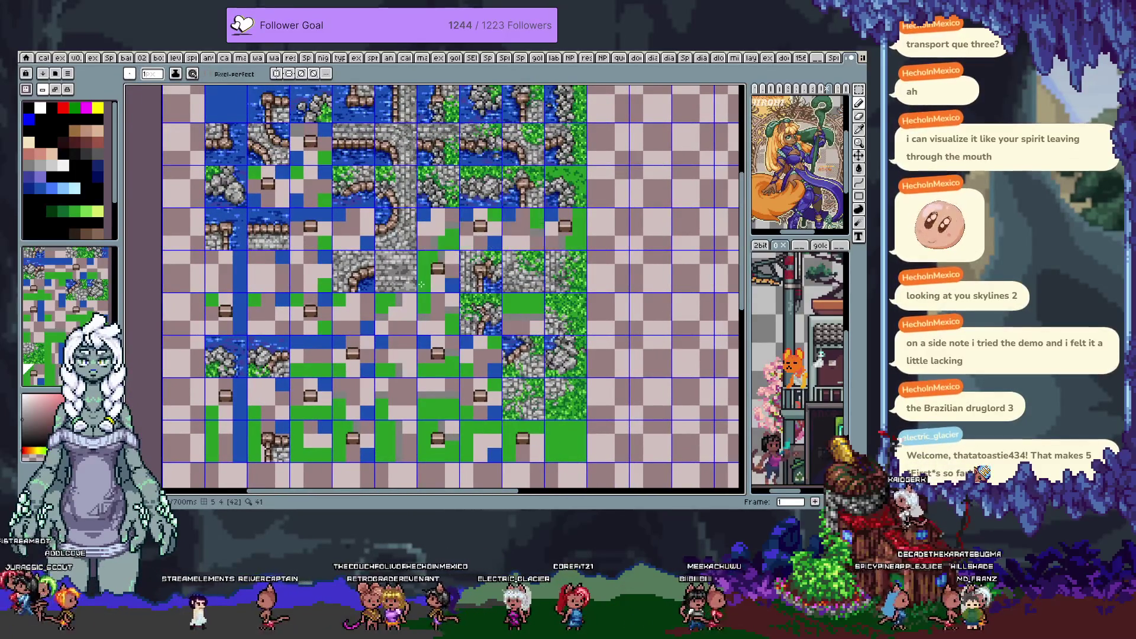
Pan over the tileset's lower rows, then switch to the example map in frame 0
{"action": "key", "text": "space"}
{"action": "mouse_move", "coordinate": [422, 281]}
{"action": "left_mouse_down"}
{"action": "mouse_move", "coordinate": [430, 294]}
{"action": "mouse_move", "coordinate": [467, 260]}
{"action": "mouse_move", "coordinate": [417, 237]}
{"action": "left_mouse_up"}
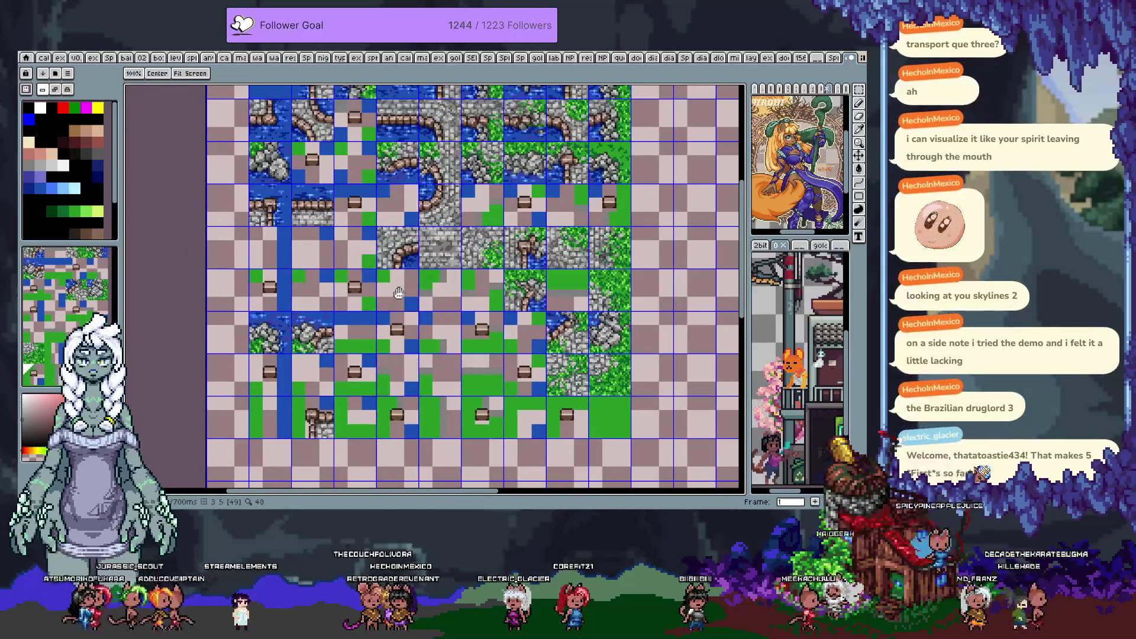
{"action": "left_click_drag", "start_coordinate": [399, 293], "coordinate": [389, 256]}
{"action": "mouse_move", "coordinate": [416, 325]}
{"action": "left_mouse_down"}
{"action": "mouse_move", "coordinate": [396, 287]}
{"action": "mouse_move", "coordinate": [412, 297]}
{"action": "mouse_move", "coordinate": [366, 340]}
{"action": "left_mouse_up"}
{"action": "left_click", "coordinate": [437, 314], "text": "alt"}
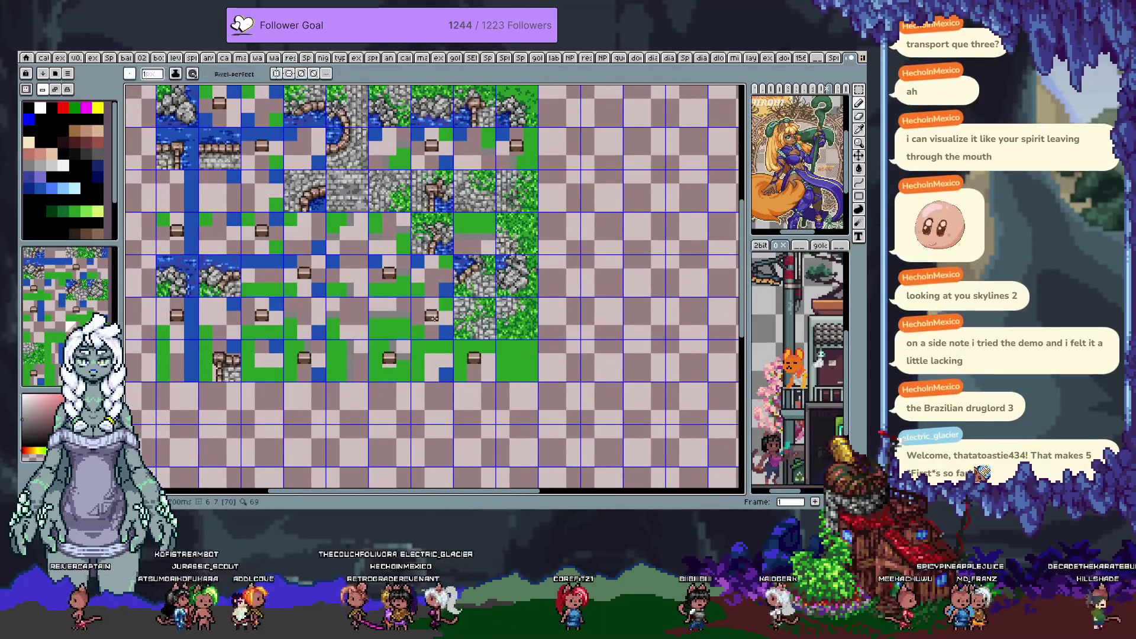
{"action": "key", "text": "Left"}
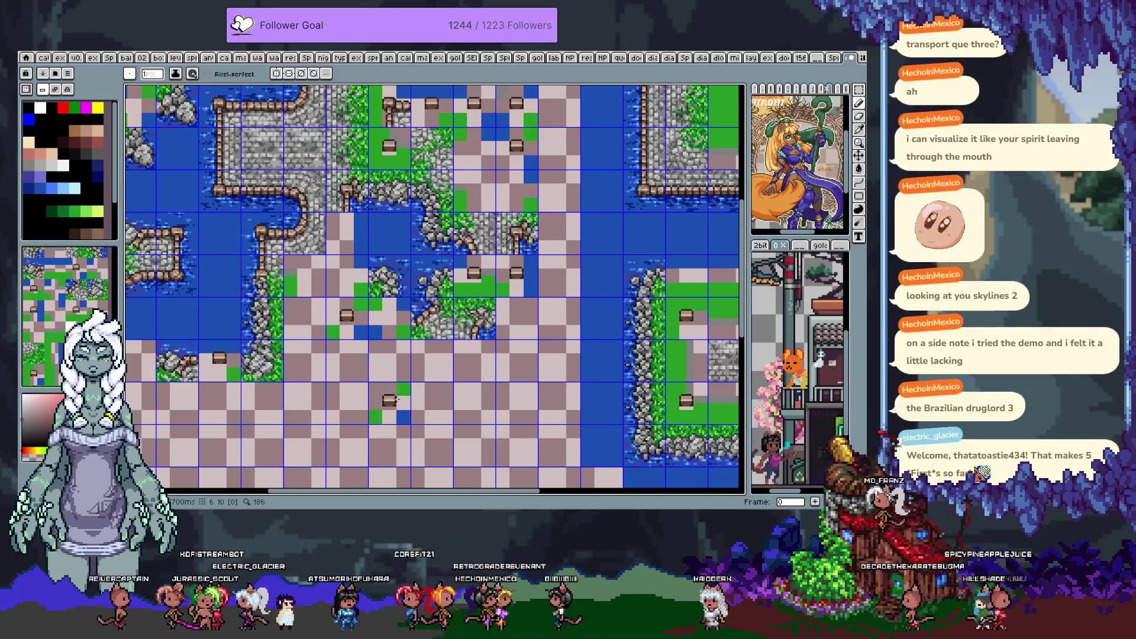
Flip between the rule-layout, map and tileset frames, bringing the tileset's upper-left into view
{"action": "key", "text": "Left"}
{"action": "key", "text": "Right"}
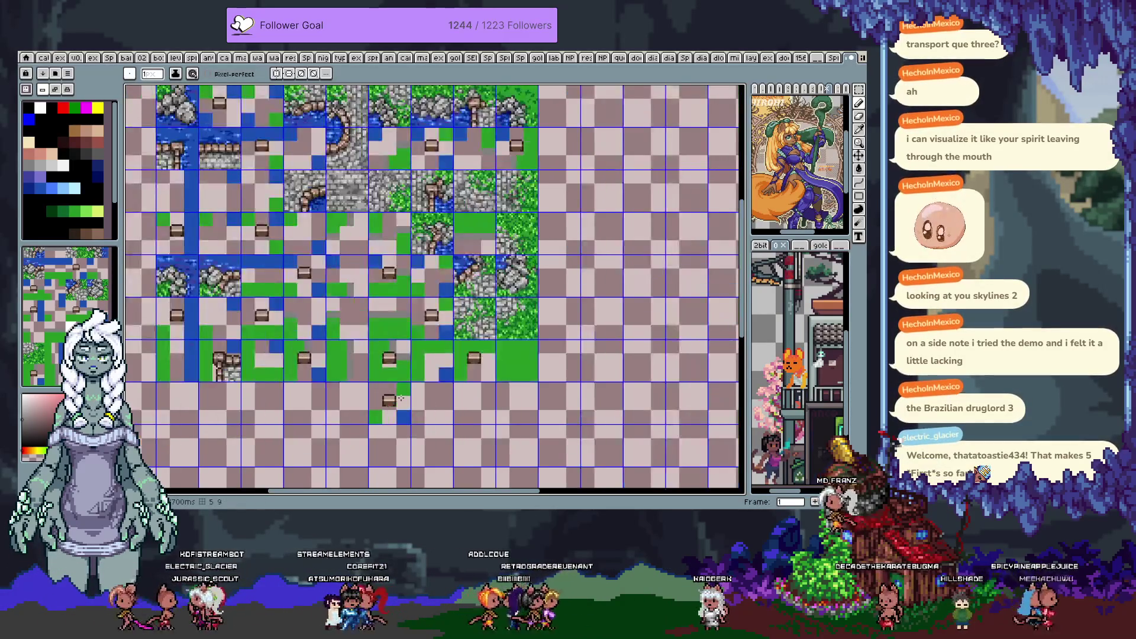
{"action": "key", "text": "space"}
{"action": "left_click_drag", "start_coordinate": [370, 222], "coordinate": [392, 290]}
{"action": "key", "text": "Left"}
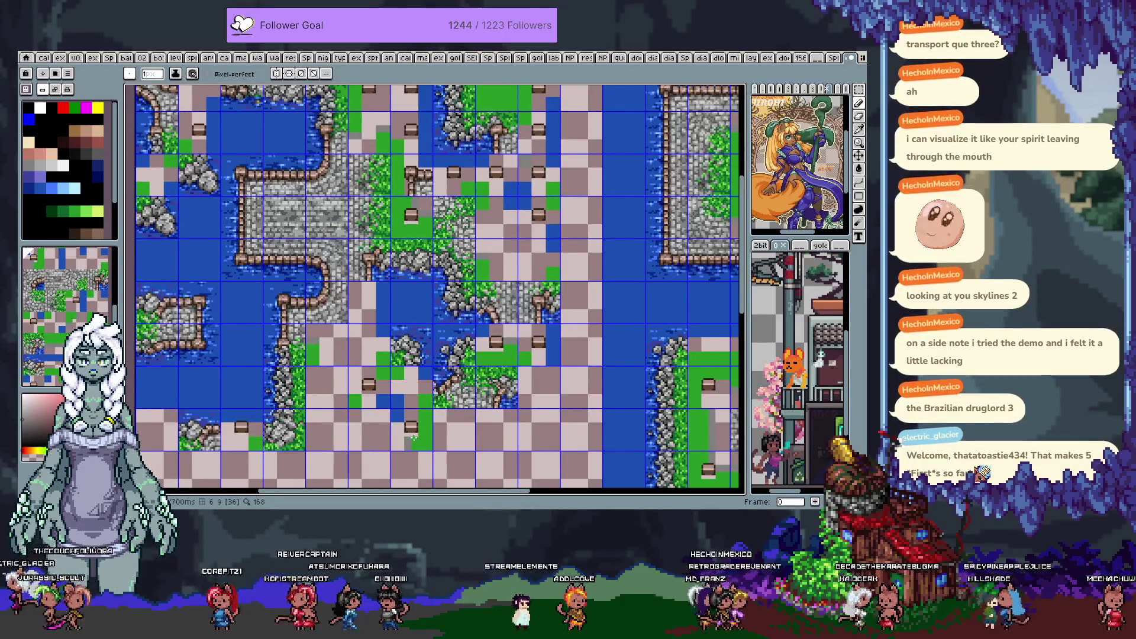
{"action": "key", "text": "Right"}
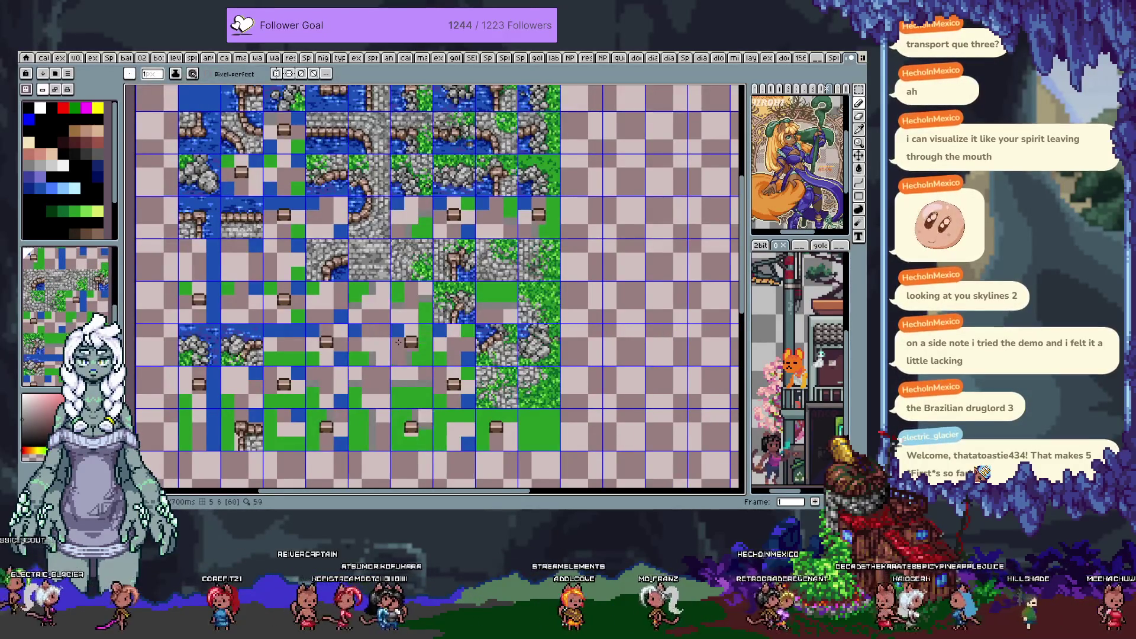
{"action": "left_click_drag", "start_coordinate": [352, 274], "coordinate": [436, 255]}
Pick the water tile and fill the empty tileset slot with it, then recheck the rule frame
{"action": "key", "text": "i"}
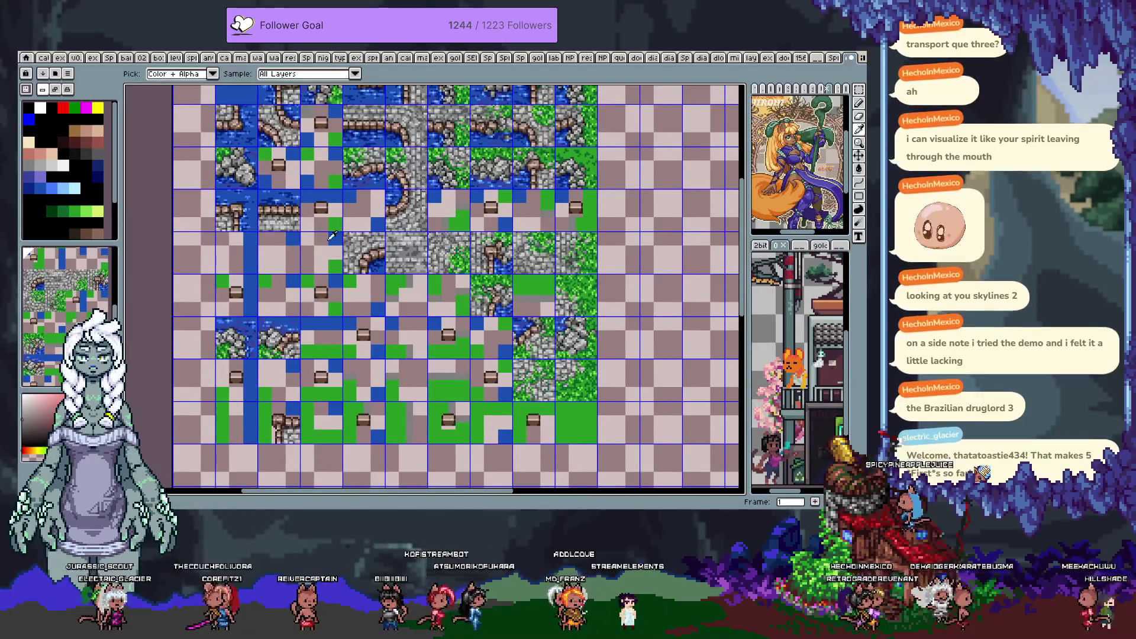
{"action": "left_click", "coordinate": [294, 233], "text": "alt"}
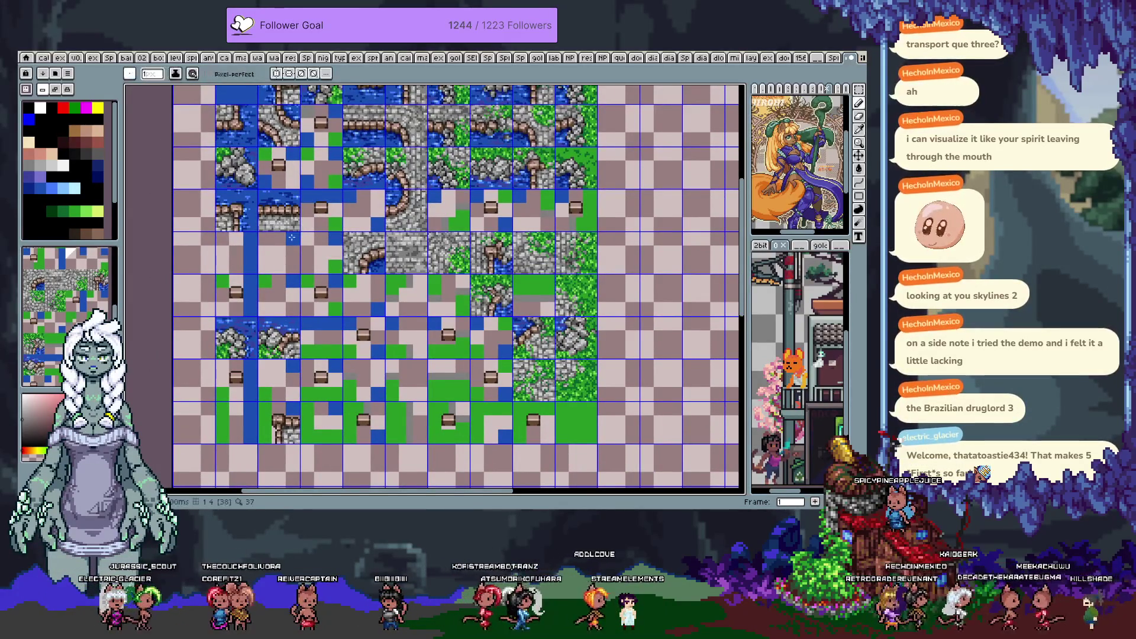
{"action": "key", "text": "Left"}
{"action": "left_click", "coordinate": [292, 237]}
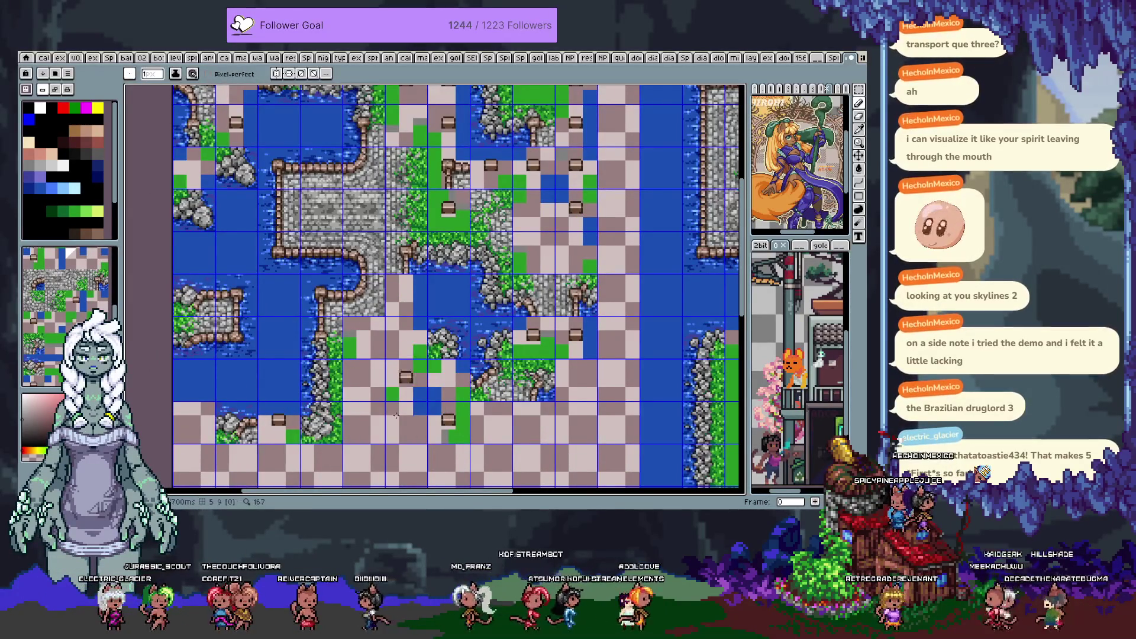
{"action": "key", "text": "Left"}
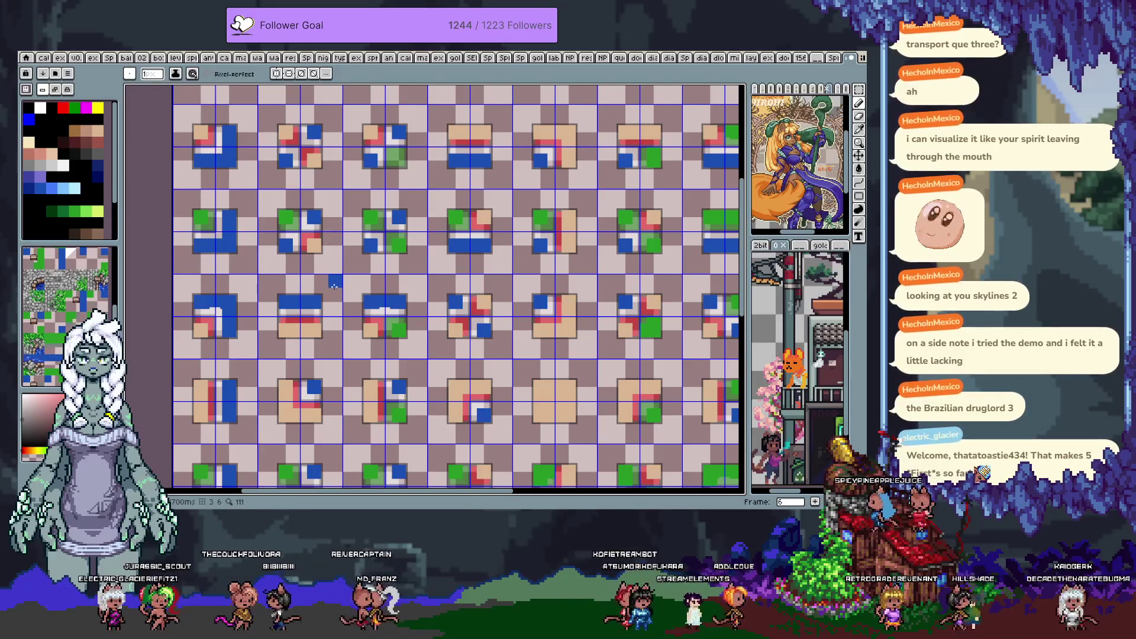
{"action": "key", "text": "Right"}
Flip repeatedly between the numbered tileset view and the neighbouring frame
{"action": "key", "text": "v"}
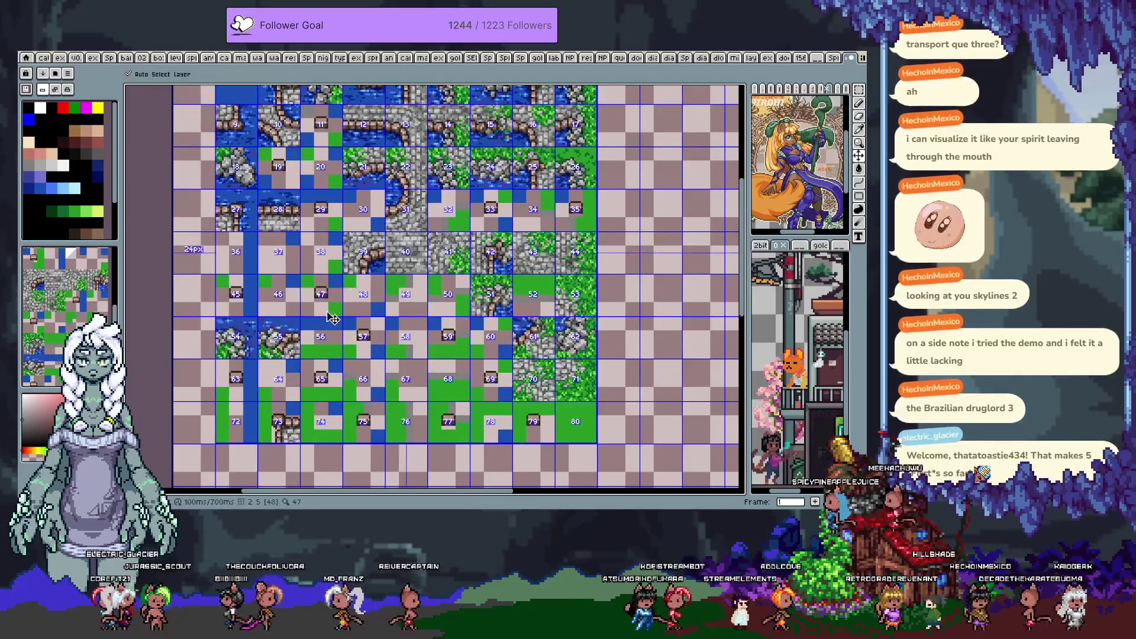
{"action": "key", "text": "b"}
{"action": "key", "text": "Right"}
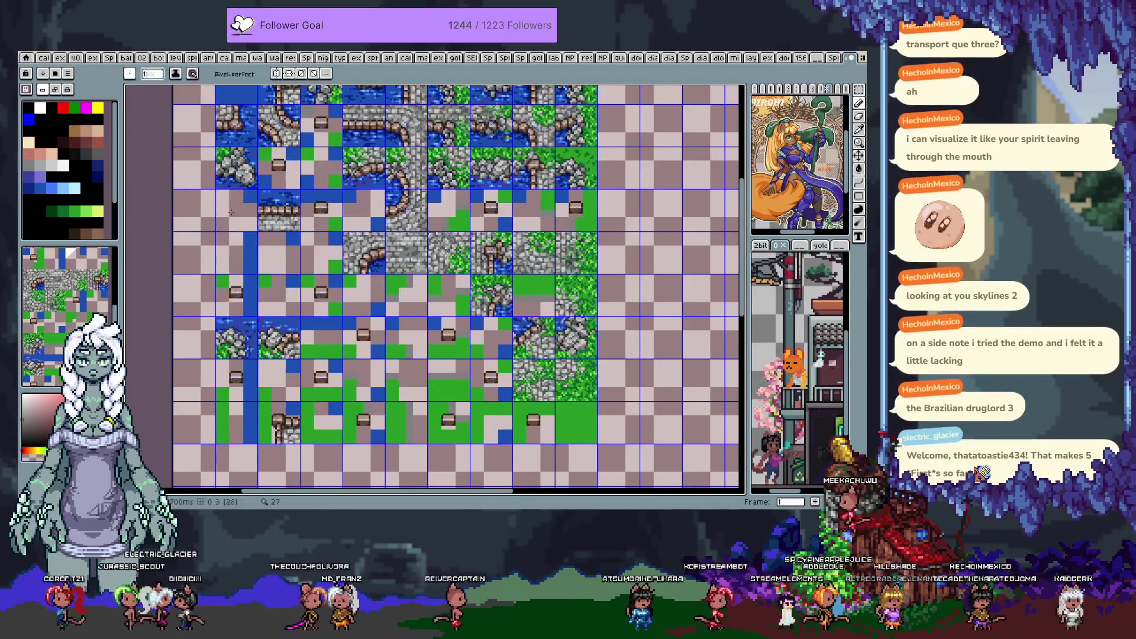
{"action": "key", "text": "v"}
{"action": "key", "text": "Left"}
{"action": "key", "text": "b"}
{"action": "key", "text": "Right"}
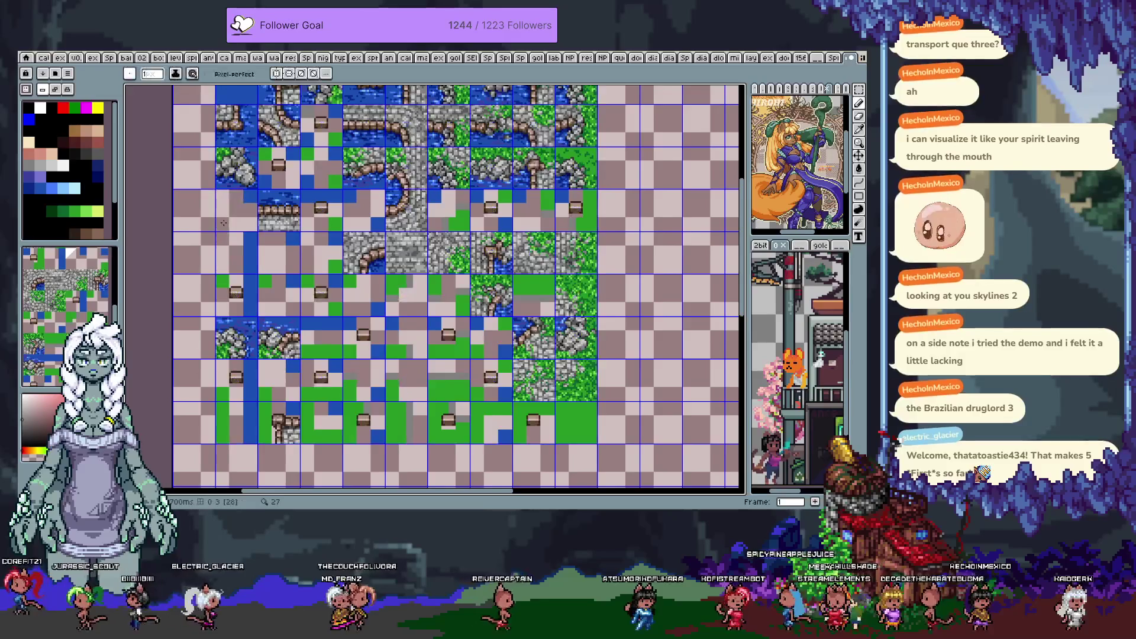
{"action": "key", "text": "v"}
{"action": "key", "text": "Left"}
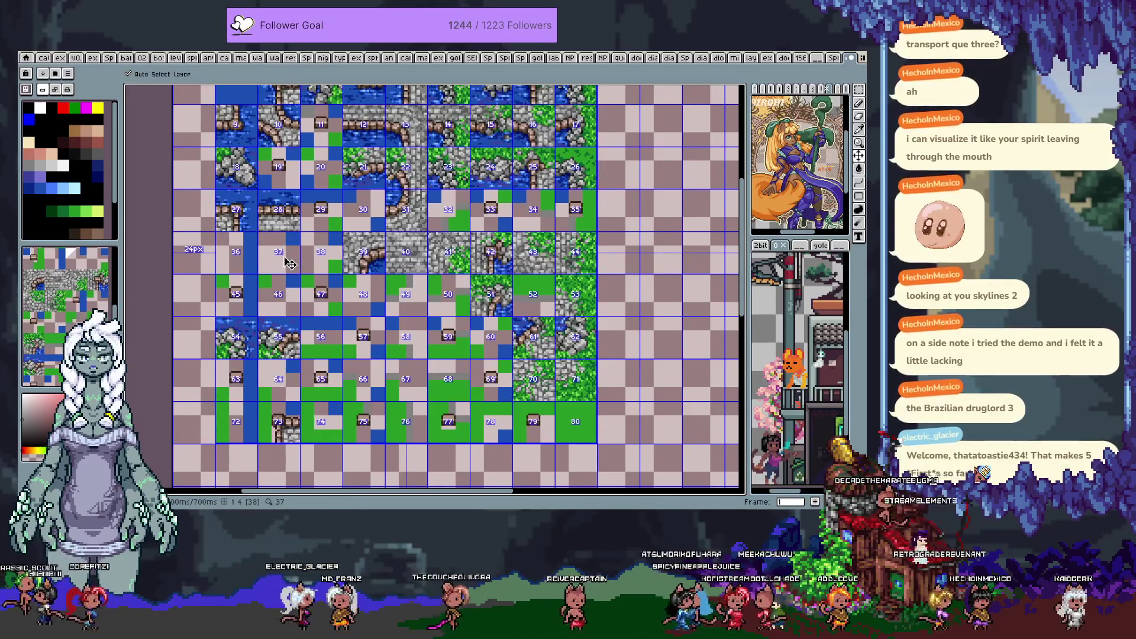
Pan over the map's lower part and the rule-layout frame, then show tile indexes on the tileset
{"action": "key", "text": "Right"}
{"action": "key", "text": "i"}
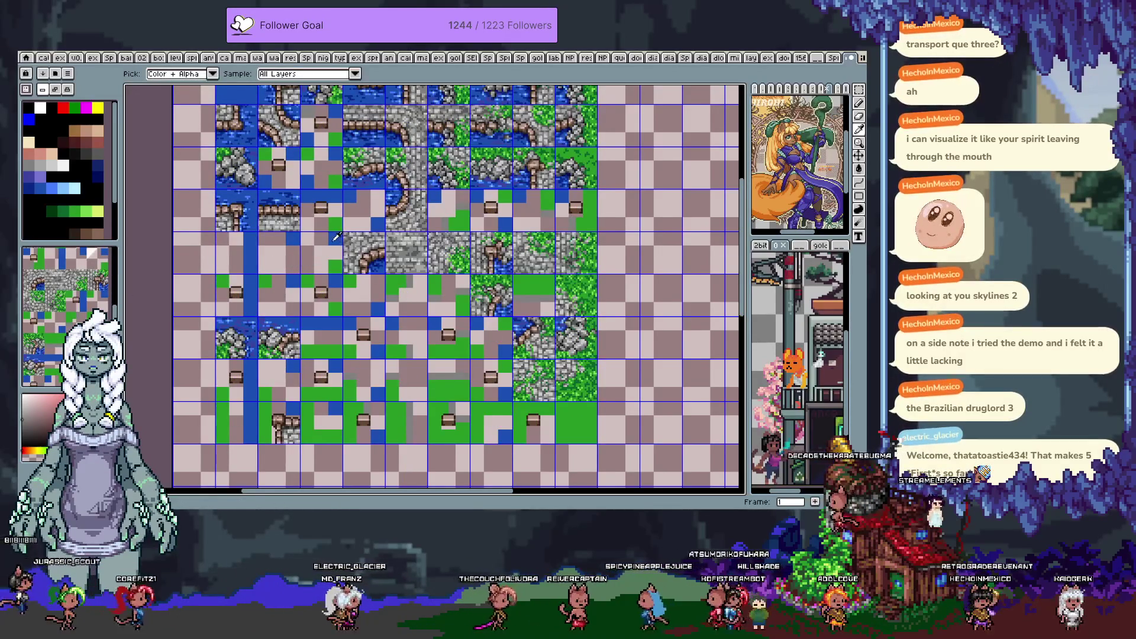
{"action": "key", "text": "b"}
{"action": "key", "text": "Left"}
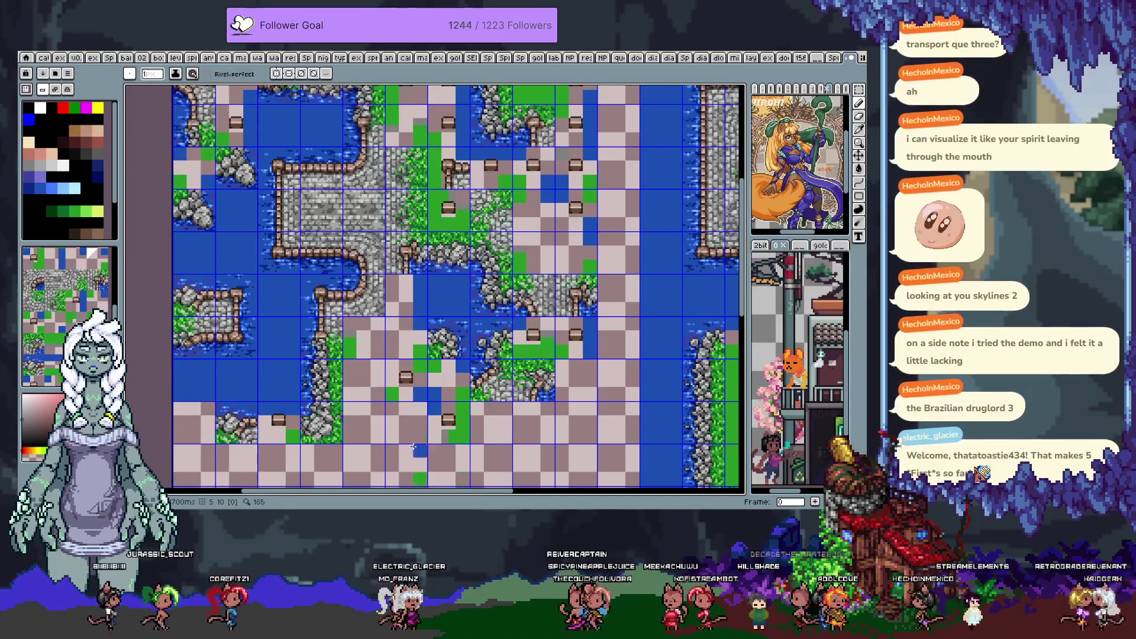
{"action": "left_click_drag", "start_coordinate": [403, 428], "coordinate": [401, 357]}
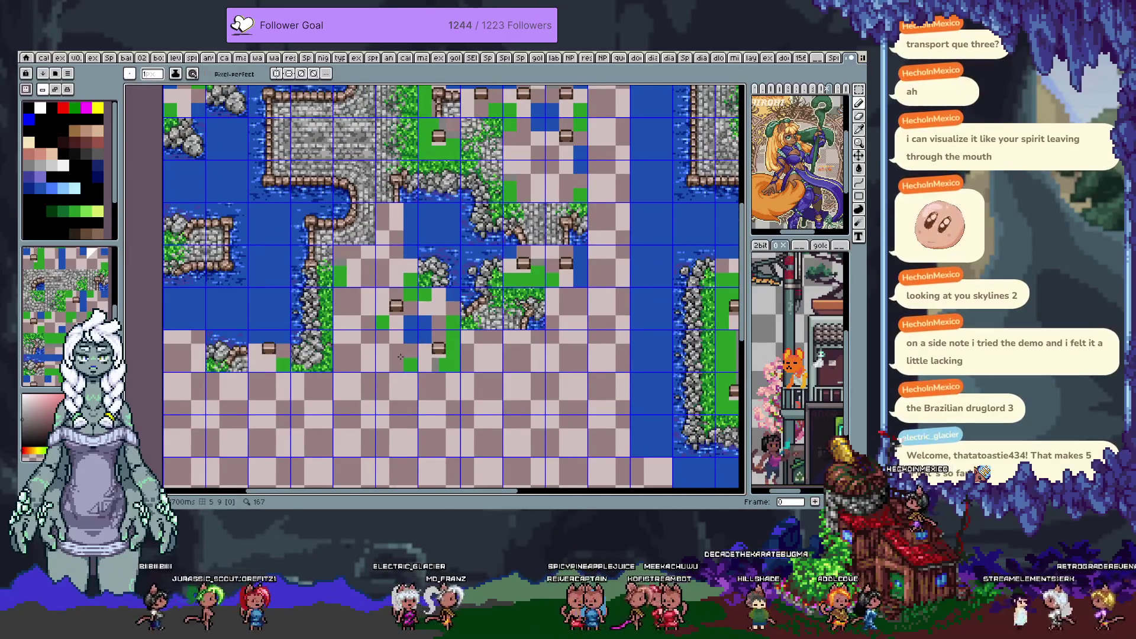
{"action": "key", "text": "Left"}
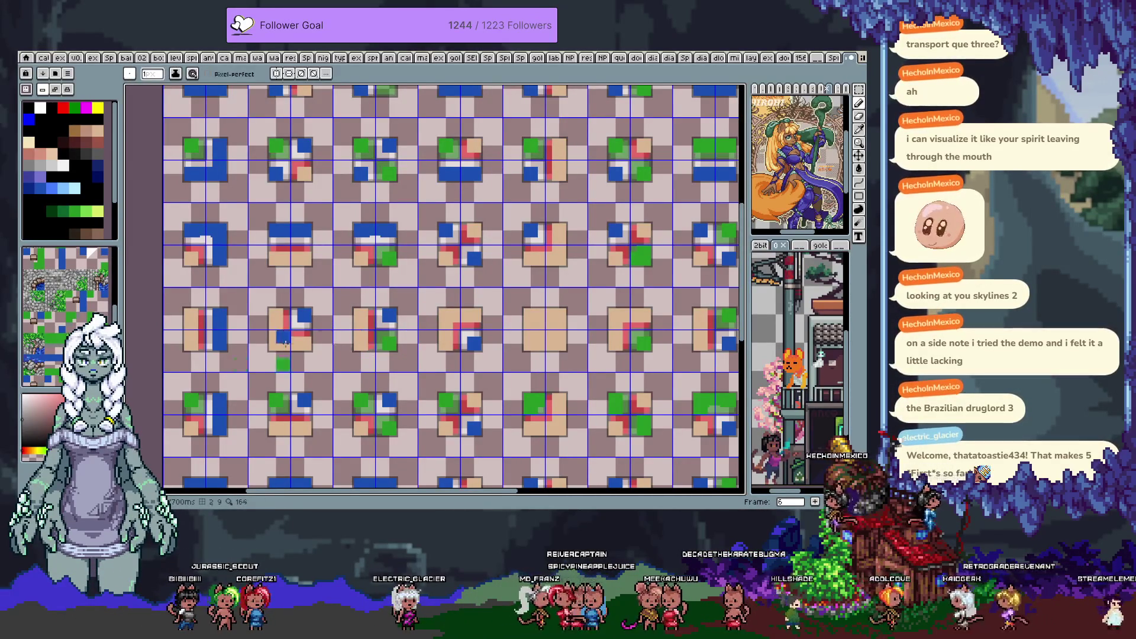
{"action": "key", "text": "Left"}
{"action": "key", "text": "Left"}
{"action": "key", "text": "Left"}
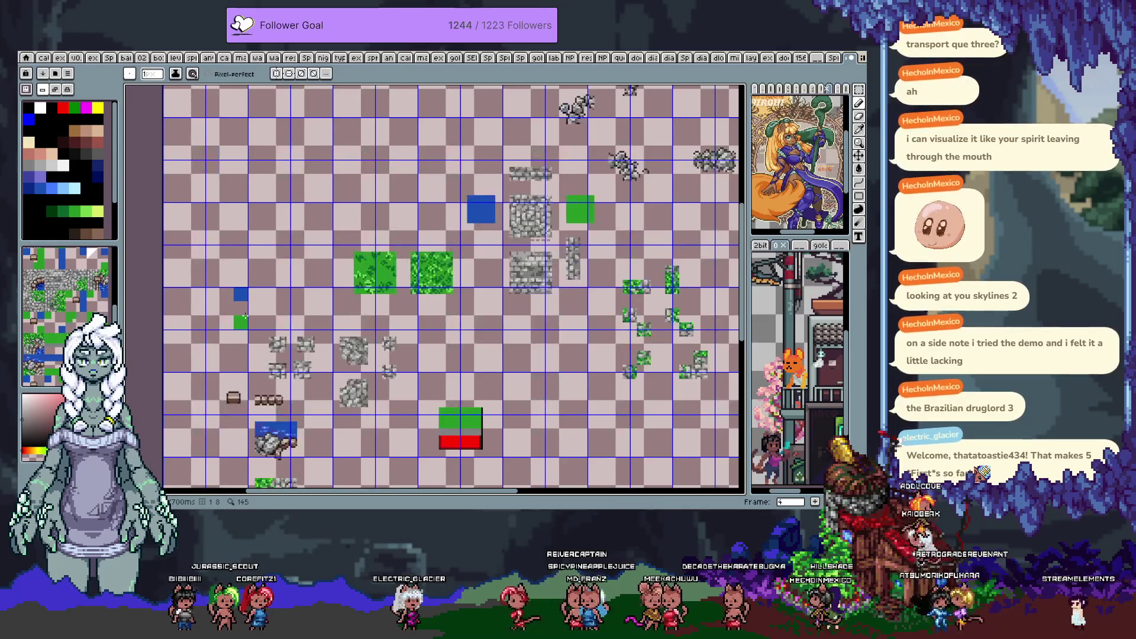
{"action": "key", "text": "v"}
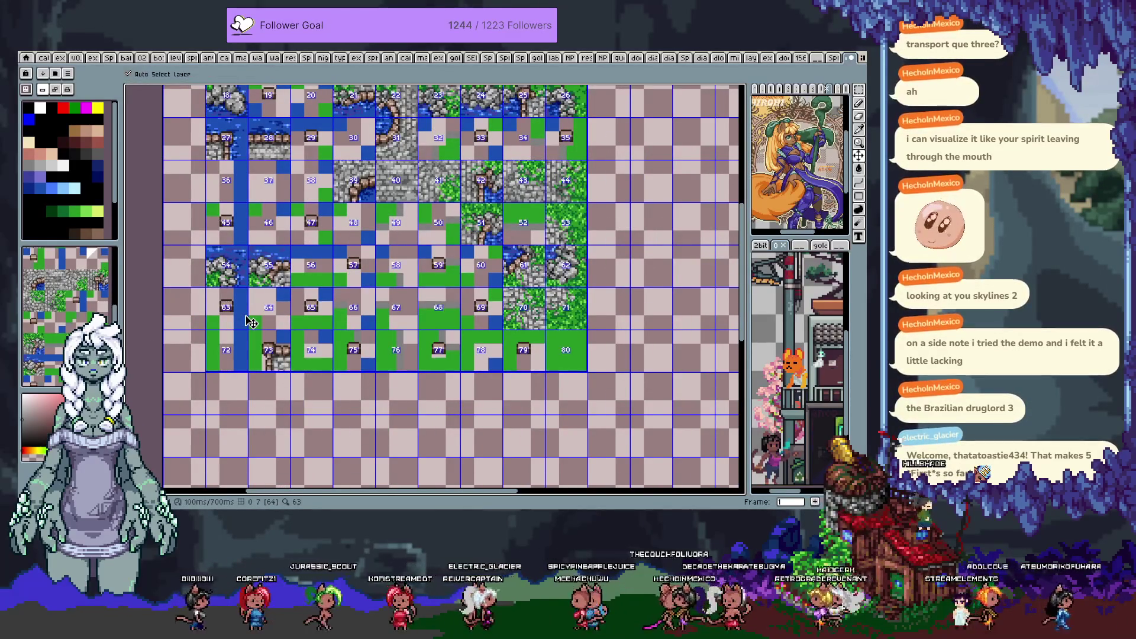
Toggle between the map and tileset frames, ending on the tileset with index numbers shown
{"action": "key", "text": "i"}
{"action": "key", "text": "b"}
{"action": "key", "text": "Left"}
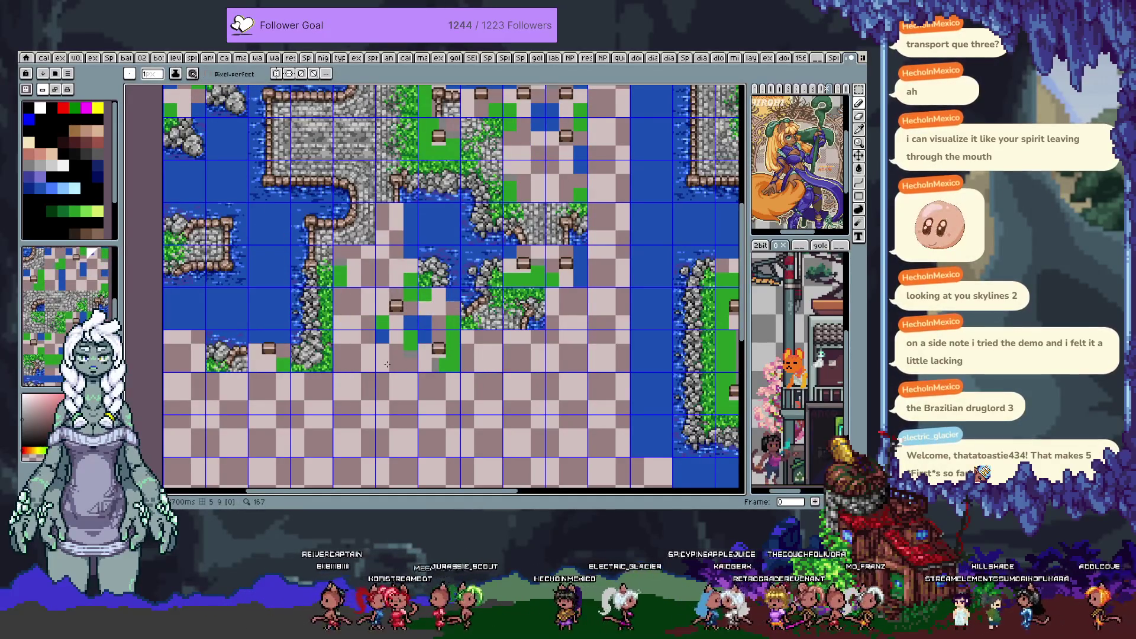
{"action": "key", "text": "Right"}
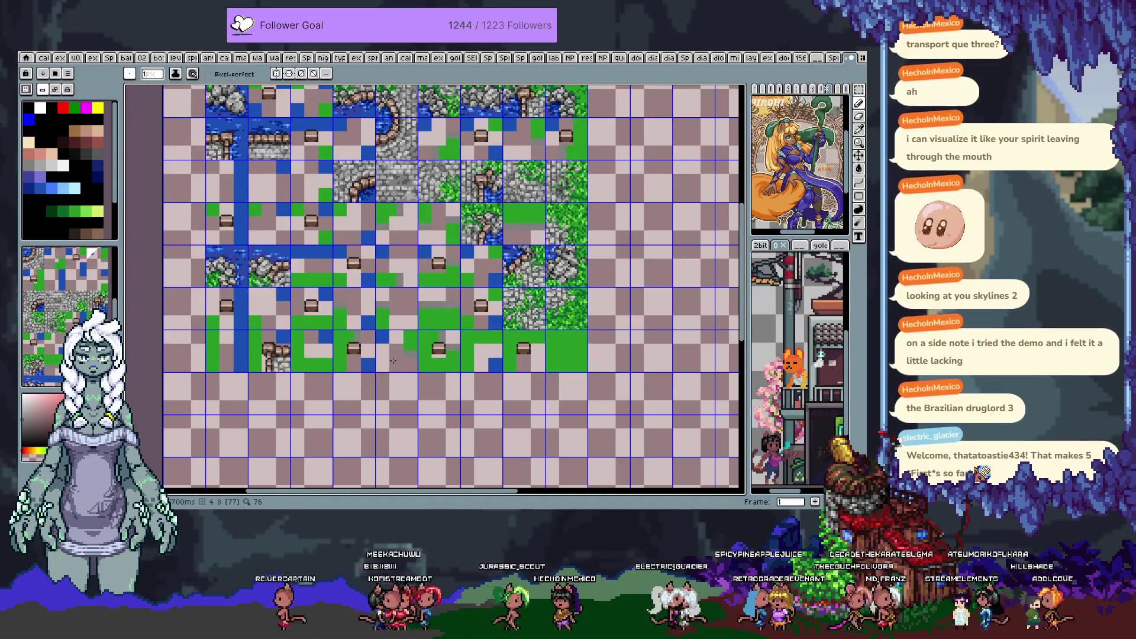
{"action": "key", "text": "v"}
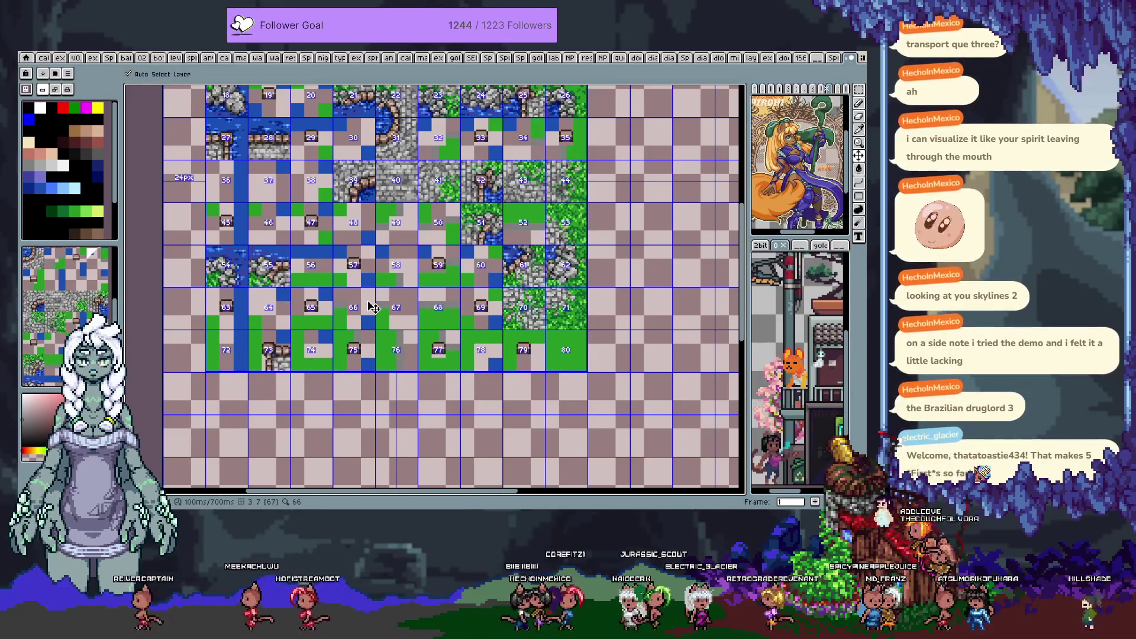
{"action": "key", "text": "b"}
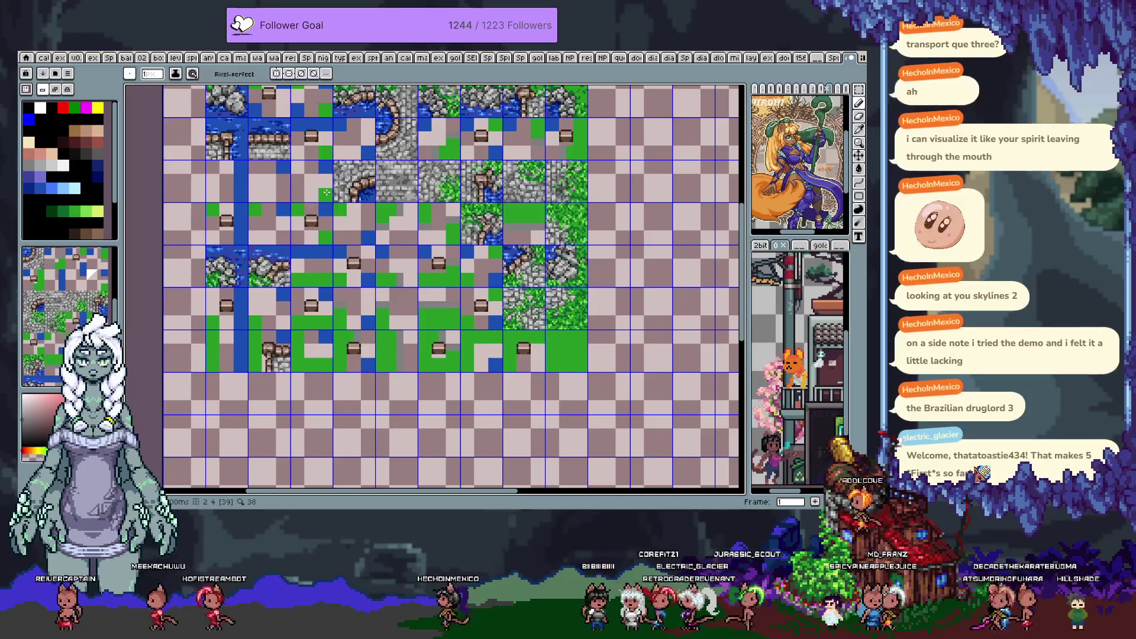
{"action": "key", "text": "Left"}
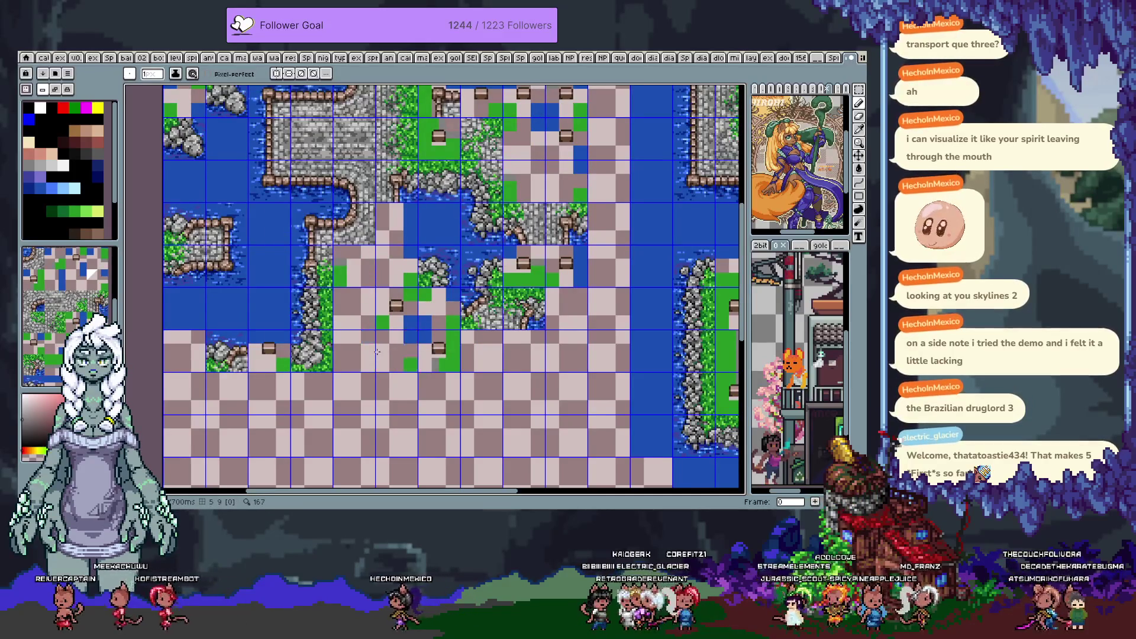
{"action": "key", "text": "Right"}
{"action": "key", "text": "Left"}
{"action": "key", "text": "Right"}
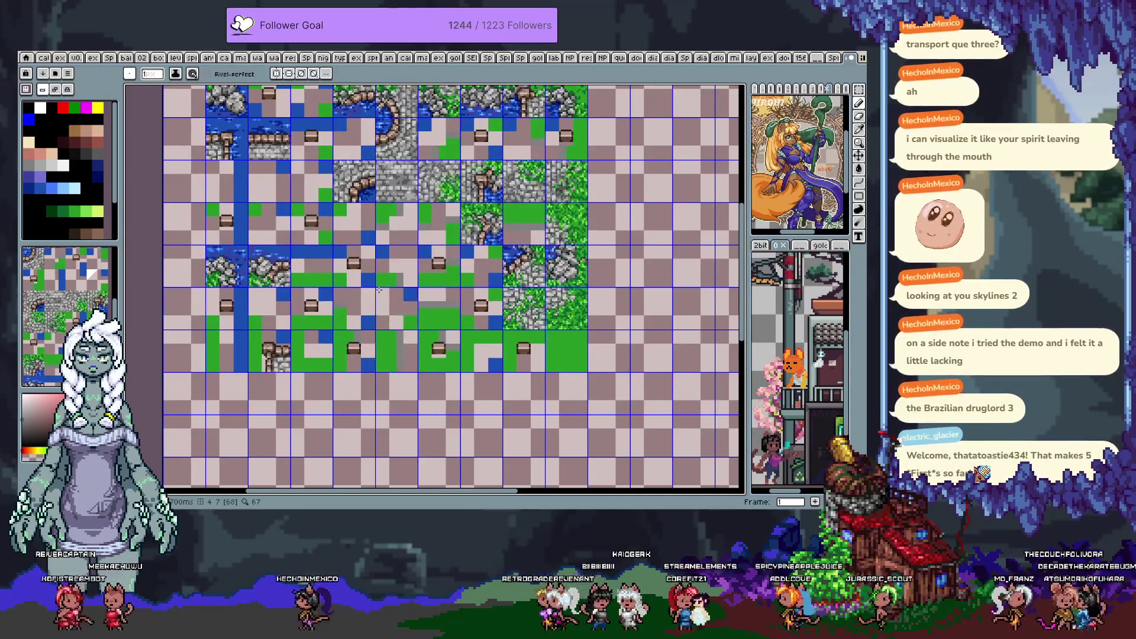
{"action": "key", "text": "v"}
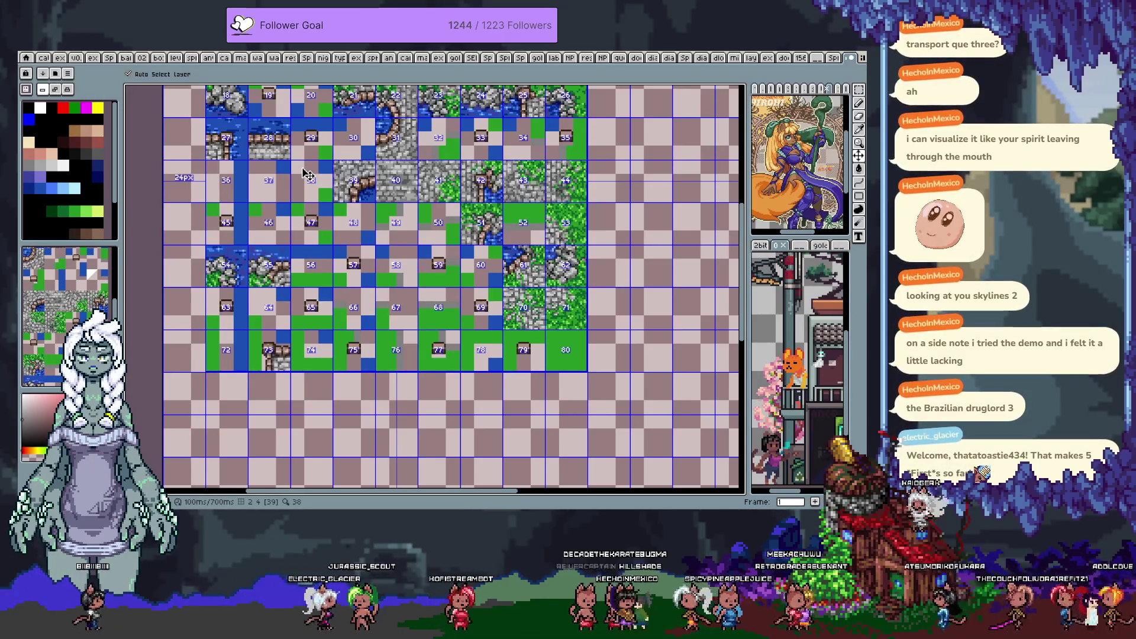
Check tile numbers on the tile sheet frame, then return to the map frame with the Pencil
{"action": "mouse_move", "coordinate": [307, 174]}
{"action": "left_mouse_down"}
{"action": "mouse_move", "coordinate": [327, 272]}
{"action": "mouse_move", "coordinate": [317, 223]}
{"action": "left_mouse_up"}
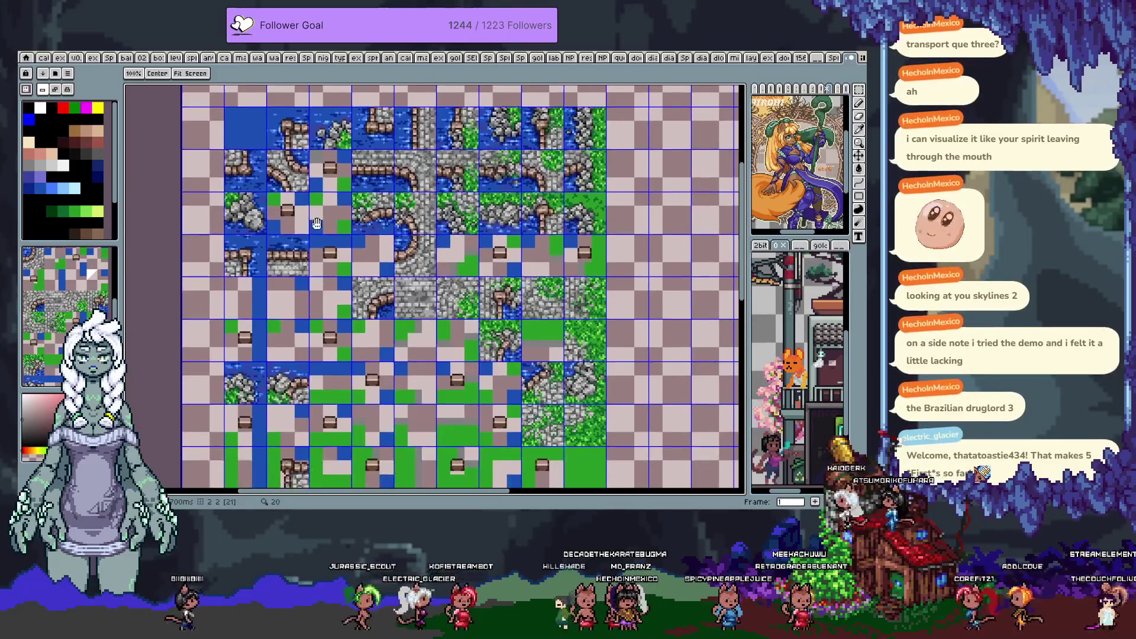
{"action": "key", "text": "i"}
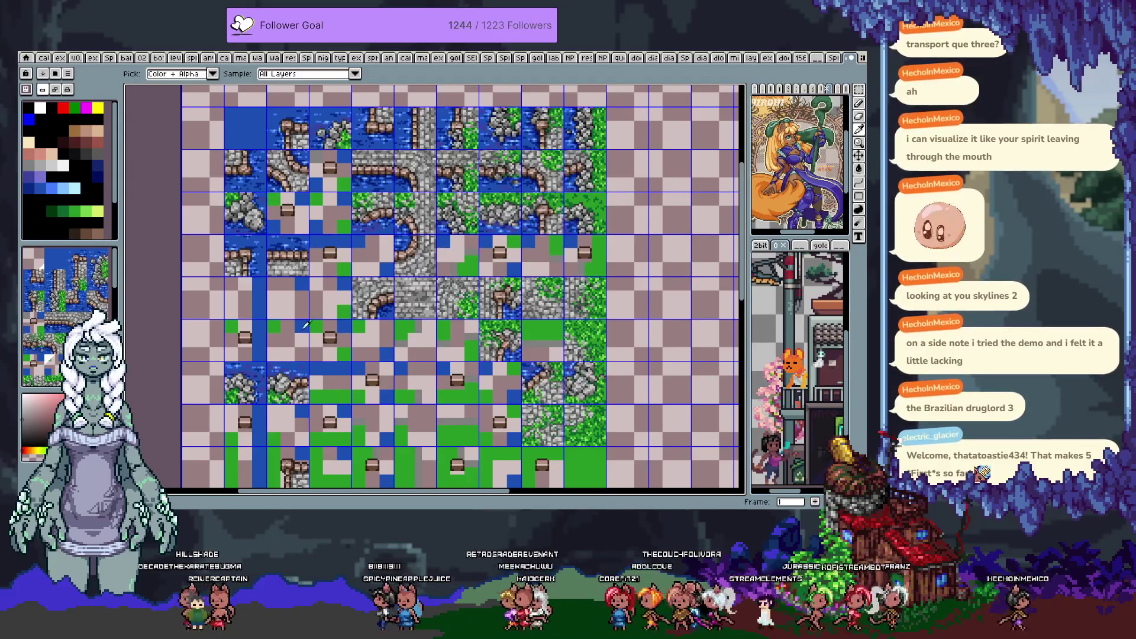
{"action": "key", "text": "Left"}
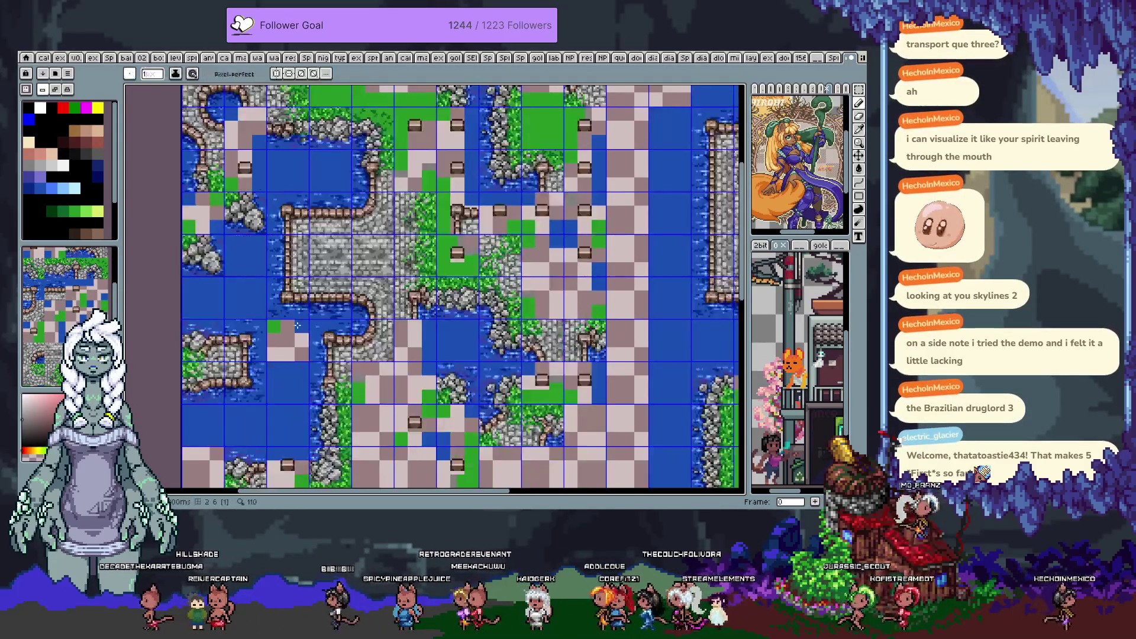
{"action": "scroll", "coordinate": [303, 353], "scroll_direction": "down", "scroll_amount": 3}
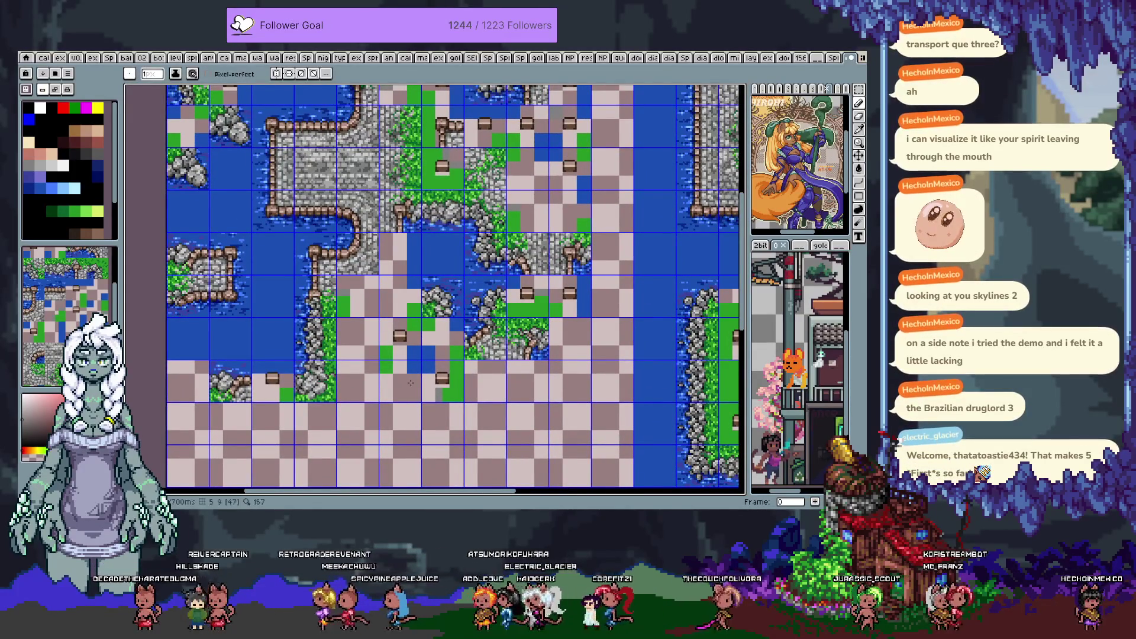
{"action": "key", "text": "Right"}
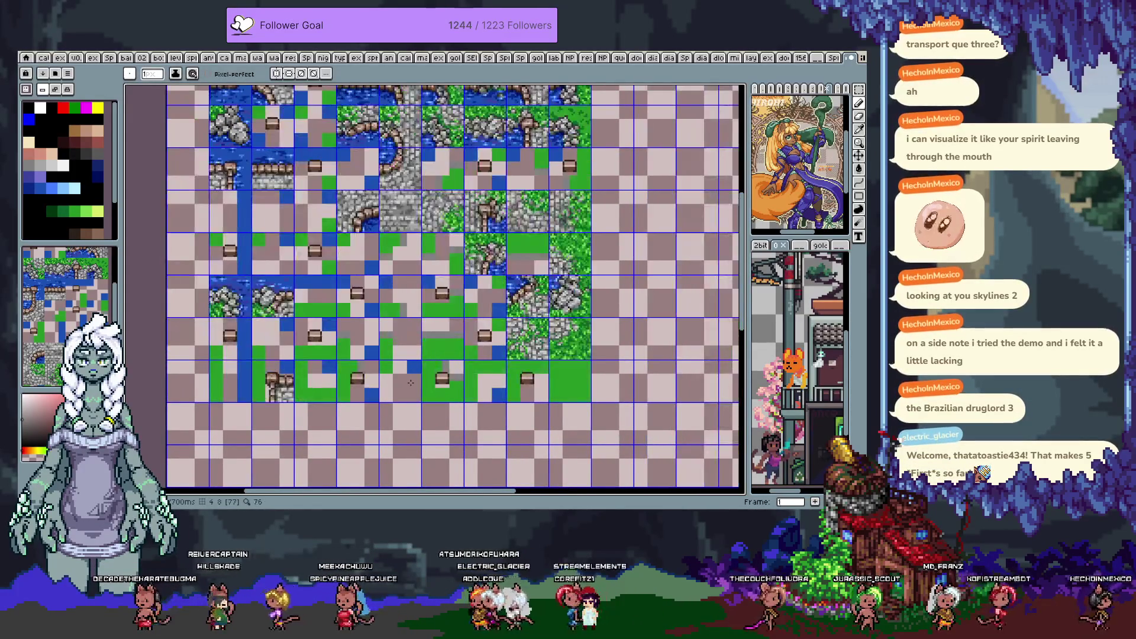
{"action": "key", "text": "v"}
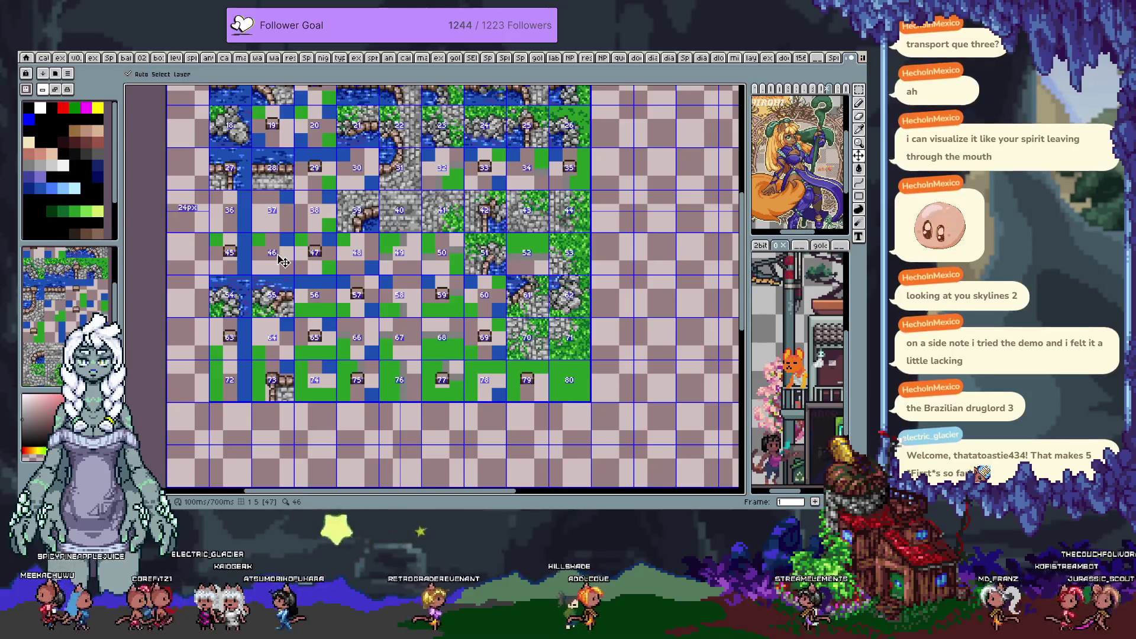
{"action": "key", "text": "b"}
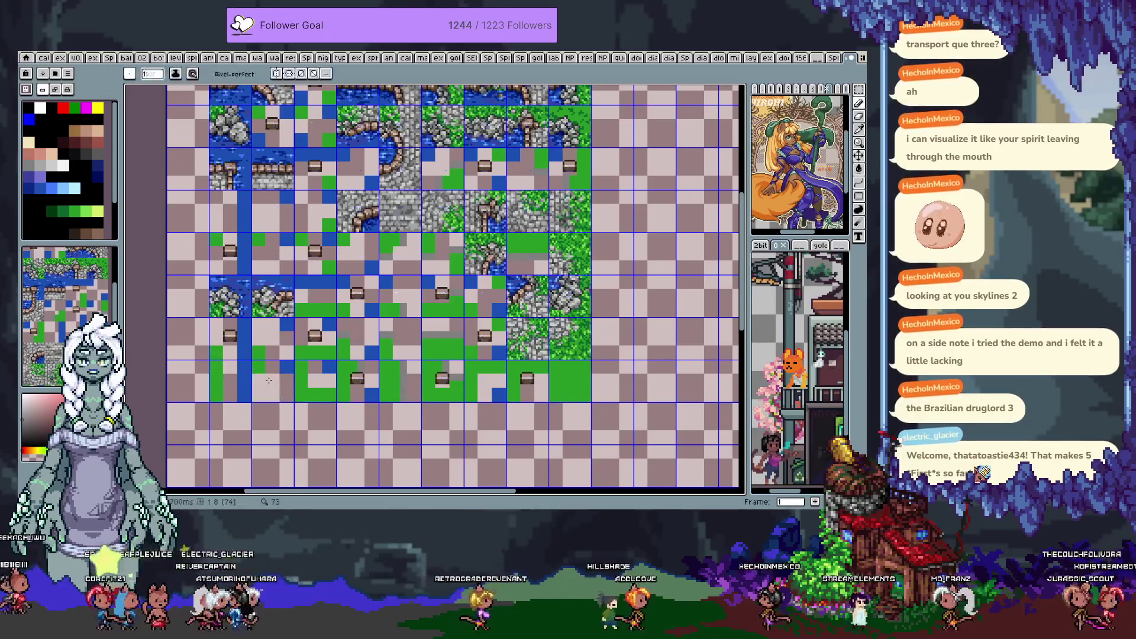
{"action": "key", "text": "Left"}
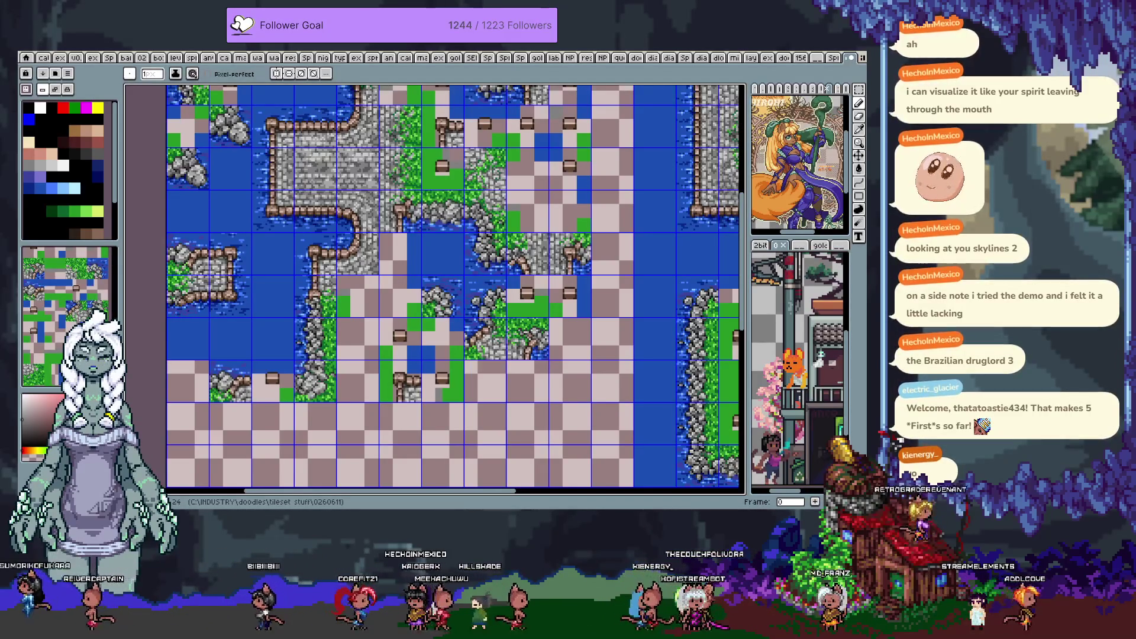
Stamp a new tile into one map cell and erase the bridge-and-grass tile to transparent
{"action": "left_click", "coordinate": [358, 126]}
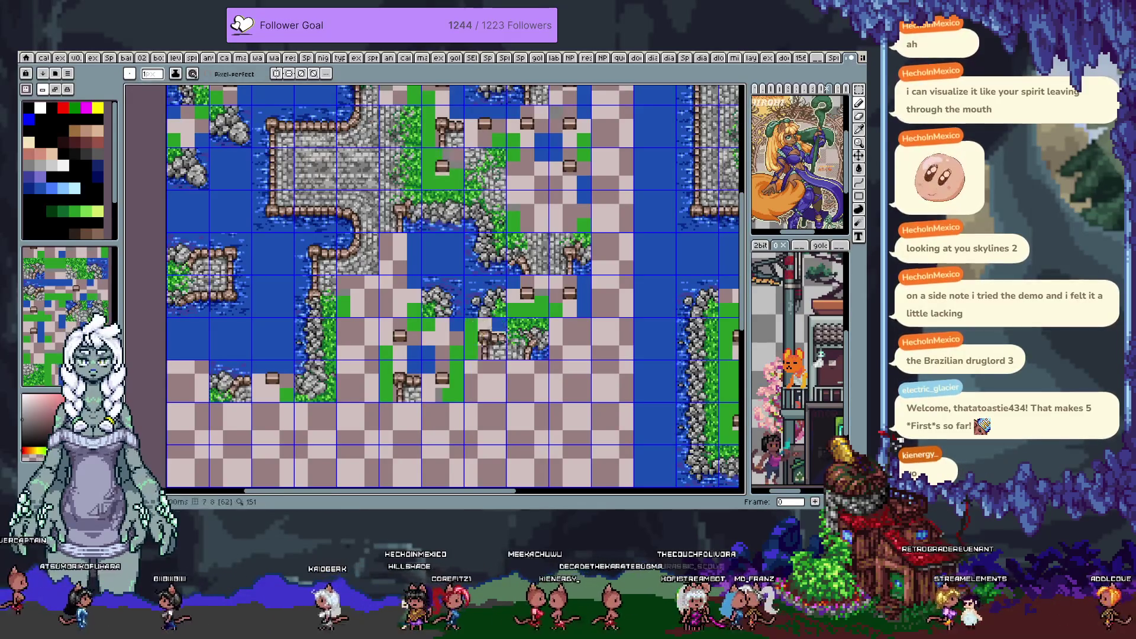
{"action": "left_click_drag", "start_coordinate": [360, 366], "coordinate": [407, 324]}
{"action": "left_click", "coordinate": [407, 324]}
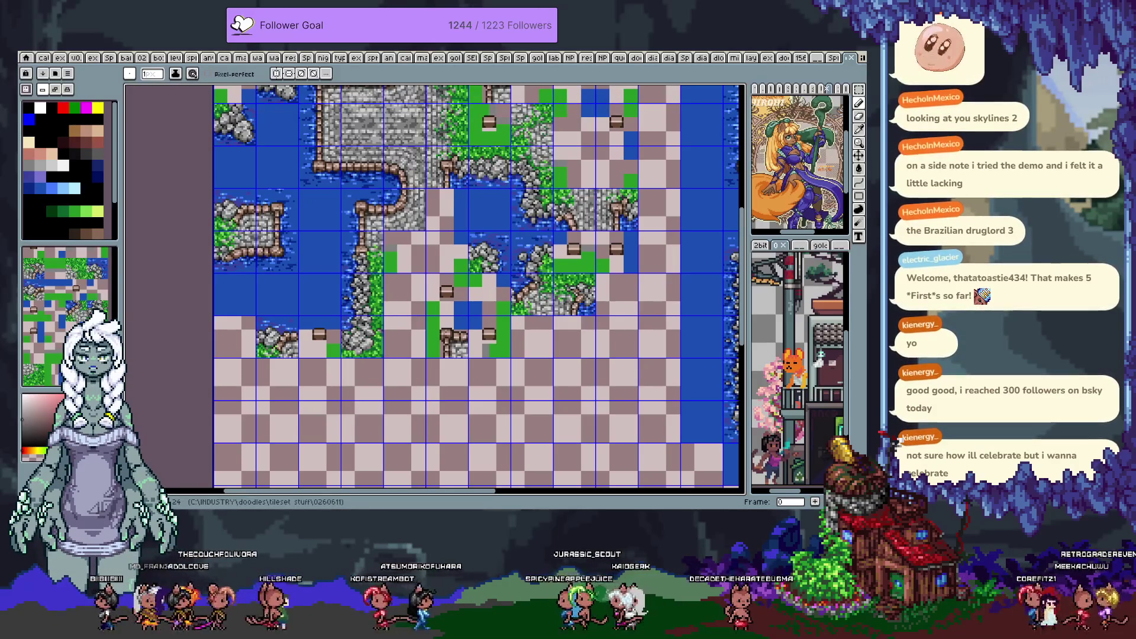
Stamp a grass, water and fence tile into the lower map
{"action": "key", "text": "v"}
{"action": "key", "text": "b"}
{"action": "left_click_drag", "start_coordinate": [558, 388], "coordinate": [465, 382]}
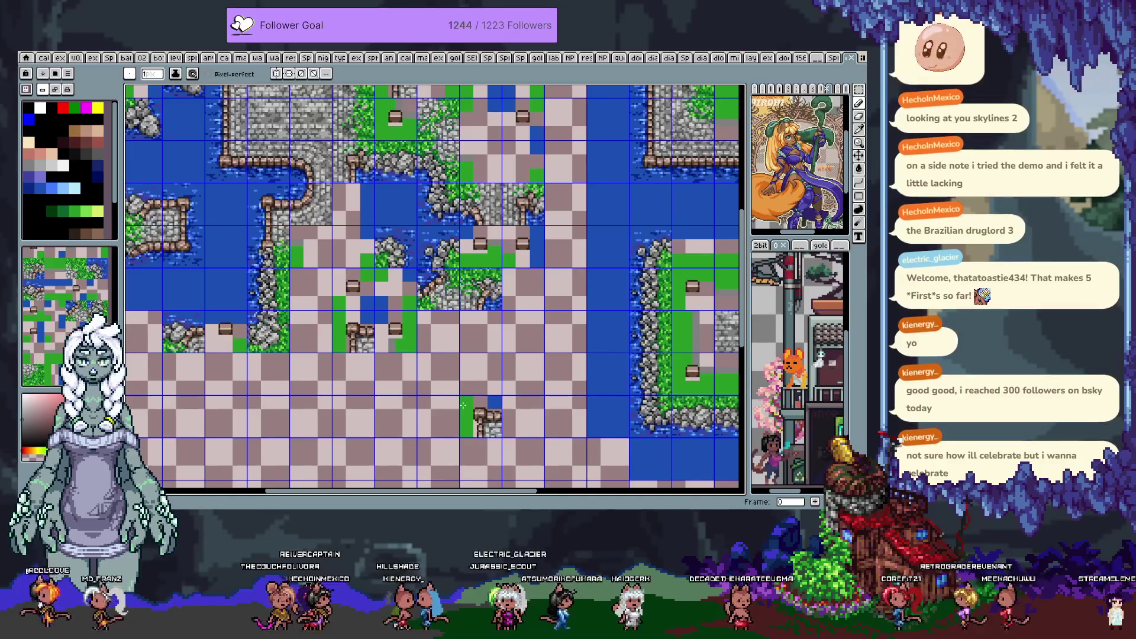
{"action": "left_click_drag", "start_coordinate": [299, 373], "coordinate": [350, 386]}
{"action": "left_click", "coordinate": [350, 386]}
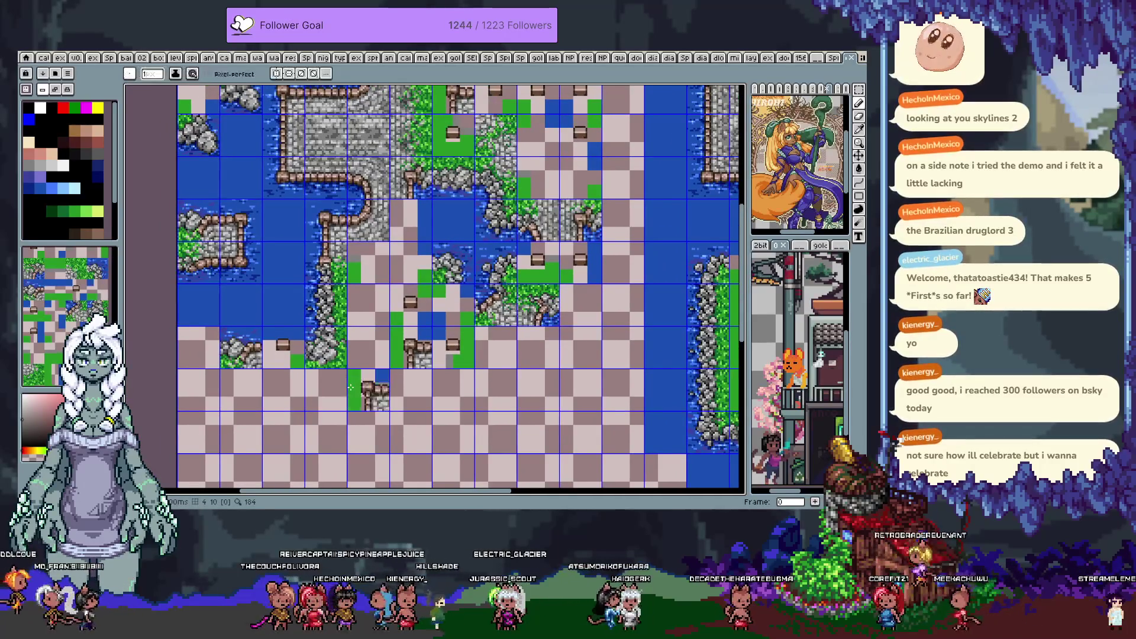
Inspect the tile sheet frame's upper rows, undoing an accidental bridge tile stamp
{"action": "key", "text": "Return"}
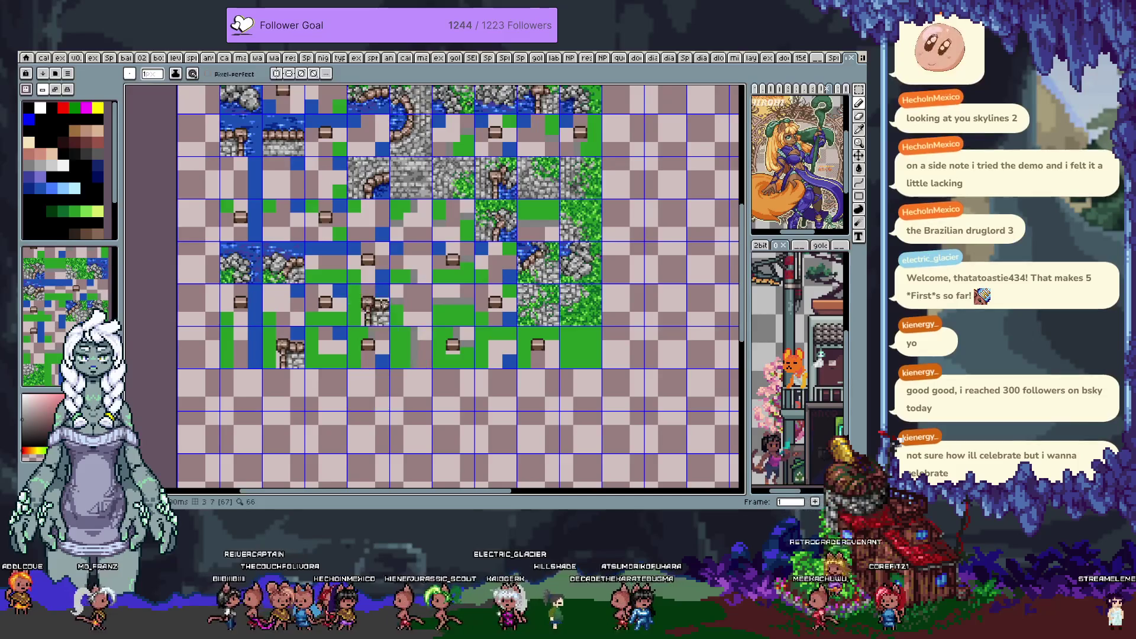
{"action": "key", "text": "h"}
{"action": "mouse_move", "coordinate": [461, 298]}
{"action": "left_mouse_down"}
{"action": "mouse_move", "coordinate": [491, 316]}
{"action": "mouse_move", "coordinate": [486, 263]}
{"action": "left_mouse_up"}
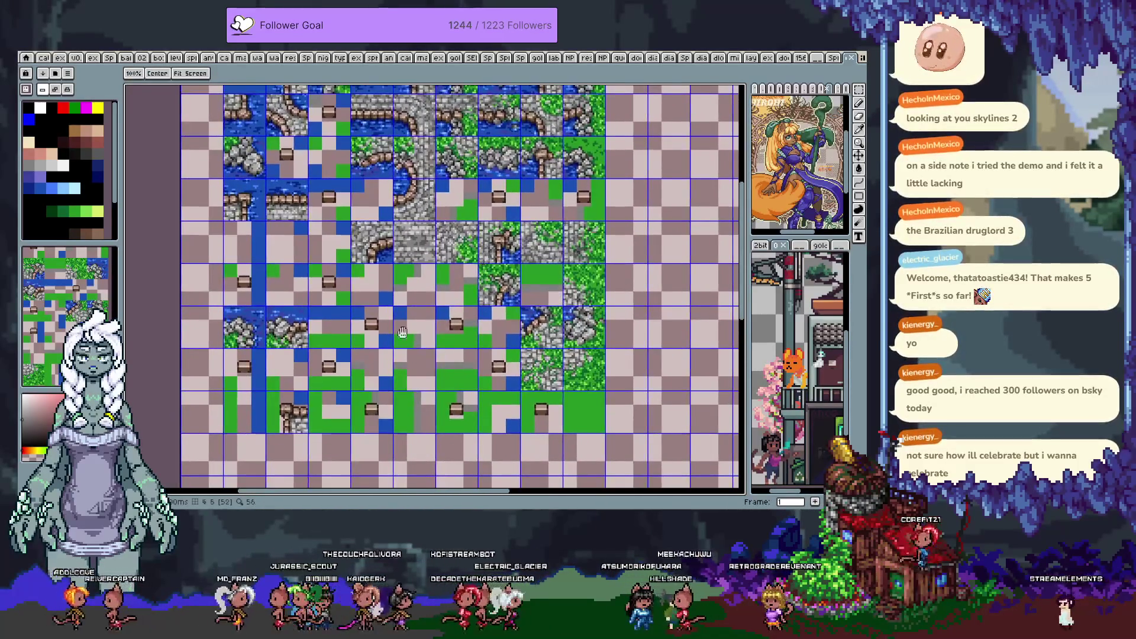
{"action": "key", "text": "b"}
{"action": "left_click", "coordinate": [414, 331]}
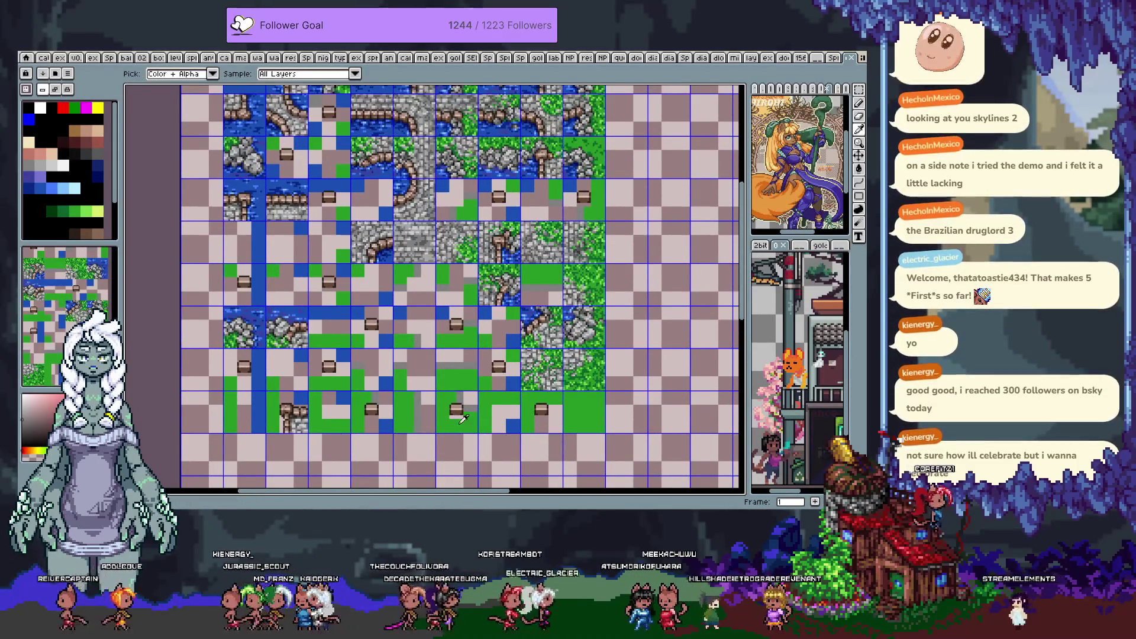
{"action": "key", "text": "ctrl+z"}
Move the grass-and-chest tile into the water beside the left stone island and show the timeline
{"action": "key", "text": "Left"}
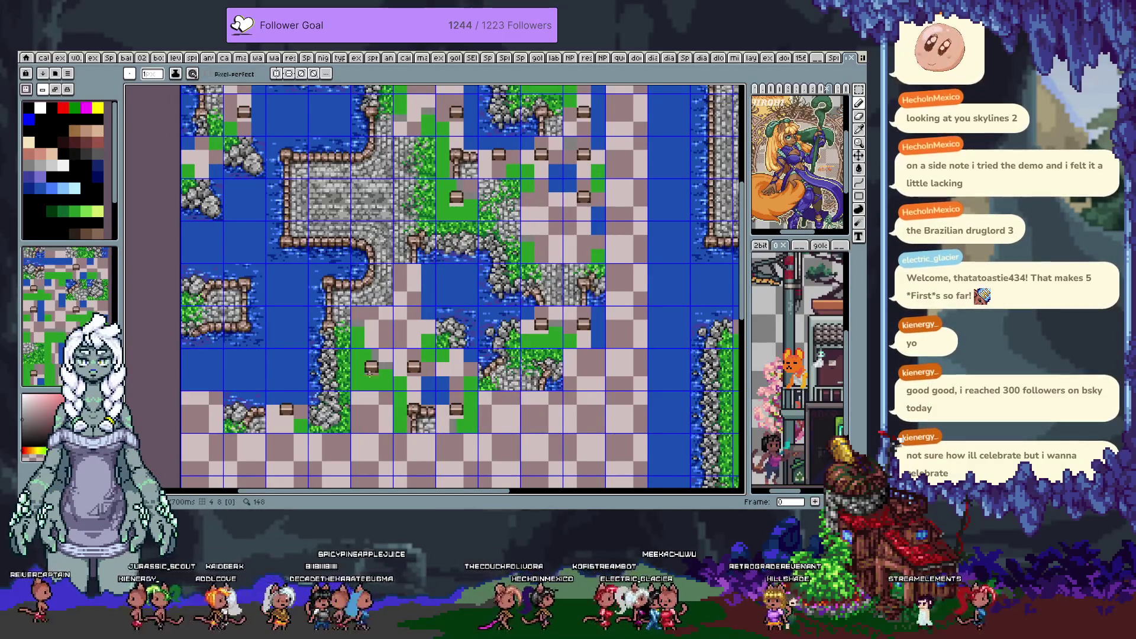
{"action": "scroll", "coordinate": [369, 384], "scroll_direction": "down", "scroll_amount": 3}
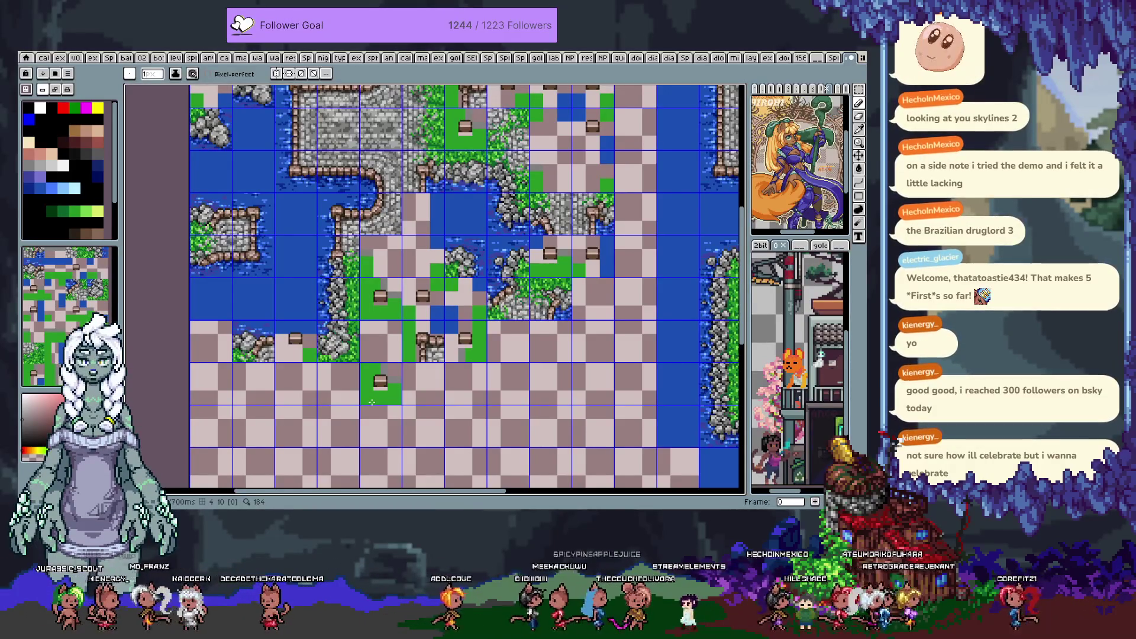
{"action": "mouse_move", "coordinate": [371, 402]}
{"action": "left_mouse_down"}
{"action": "mouse_move", "coordinate": [448, 414]}
{"action": "mouse_move", "coordinate": [343, 260]}
{"action": "mouse_move", "coordinate": [224, 266]}
{"action": "left_mouse_up"}
{"action": "key", "text": "Tab"}
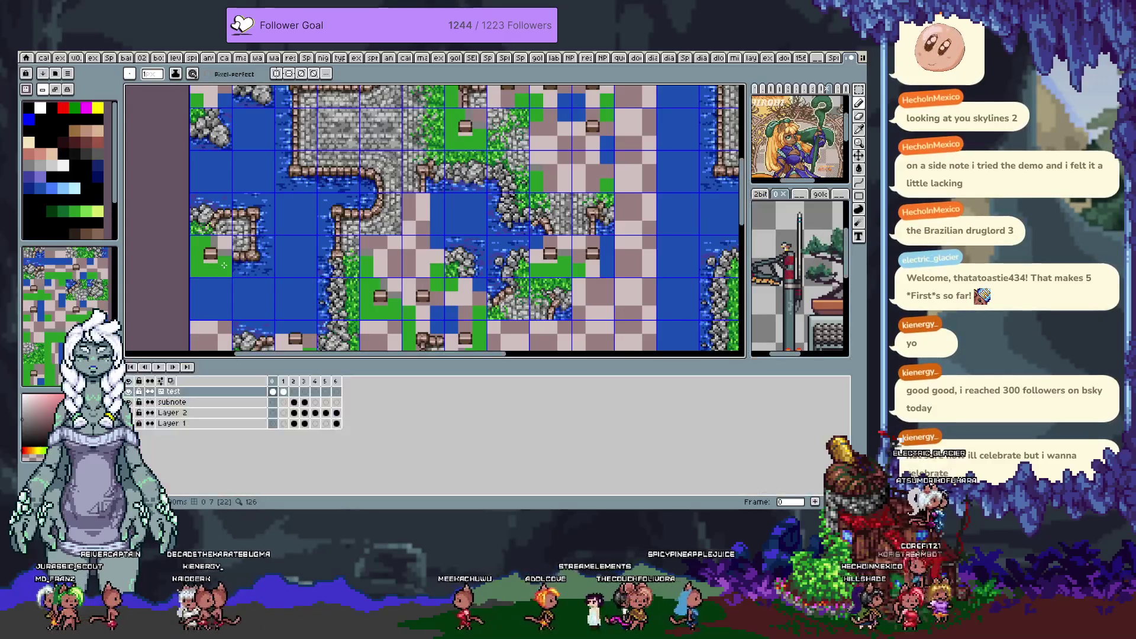
Make the subnote layer active, hide the timeline, and step through frames to settle on frame 3
{"action": "key", "text": "Down"}
{"action": "key", "text": "Tab"}
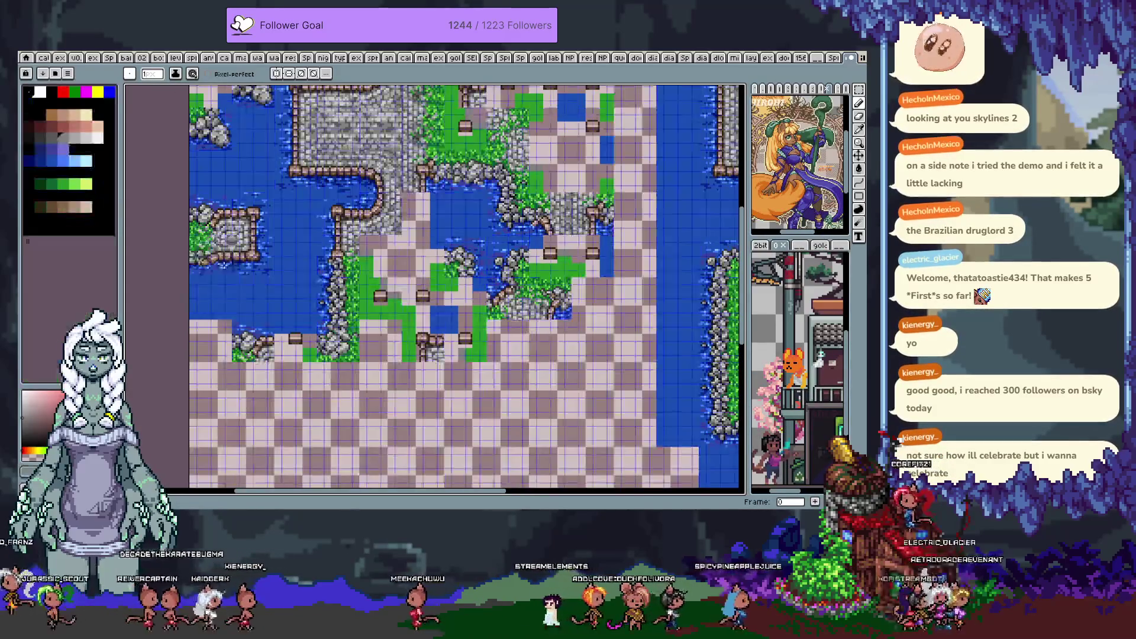
{"action": "key", "text": "Right"}
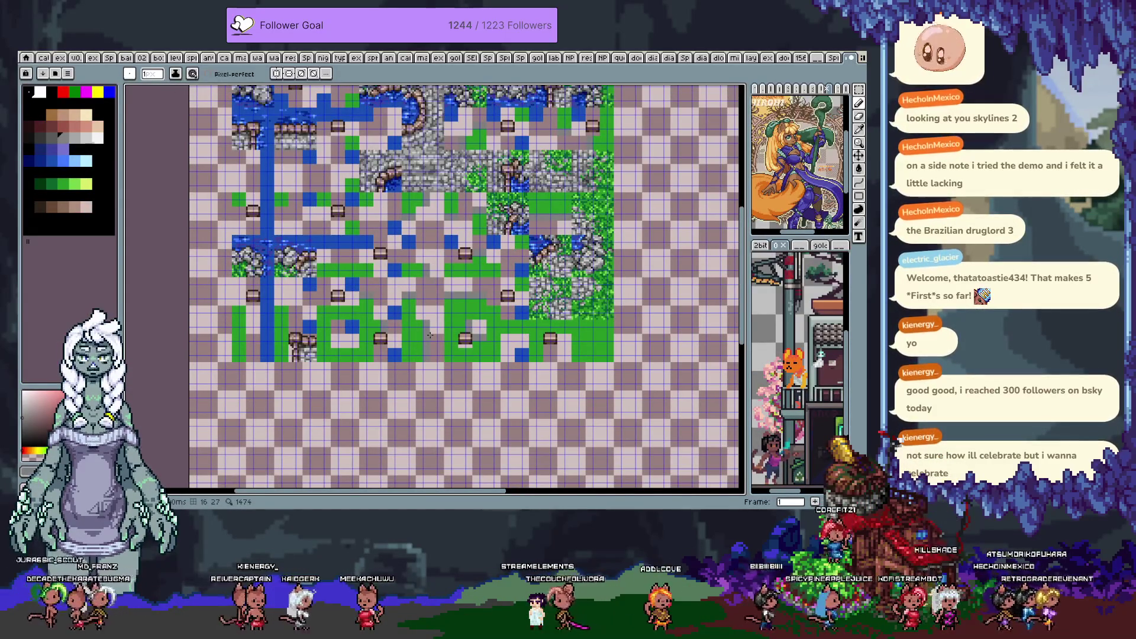
{"action": "key", "text": "Right"}
{"action": "key", "text": "Right"}
{"action": "key", "text": "Right"}
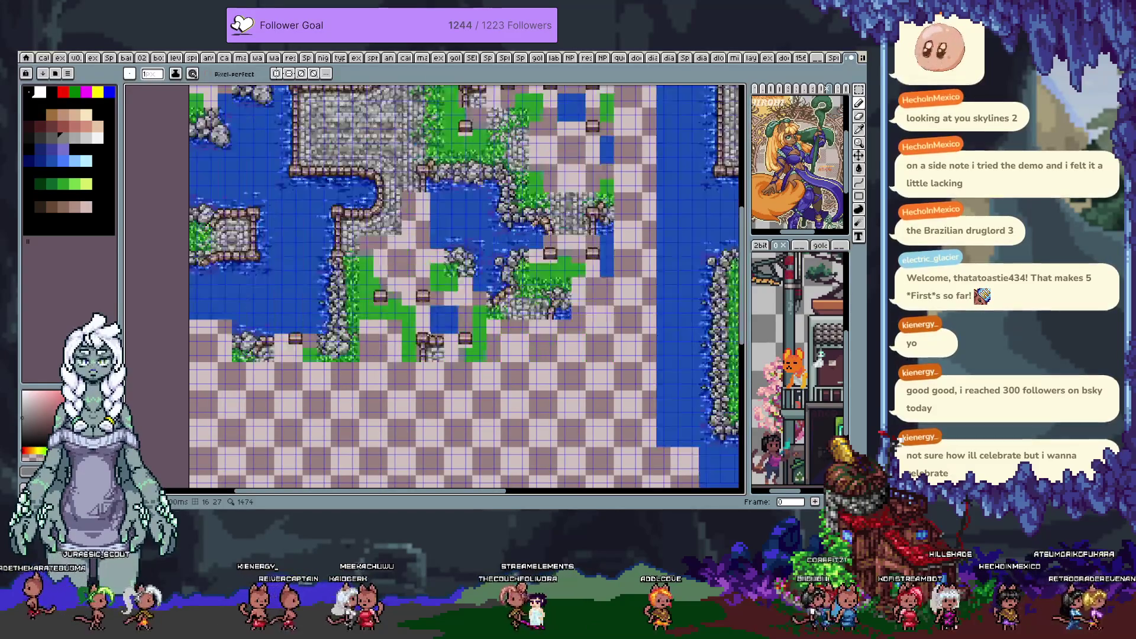
{"action": "key", "text": "Left"}
{"action": "key", "text": "Right"}
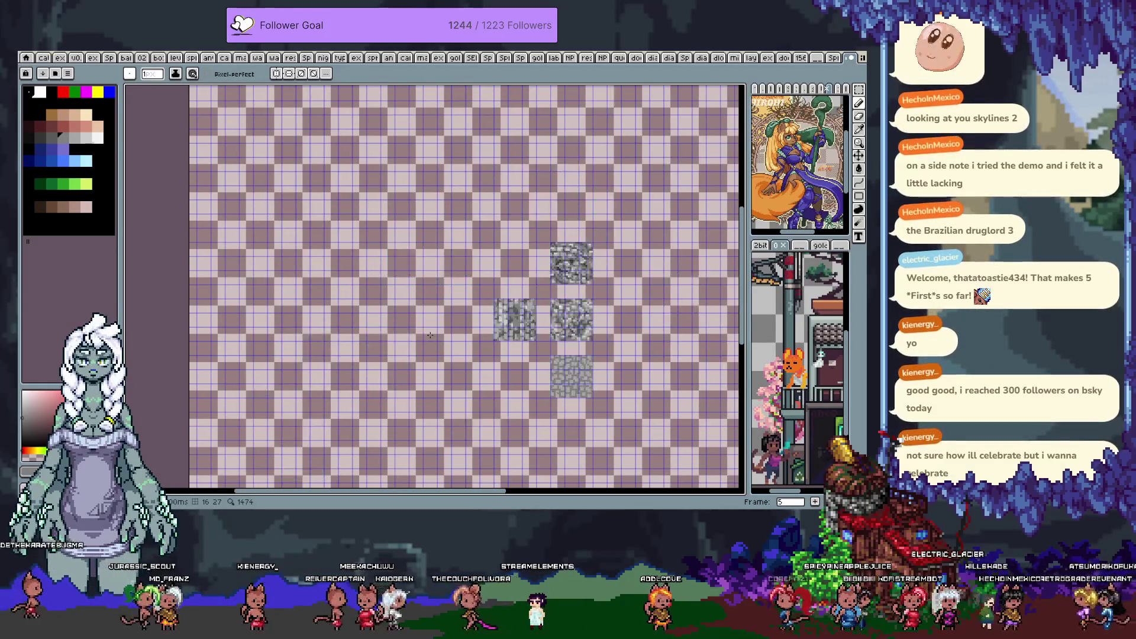
{"action": "key", "text": "Right"}
{"action": "key", "text": "Left"}
{"action": "key", "text": "Left"}
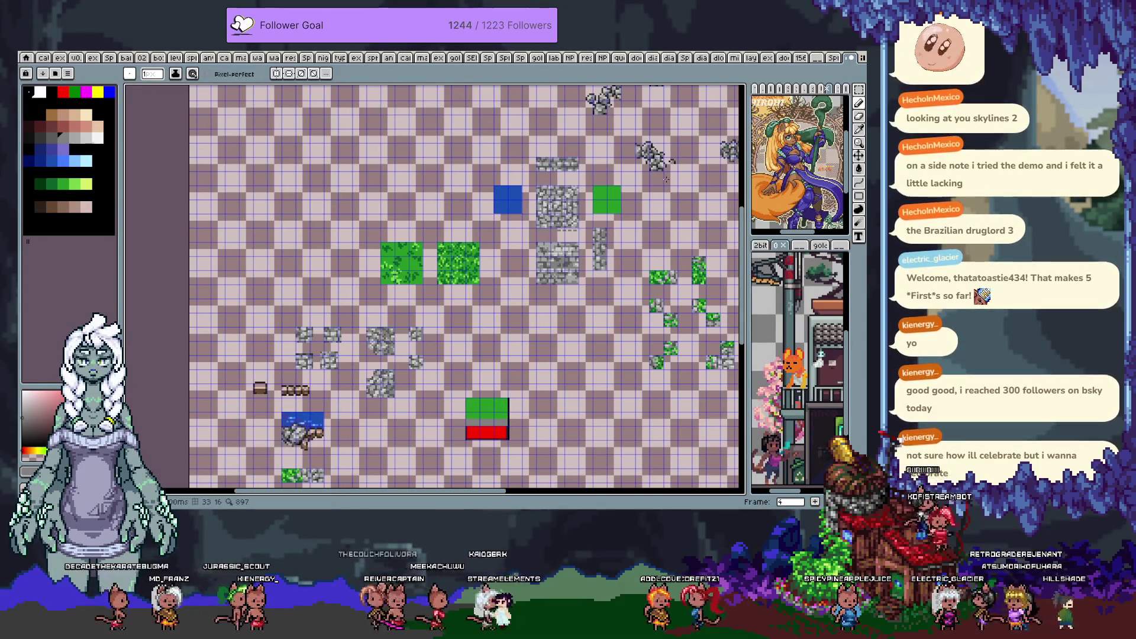
{"action": "mouse_move", "coordinate": [641, 318]}
{"action": "left_mouse_down"}
{"action": "mouse_move", "coordinate": [385, 279]}
{"action": "mouse_move", "coordinate": [397, 270]}
{"action": "left_mouse_up"}
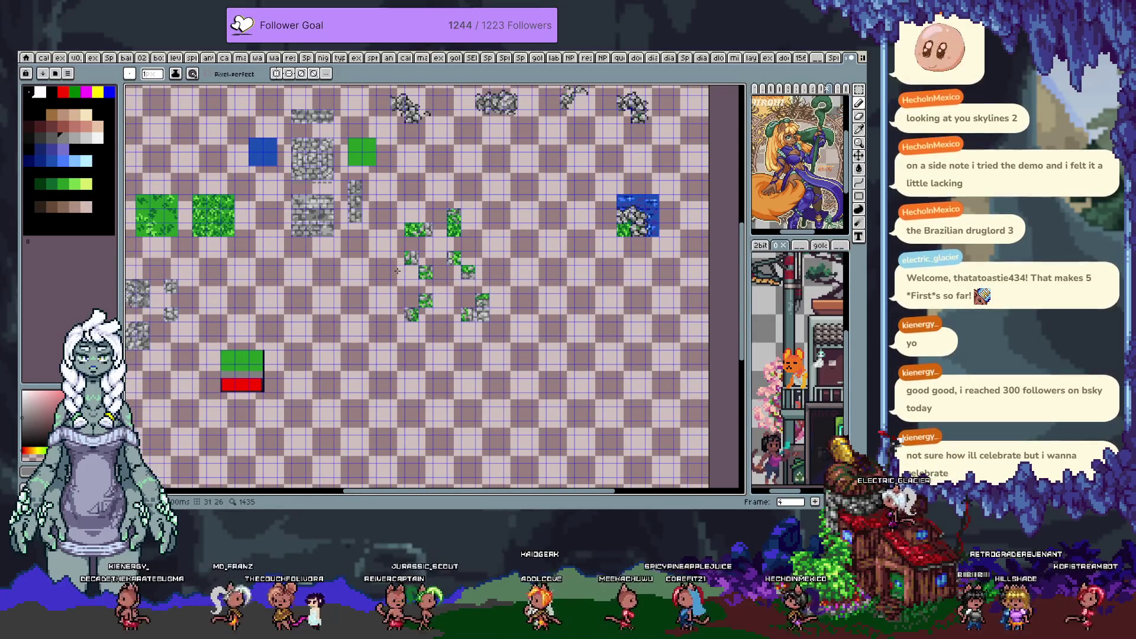
{"action": "key", "text": "Left"}
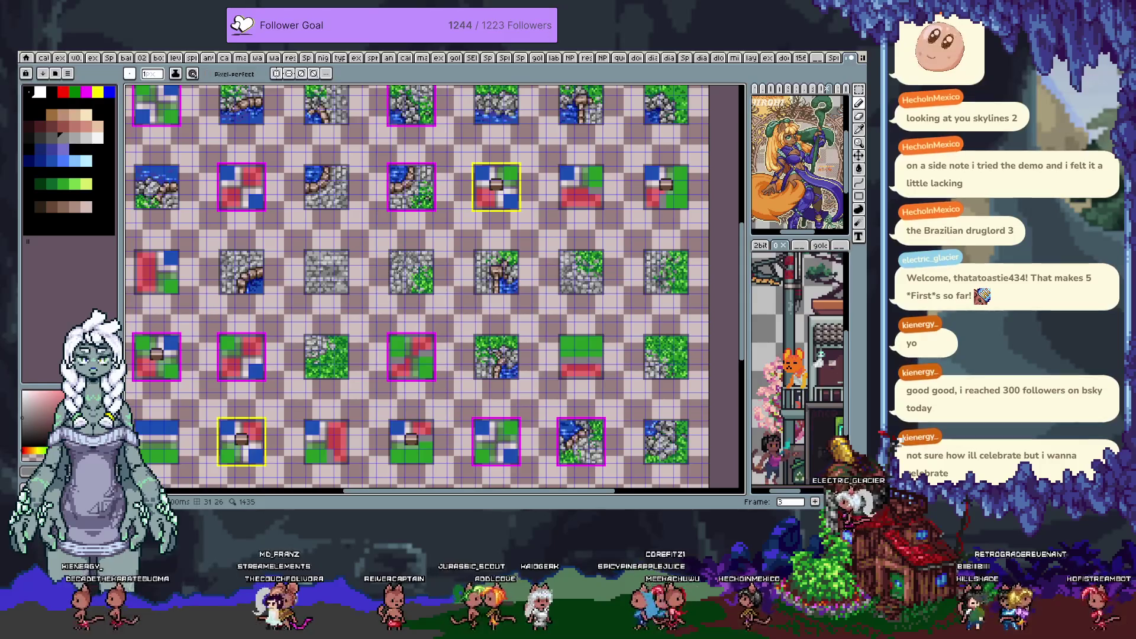
Pan across frame 3's outlined reference tiles to inspect its lower rows
{"action": "key", "text": "Right"}
{"action": "key", "text": "Left"}
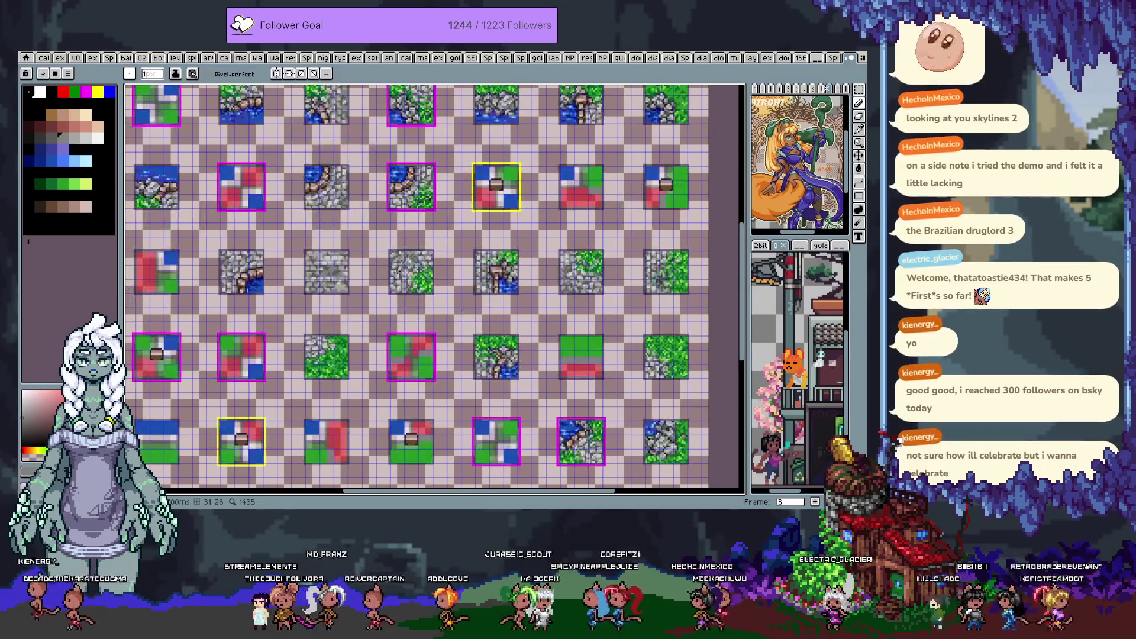
{"action": "key", "text": "space"}
{"action": "mouse_move", "coordinate": [375, 179]}
{"action": "left_mouse_down"}
{"action": "mouse_move", "coordinate": [576, 380]}
{"action": "mouse_move", "coordinate": [493, 323]}
{"action": "mouse_move", "coordinate": [403, 399]}
{"action": "mouse_move", "coordinate": [437, 362]}
{"action": "left_mouse_up"}
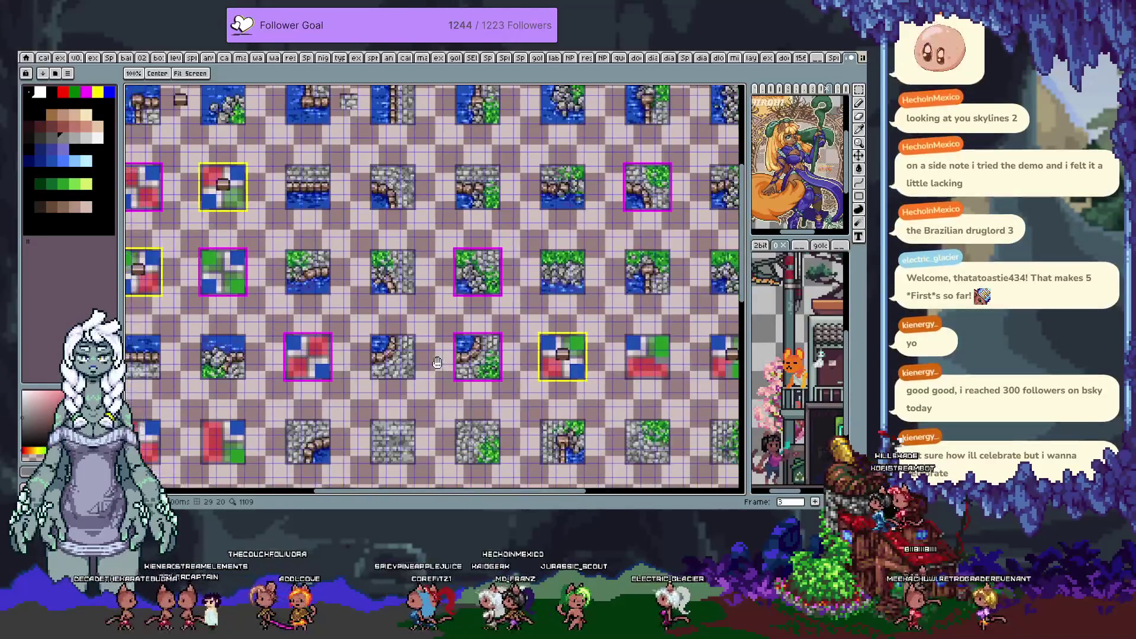
{"action": "scroll", "coordinate": [411, 307], "scroll_direction": "down", "scroll_amount": 5}
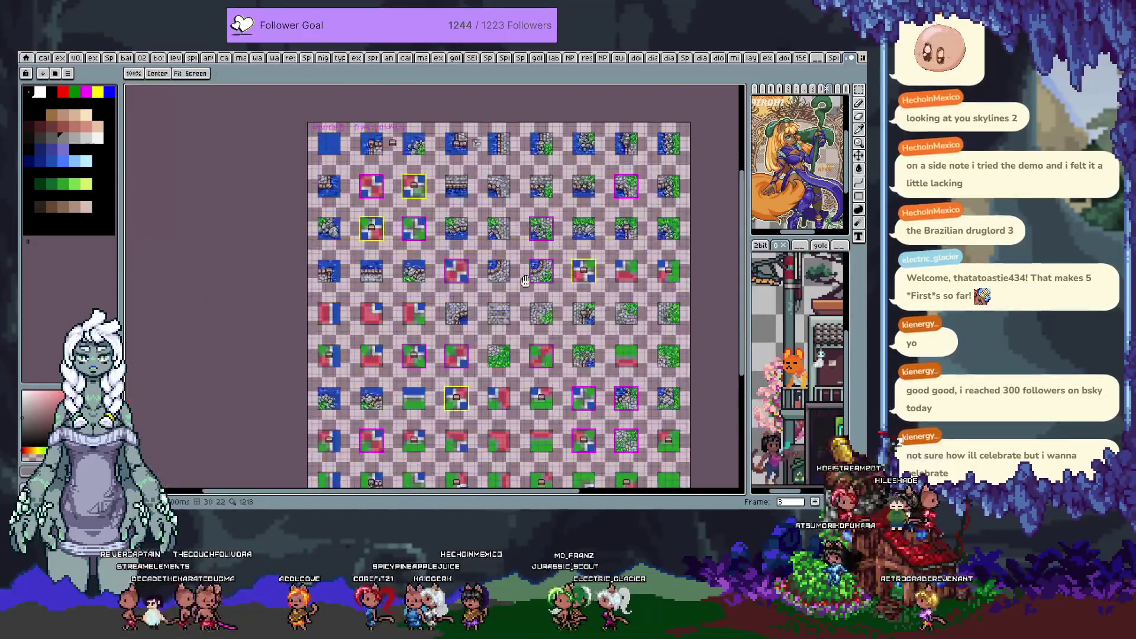
{"action": "scroll", "coordinate": [525, 280], "scroll_direction": "up", "scroll_amount": 1}
{"action": "scroll", "coordinate": [525, 280], "scroll_direction": "down", "scroll_amount": 1}
{"action": "left_click_drag", "start_coordinate": [542, 394], "coordinate": [518, 314]}
Switch to the Pencil and step through the frames, ending on frame 6's colour-coded template
{"action": "key", "text": "b"}
{"action": "key", "text": "comma"}
{"action": "key", "text": "period"}
{"action": "key", "text": "period"}
{"action": "key", "text": "period"}
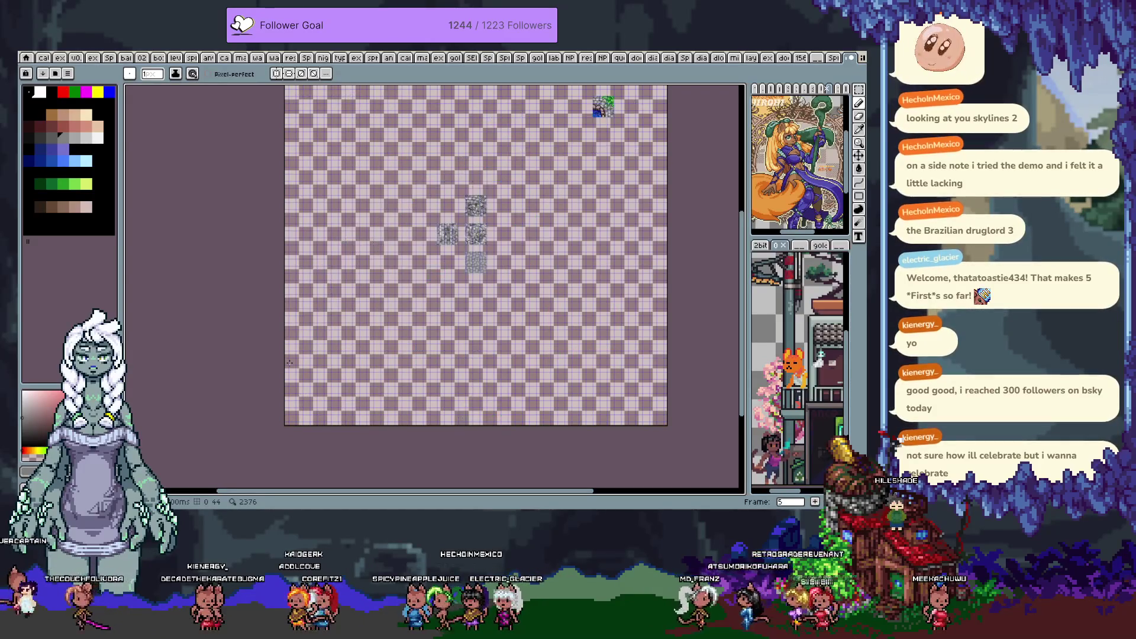
{"action": "key", "text": "period"}
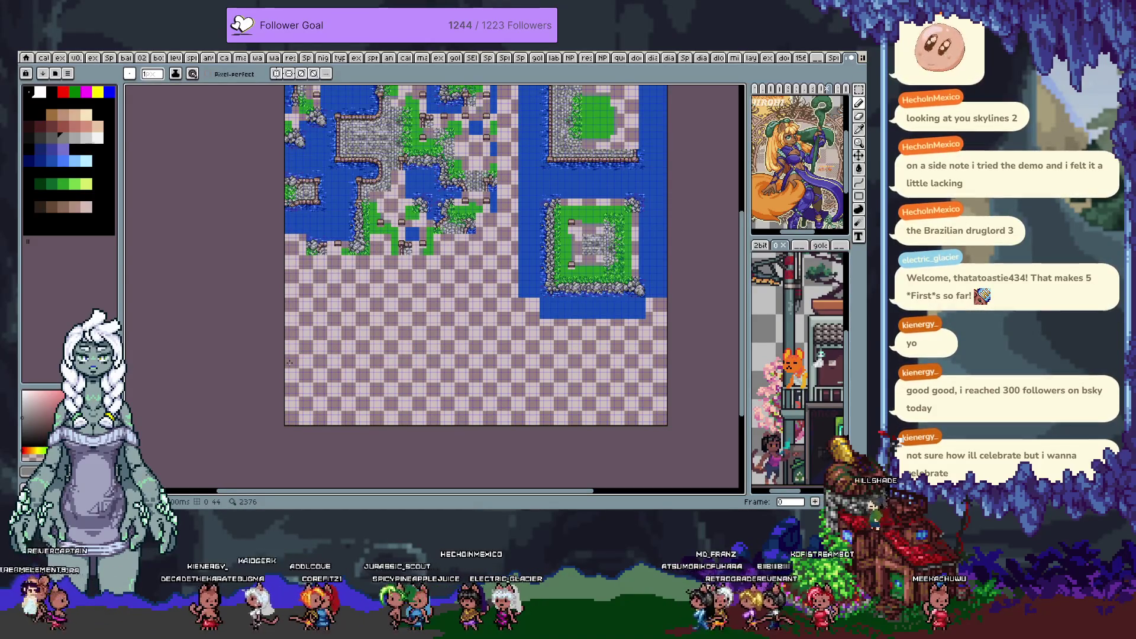
{"action": "key", "text": "period"}
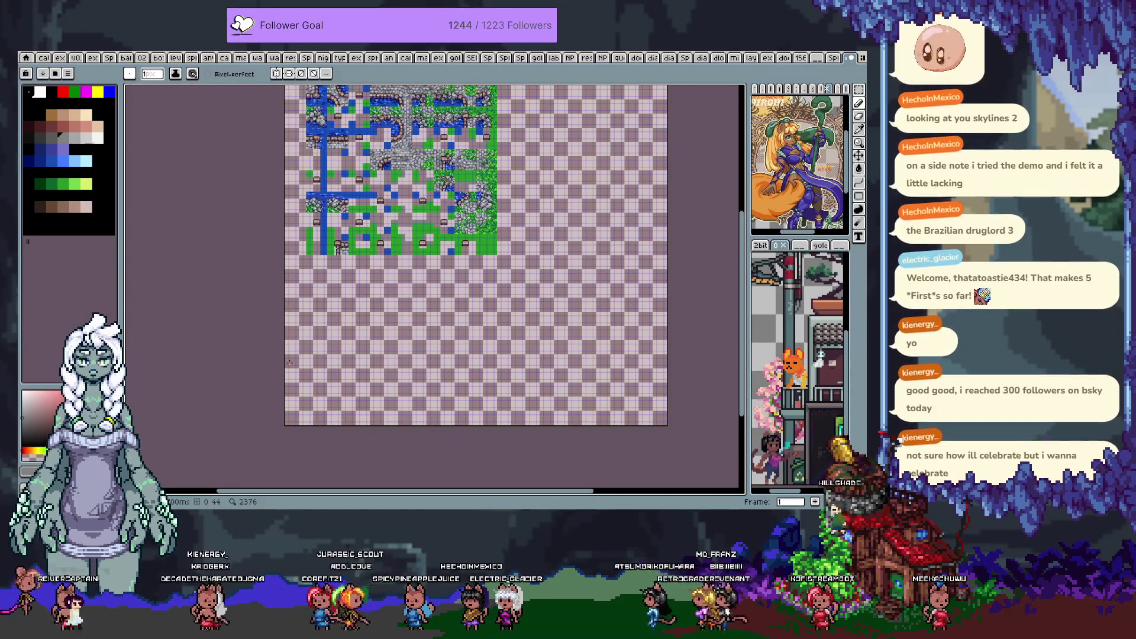
{"action": "key", "text": "comma"}
{"action": "key", "text": "comma"}
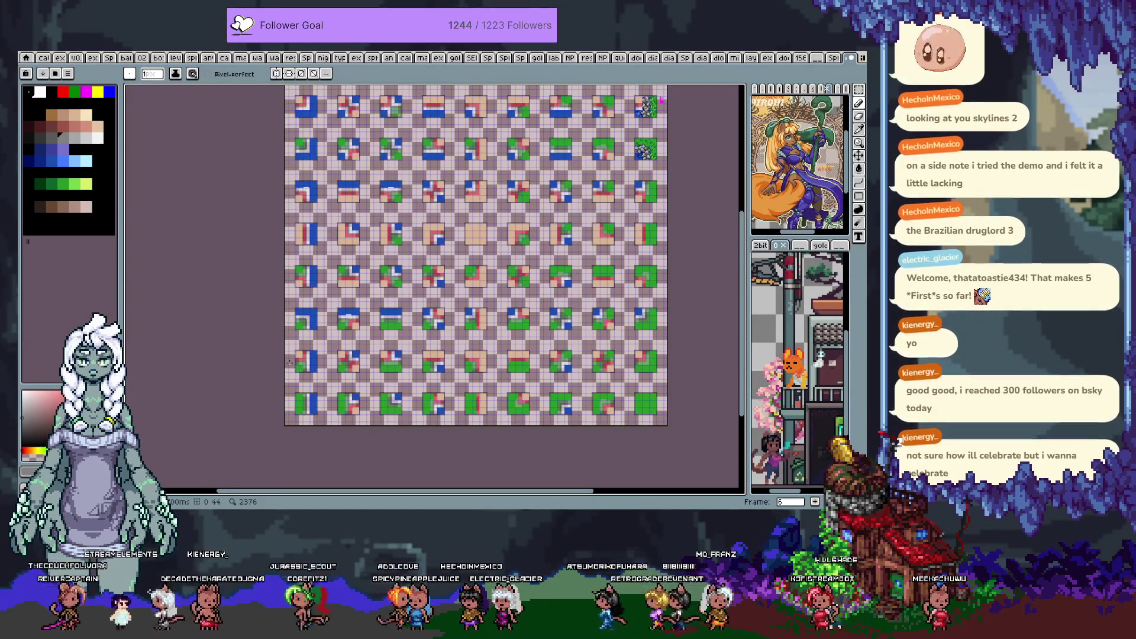
{"action": "key", "text": "comma"}
{"action": "key", "text": "comma"}
{"action": "key", "text": "comma"}
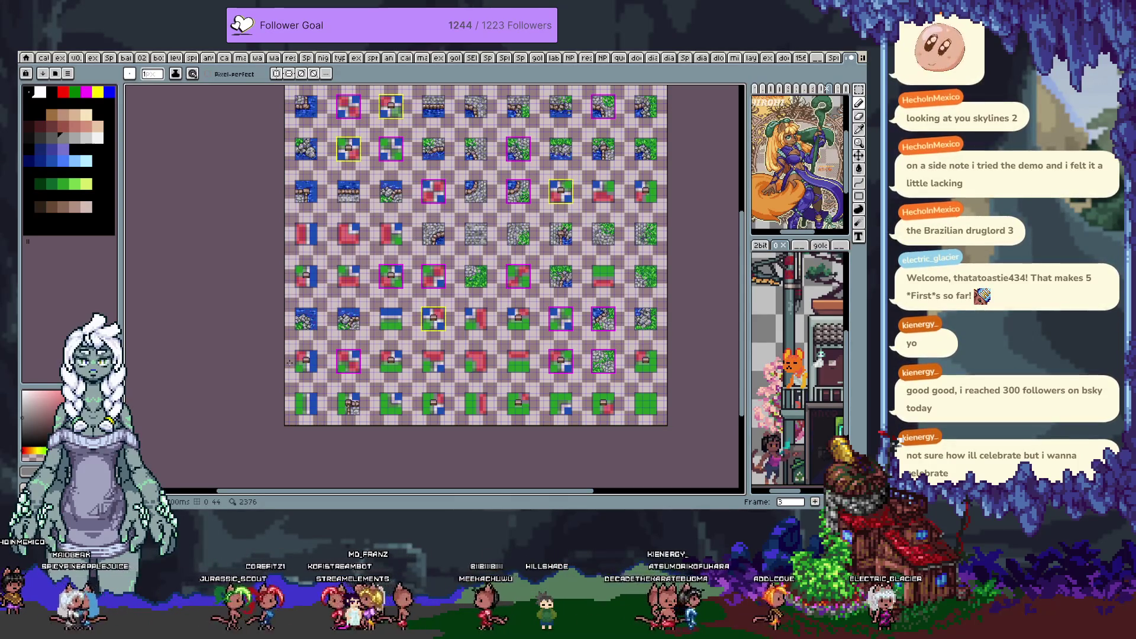
Zoom in and pan over the tiles, then move to frame 2 and view its top rows
{"action": "scroll", "coordinate": [404, 275], "scroll_direction": "up", "scroll_amount": 3}
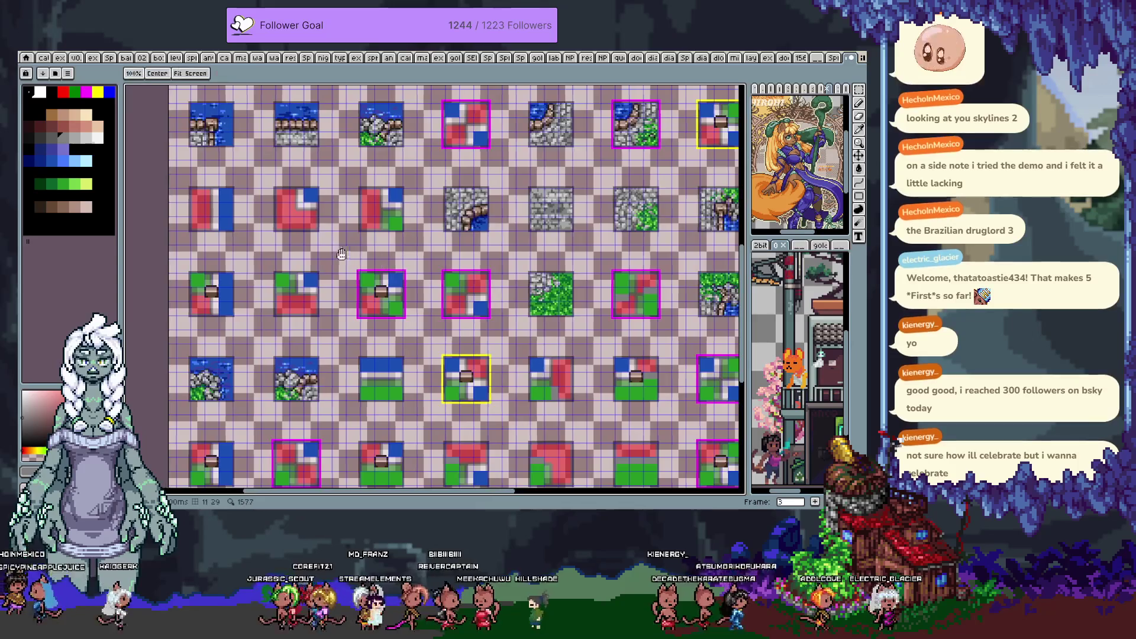
{"action": "left_click_drag", "start_coordinate": [405, 275], "coordinate": [399, 285]}
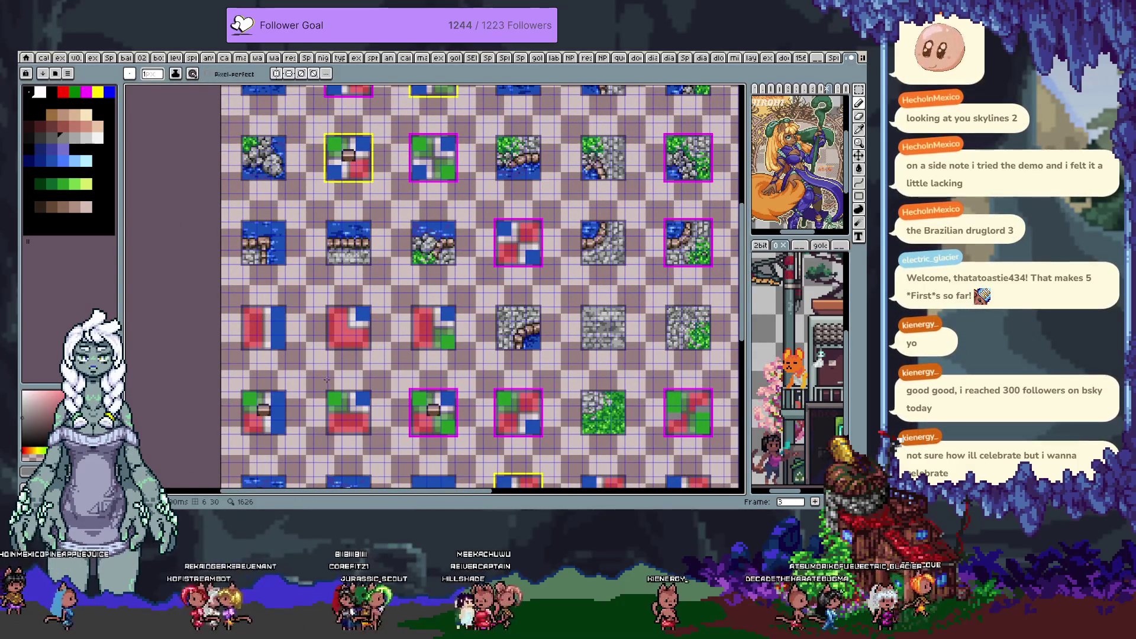
{"action": "left_click_drag", "start_coordinate": [347, 377], "coordinate": [358, 316]}
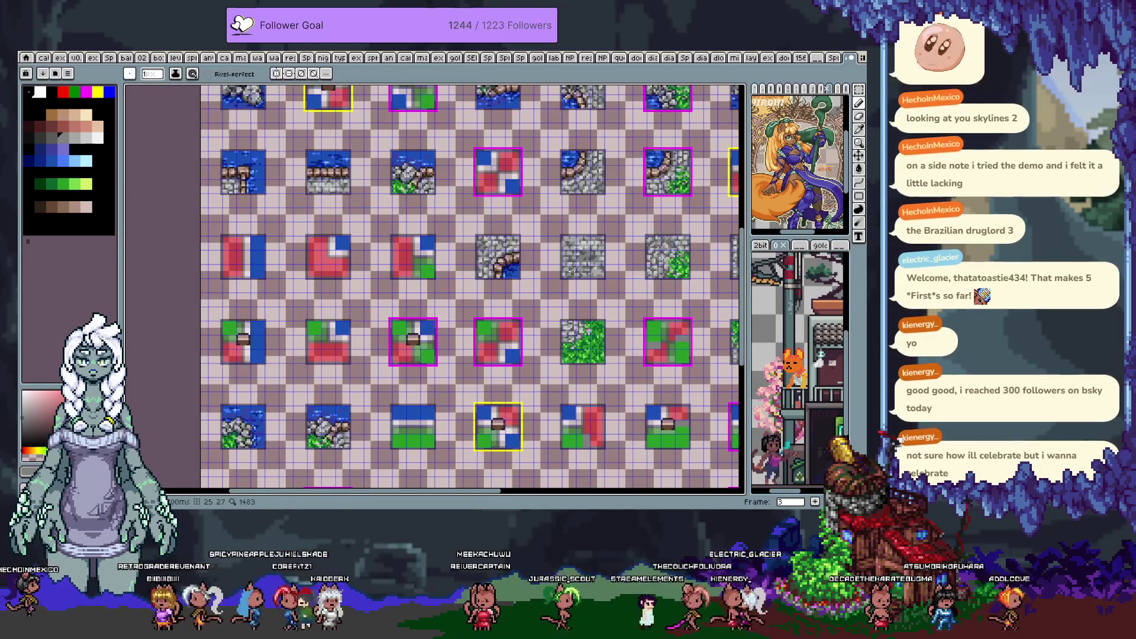
{"action": "mouse_move", "coordinate": [546, 98]}
{"action": "left_mouse_down"}
{"action": "mouse_move", "coordinate": [536, 313]}
{"action": "mouse_move", "coordinate": [474, 304]}
{"action": "mouse_move", "coordinate": [508, 305]}
{"action": "mouse_move", "coordinate": [554, 357]}
{"action": "mouse_move", "coordinate": [554, 334]}
{"action": "mouse_move", "coordinate": [508, 258]}
{"action": "left_mouse_up"}
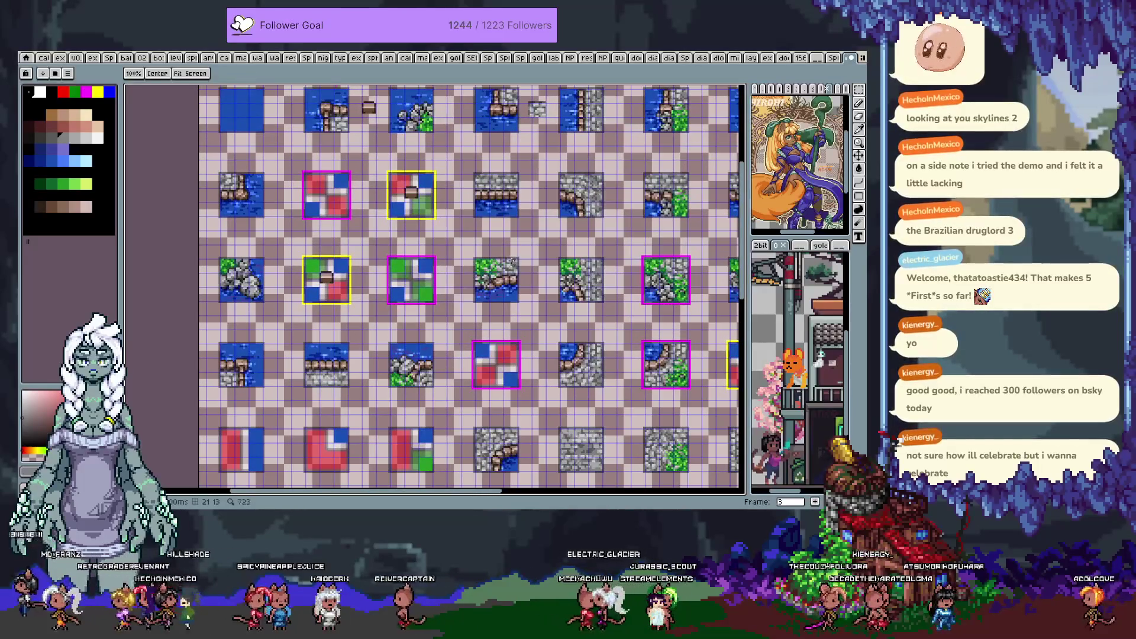
{"action": "key", "text": "comma"}
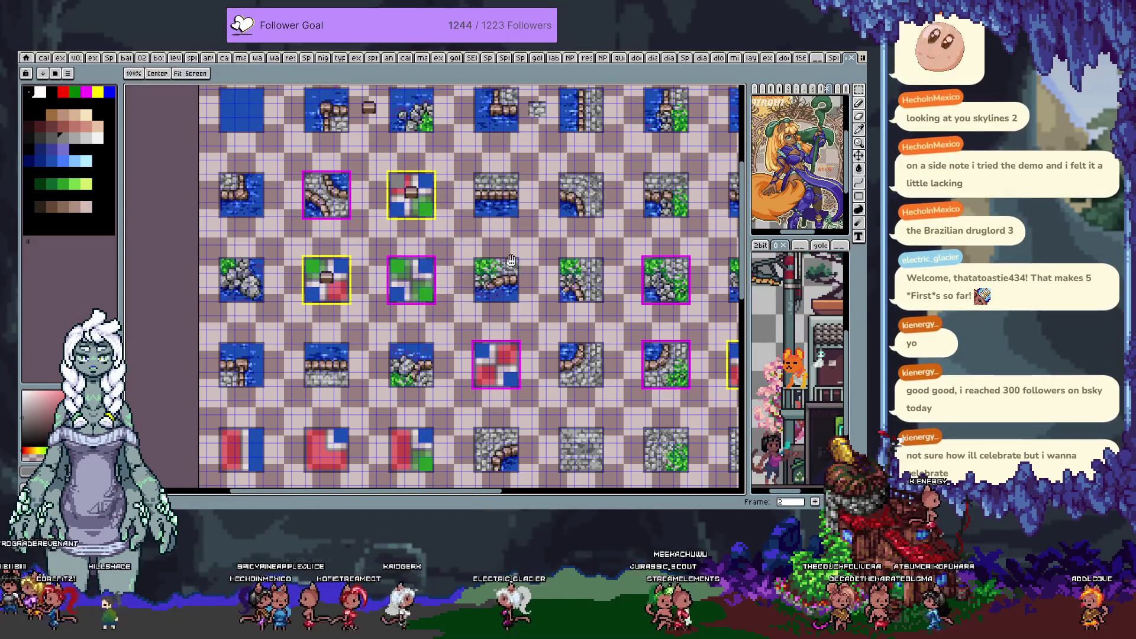
{"action": "left_click_drag", "start_coordinate": [425, 238], "coordinate": [477, 294]}
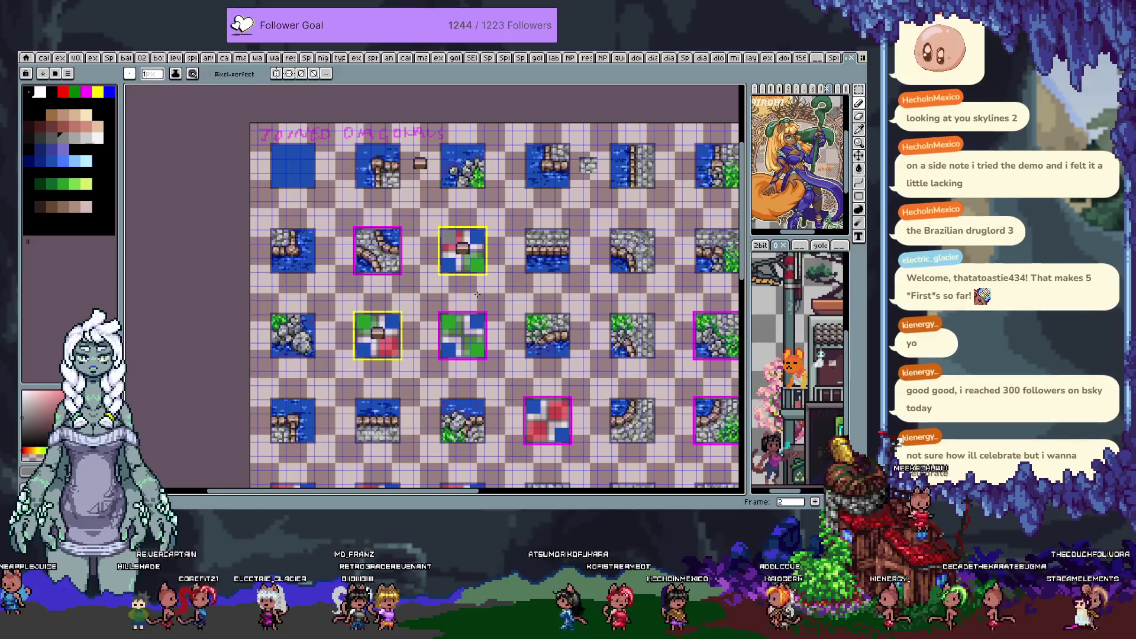
Select the whole rock-over-water tile with the Rectangular Marquee
{"action": "scroll", "coordinate": [350, 346], "scroll_direction": "up", "scroll_amount": 2}
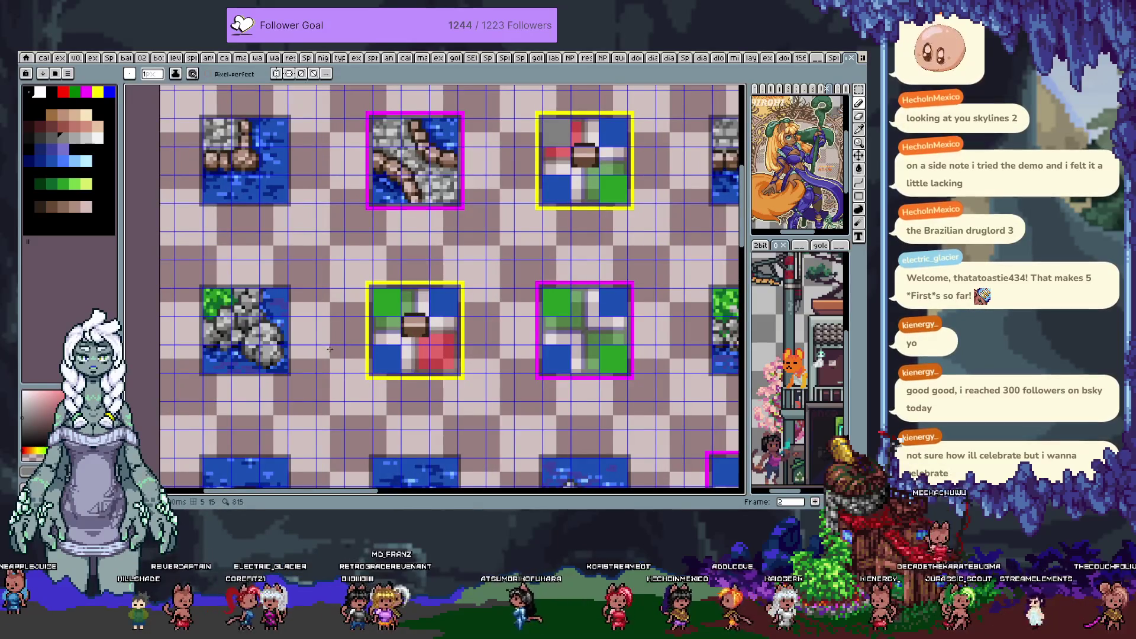
{"action": "key", "text": "m"}
{"action": "scroll", "coordinate": [437, 323], "scroll_direction": "up", "scroll_amount": 2}
{"action": "left_click_drag", "start_coordinate": [426, 319], "coordinate": [420, 224]}
{"action": "left_click_drag", "start_coordinate": [506, 228], "coordinate": [462, 320]}
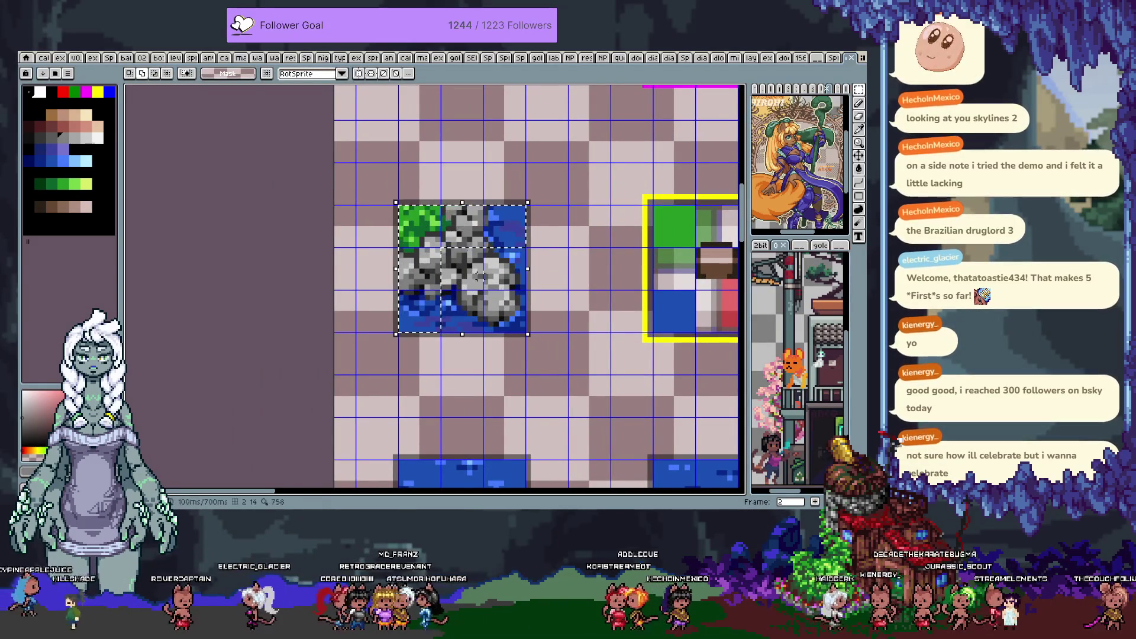
{"action": "scroll", "coordinate": [488, 295], "scroll_direction": "down", "scroll_amount": 2}
Copy the rock tile and go to frame 4, centring on the green and red block
{"action": "key", "text": "Right"}
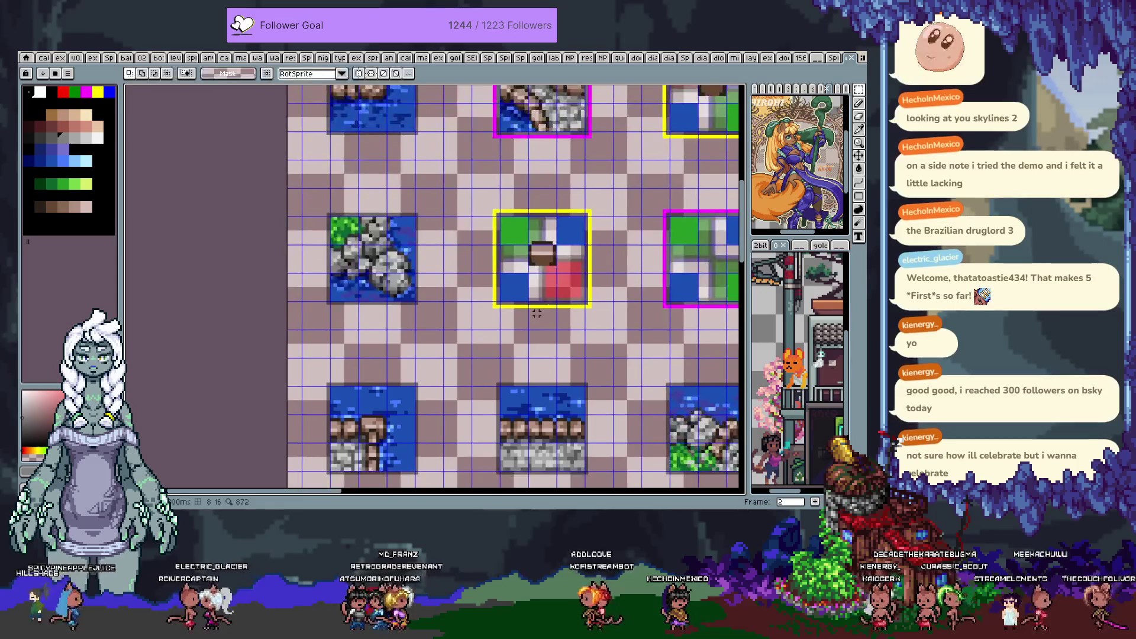
{"action": "key", "text": "Right"}
{"action": "scroll", "coordinate": [535, 313], "scroll_direction": "down", "scroll_amount": 4}
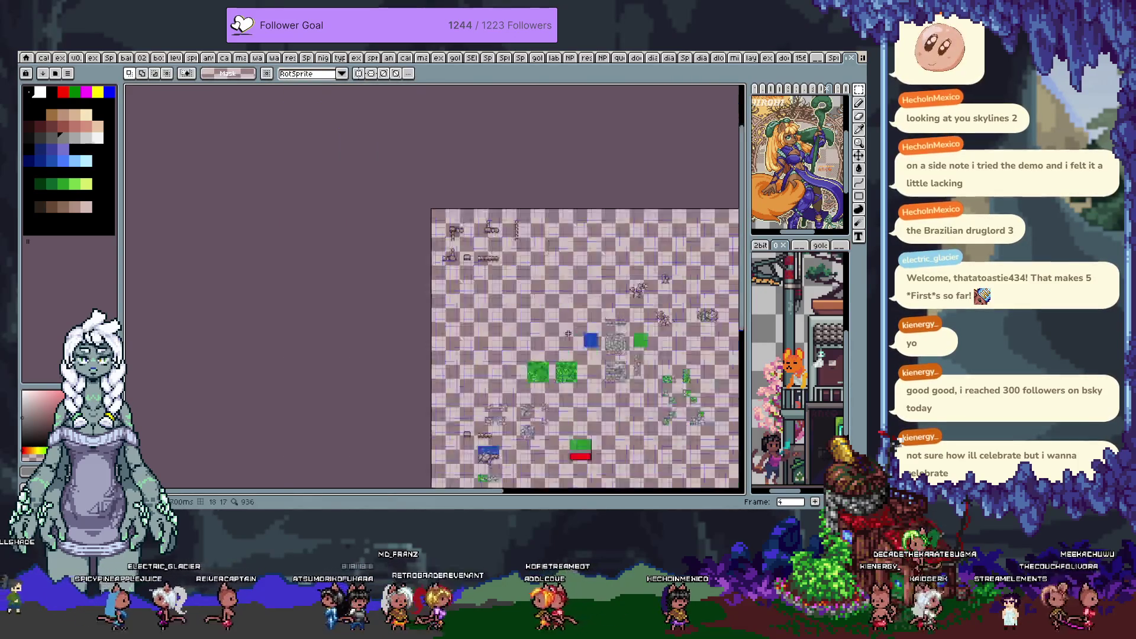
{"action": "scroll", "coordinate": [533, 314], "scroll_direction": "up", "scroll_amount": 2}
{"action": "left_click_drag", "start_coordinate": [533, 314], "coordinate": [453, 242]}
{"action": "scroll", "coordinate": [453, 240], "scroll_direction": "up", "scroll_amount": 1}
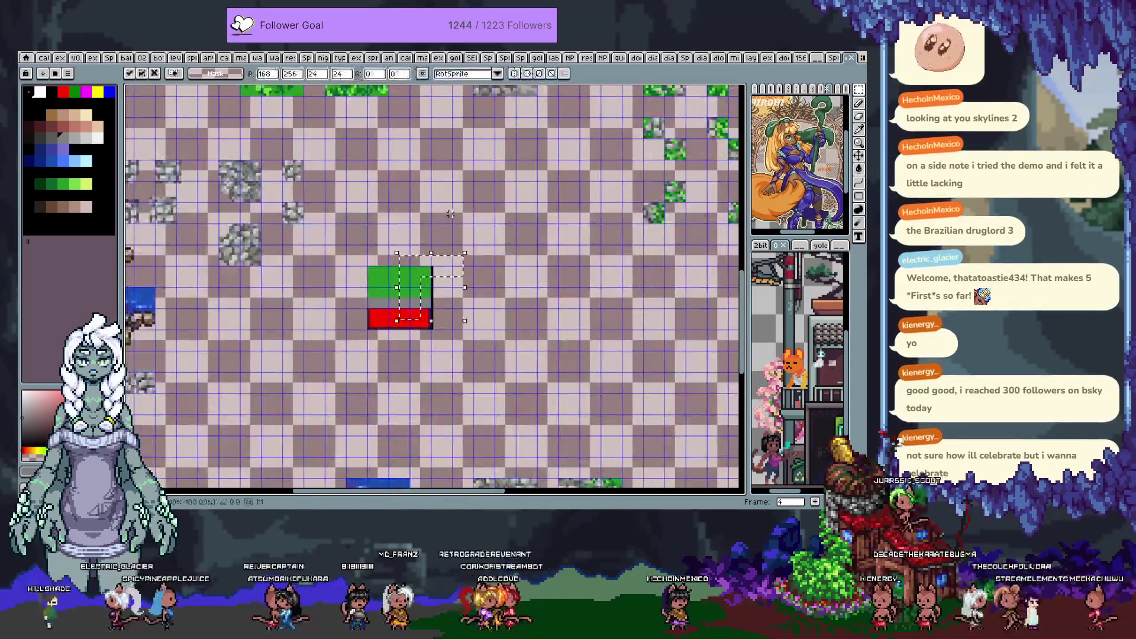
{"action": "scroll", "coordinate": [455, 246], "scroll_direction": "down", "scroll_amount": 3}
Paste the copied rock tile into frame 4 and place it on the green and red block
{"action": "key", "text": "Left"}
{"action": "key", "text": "Left"}
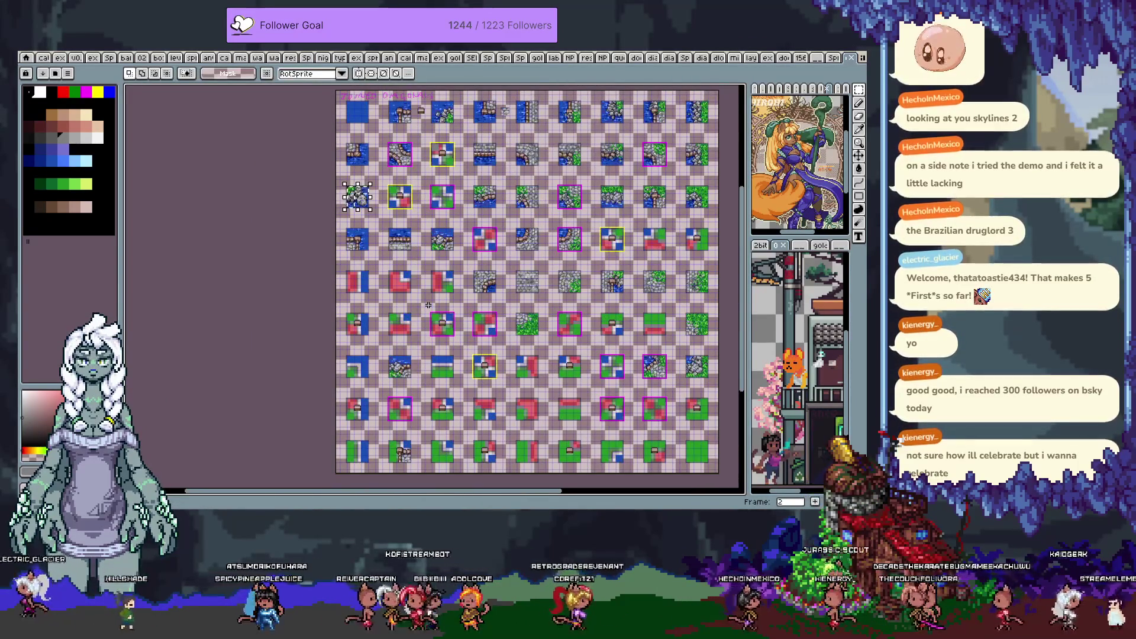
{"action": "key", "text": "Right"}
{"action": "key", "text": "Right"}
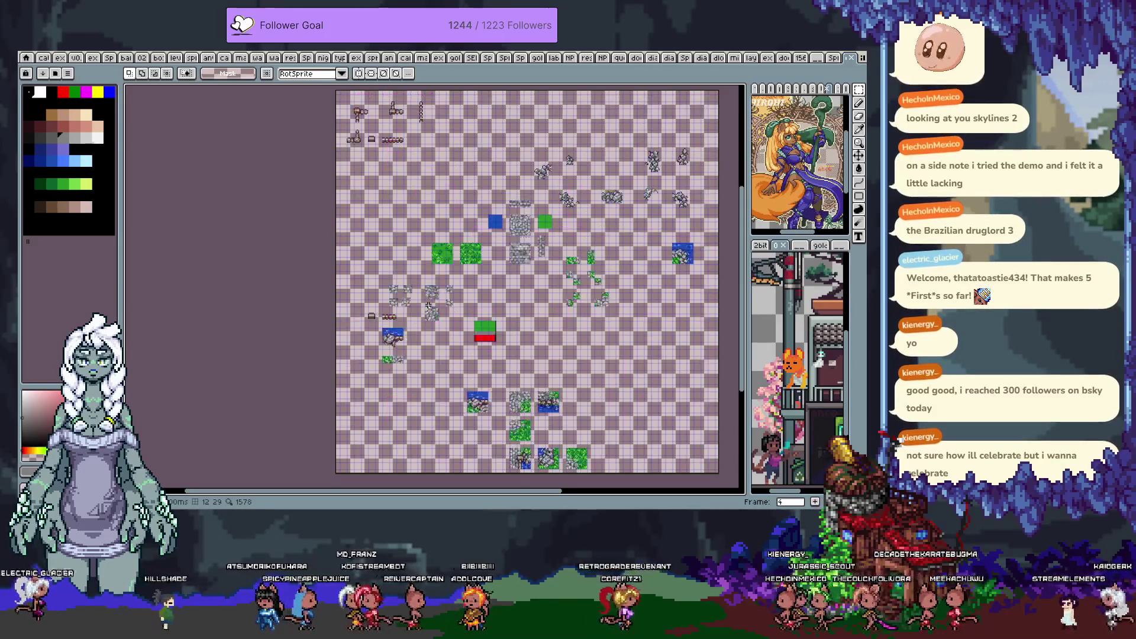
{"action": "key", "text": "ctrl+v"}
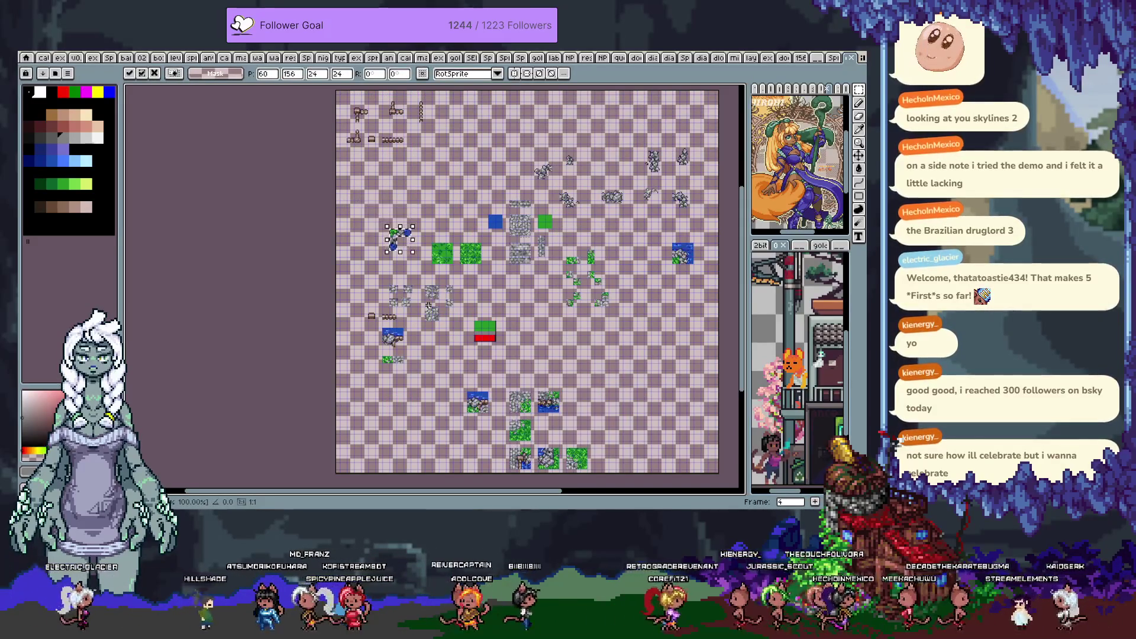
{"action": "key", "text": "Return"}
{"action": "key", "text": "Tab"}
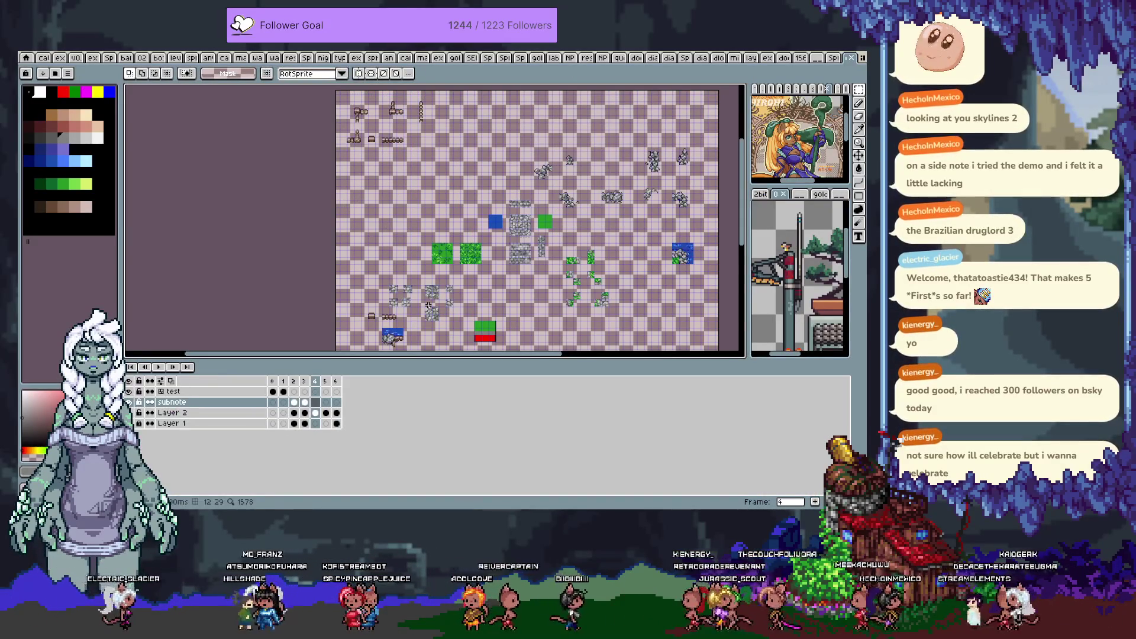
{"action": "key", "text": "Tab"}
{"action": "key", "text": "ctrl+v"}
{"action": "mouse_move", "coordinate": [357, 197]}
{"action": "left_mouse_down"}
{"action": "mouse_move", "coordinate": [491, 324]}
{"action": "mouse_move", "coordinate": [526, 308]}
{"action": "mouse_move", "coordinate": [407, 305]}
{"action": "left_mouse_up"}
{"action": "key", "text": "Return"}
Move the selected rock tile down and right into position and deselect it
{"action": "scroll", "coordinate": [531, 318], "scroll_direction": "up", "scroll_amount": 3}
{"action": "scroll", "coordinate": [455, 318], "scroll_direction": "down", "scroll_amount": 3}
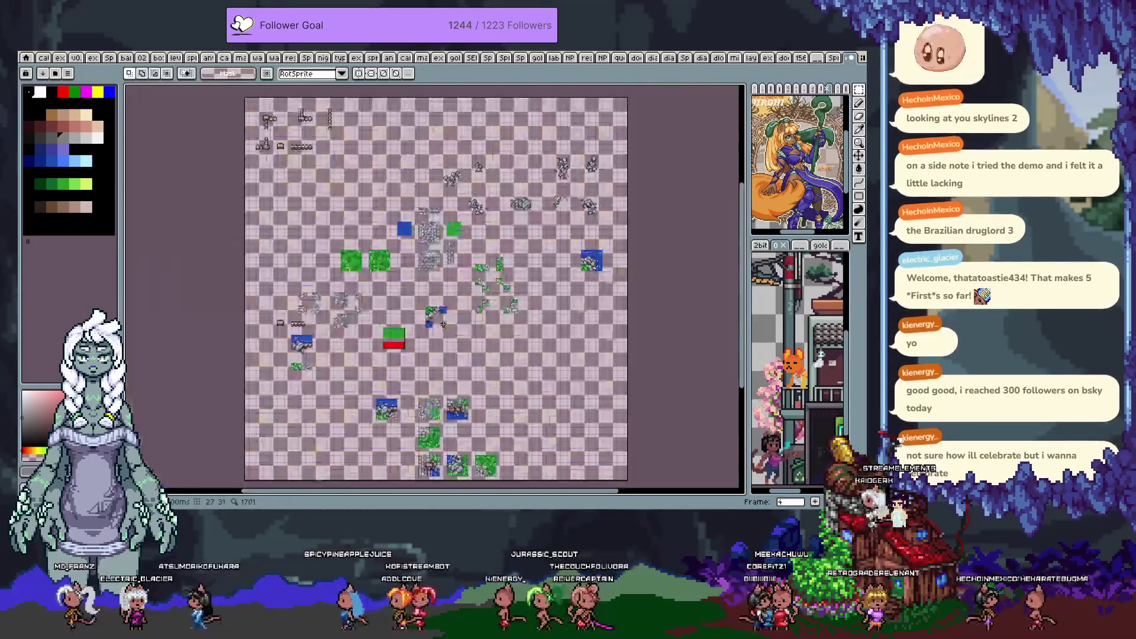
{"action": "scroll", "coordinate": [461, 260], "scroll_direction": "up", "scroll_amount": 2}
{"action": "left_click_drag", "start_coordinate": [510, 221], "coordinate": [487, 250]}
{"action": "key", "text": "space"}
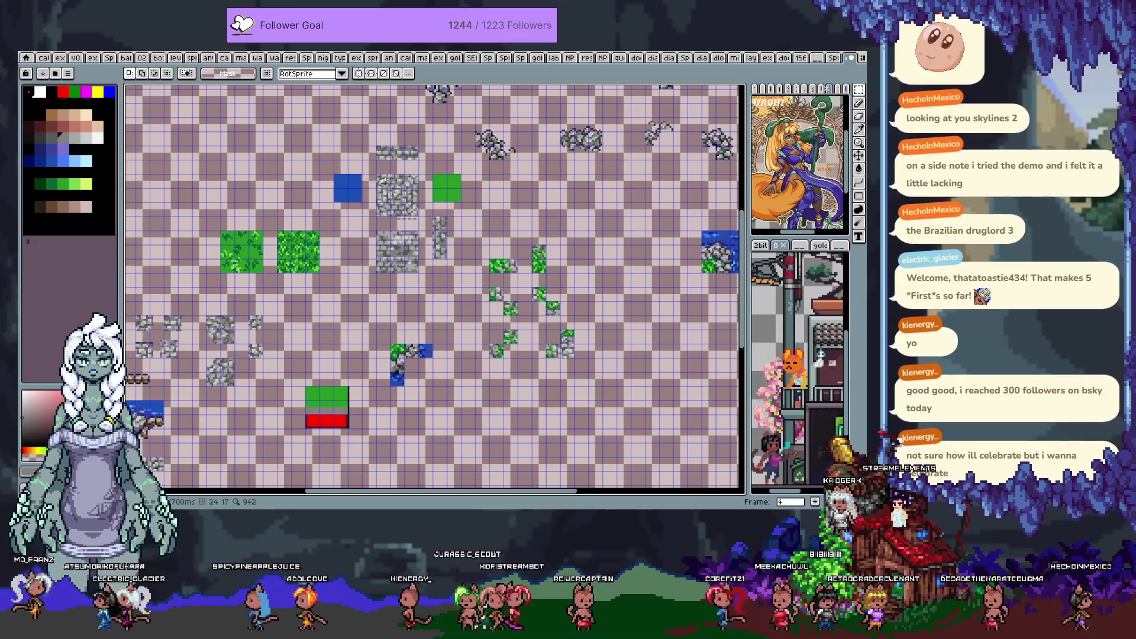
{"action": "left_click_drag", "start_coordinate": [556, 338], "coordinate": [443, 169]}
{"action": "scroll", "coordinate": [442, 172], "scroll_direction": "down", "scroll_amount": 4}
{"action": "scroll", "coordinate": [442, 178], "scroll_direction": "left", "scroll_amount": 3}
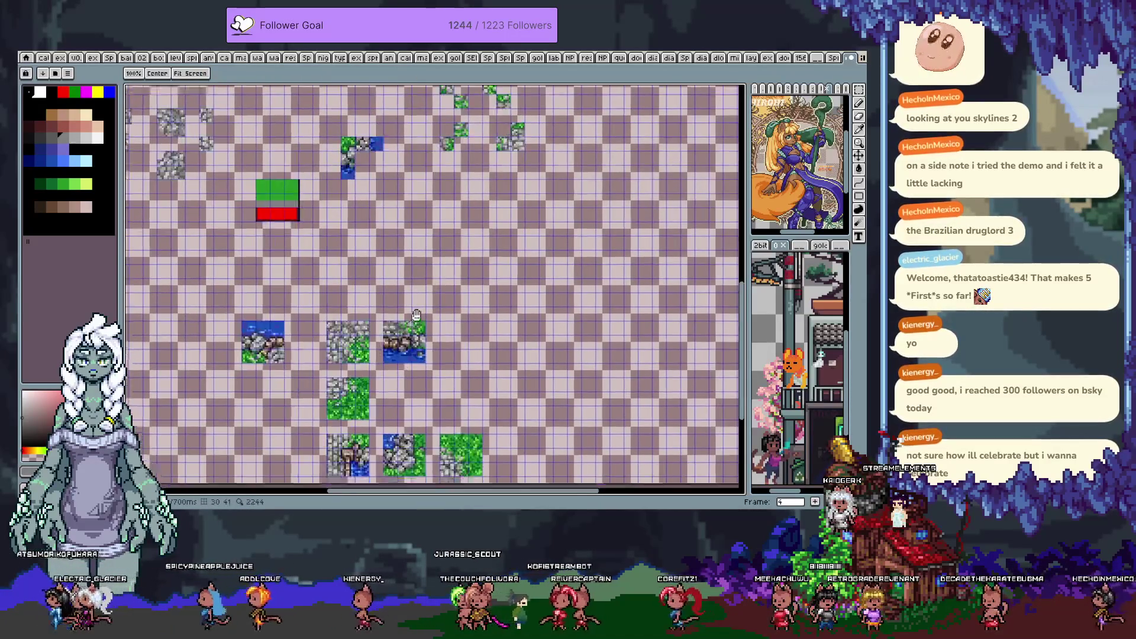
{"action": "scroll", "coordinate": [441, 191], "scroll_direction": "up", "scroll_amount": 10}
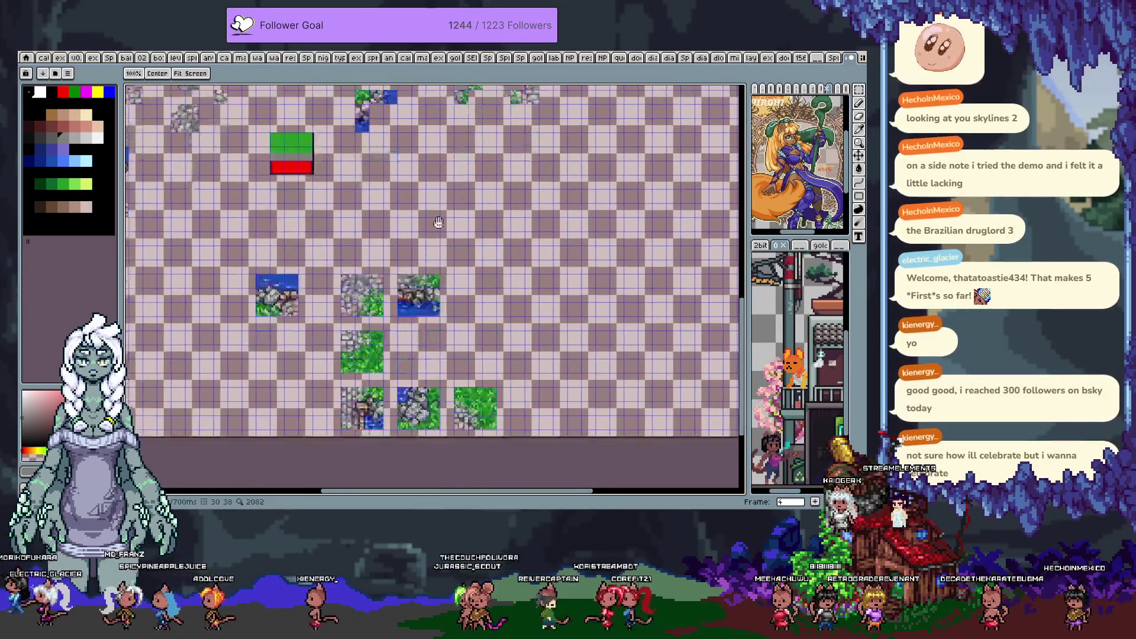
{"action": "scroll", "coordinate": [485, 278], "scroll_direction": "right", "scroll_amount": 2}
{"action": "scroll", "coordinate": [532, 369], "scroll_direction": "down", "scroll_amount": 7}
{"action": "scroll", "coordinate": [532, 369], "scroll_direction": "left", "scroll_amount": 7}
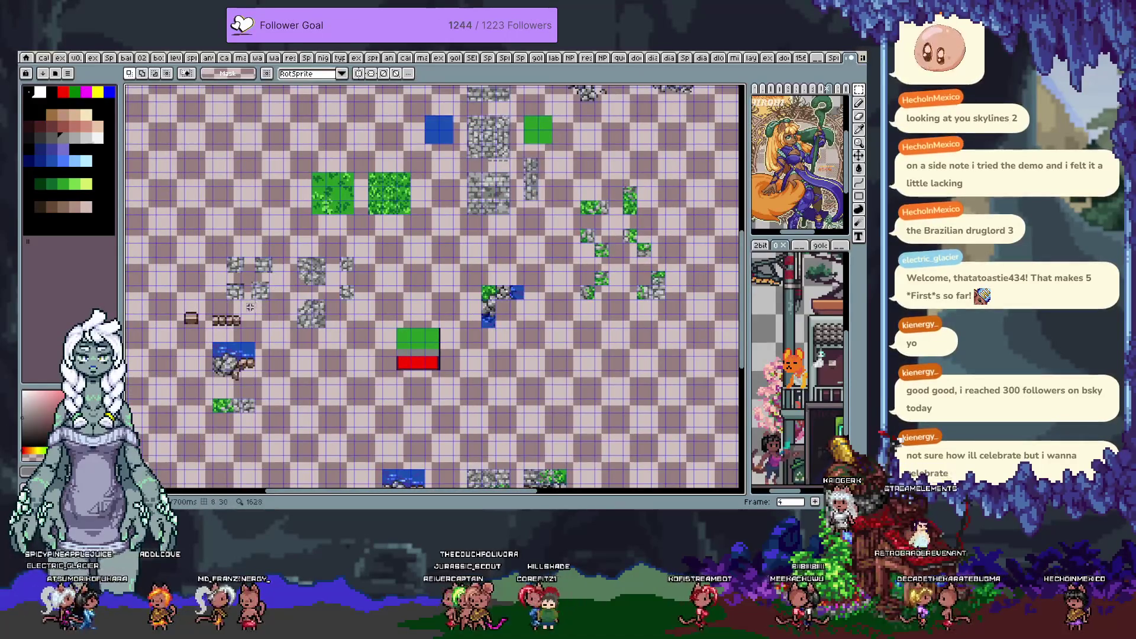
{"action": "scroll", "coordinate": [249, 307], "scroll_direction": "up", "scroll_amount": 1}
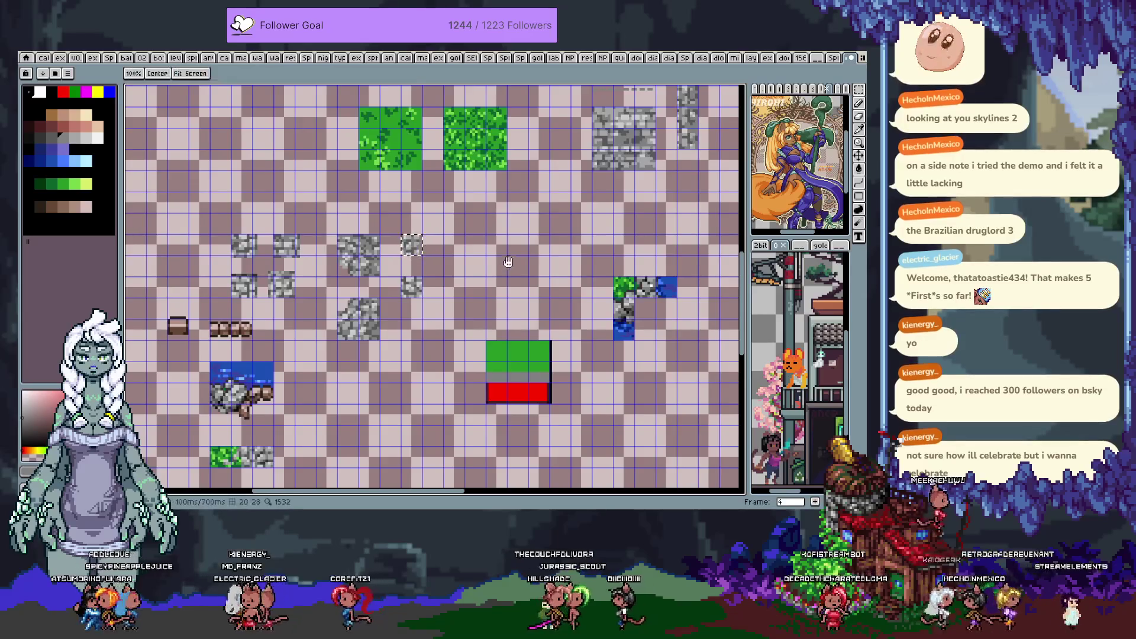
{"action": "left_click_drag", "start_coordinate": [510, 261], "coordinate": [388, 309]}
{"action": "mouse_move", "coordinate": [289, 291]}
{"action": "left_mouse_down"}
{"action": "mouse_move", "coordinate": [311, 291]}
{"action": "mouse_move", "coordinate": [395, 376]}
{"action": "mouse_move", "coordinate": [544, 375]}
{"action": "left_mouse_up"}
{"action": "key", "text": "ctrl+d"}
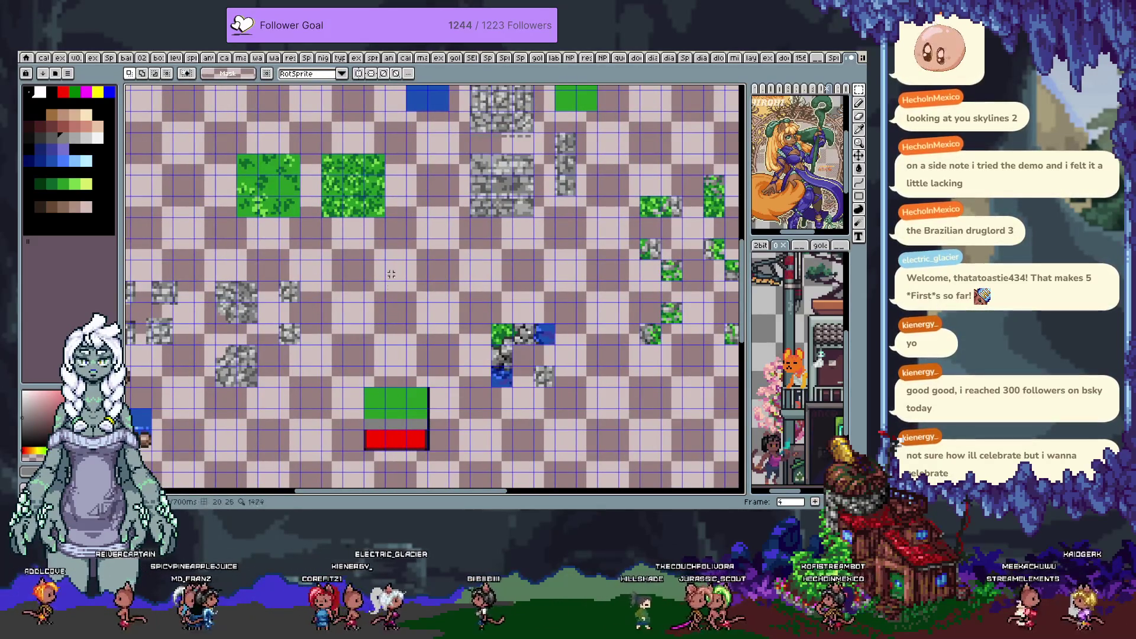
Look over the sparse layout frame, then return to the textured tileset frame 3
{"action": "scroll", "coordinate": [412, 255], "scroll_direction": "down", "scroll_amount": 2}
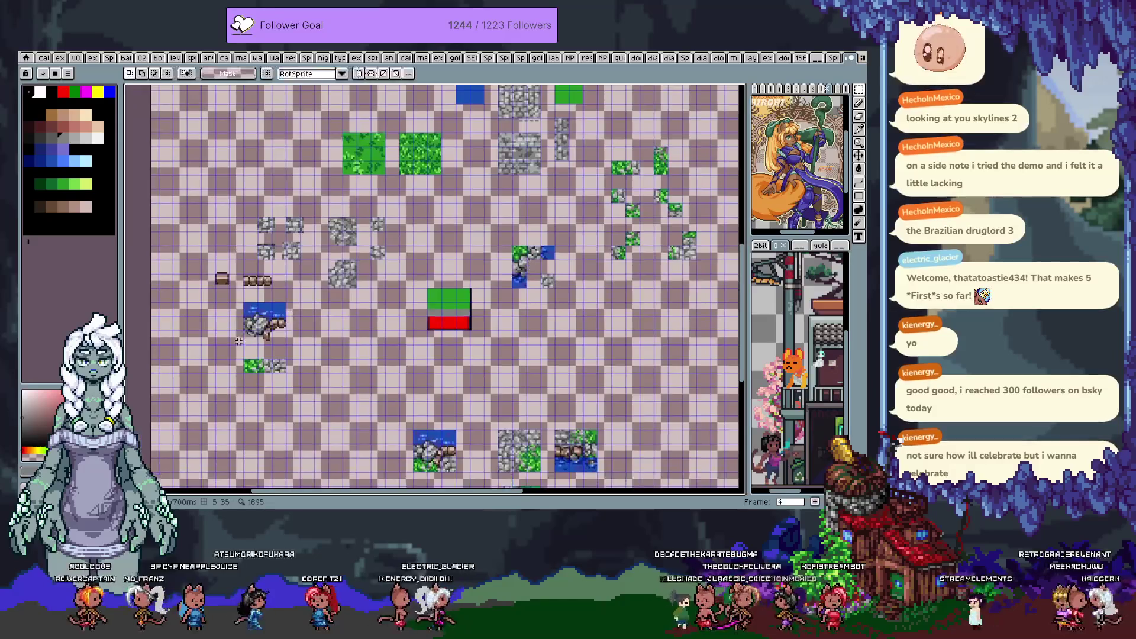
{"action": "scroll", "coordinate": [280, 322], "scroll_direction": "up", "scroll_amount": 2}
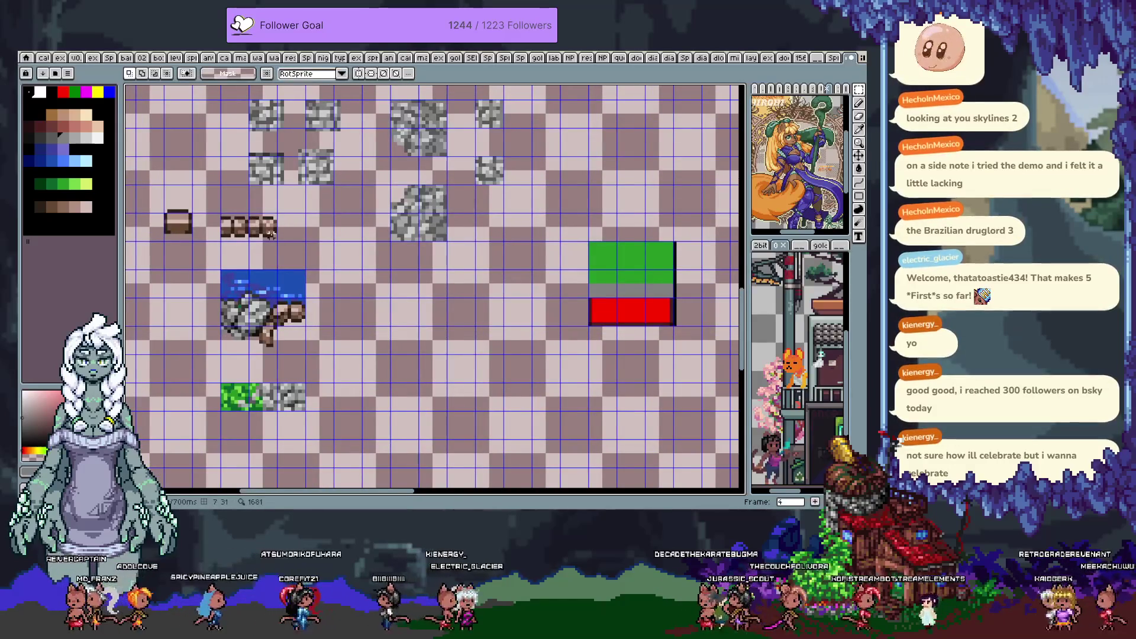
{"action": "scroll", "coordinate": [378, 267], "scroll_direction": "right", "scroll_amount": 3}
{"action": "scroll", "coordinate": [399, 294], "scroll_direction": "right", "scroll_amount": 5}
{"action": "scroll", "coordinate": [253, 325], "scroll_direction": "right", "scroll_amount": 4}
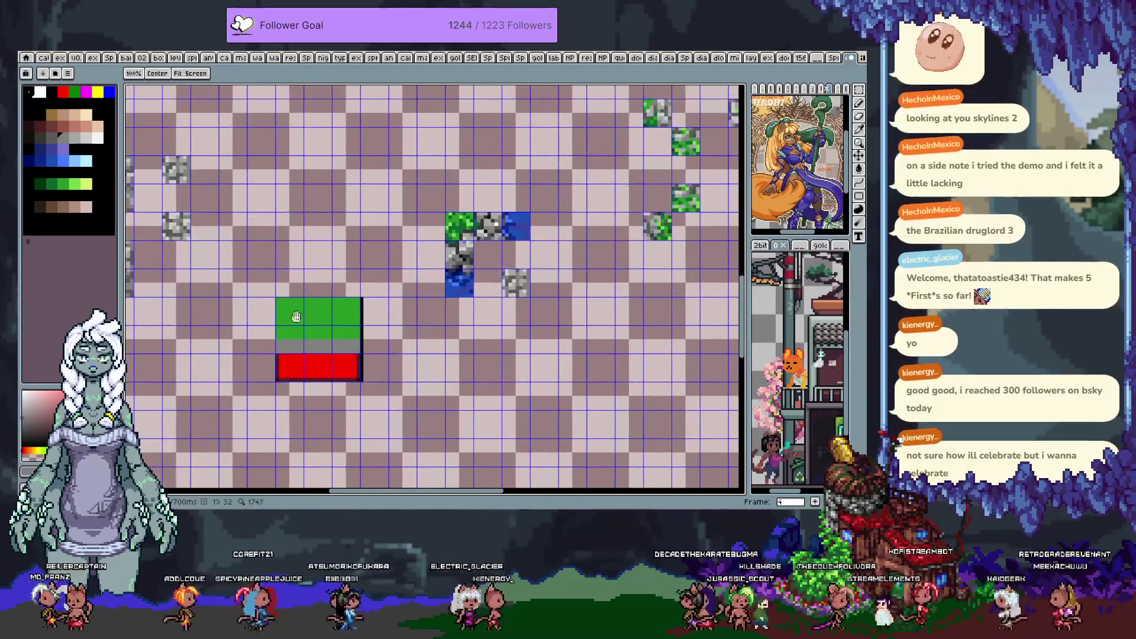
{"action": "scroll", "coordinate": [294, 317], "scroll_direction": "down", "scroll_amount": 2}
{"action": "key", "text": "space"}
{"action": "scroll", "coordinate": [380, 251], "scroll_direction": "down", "scroll_amount": 2}
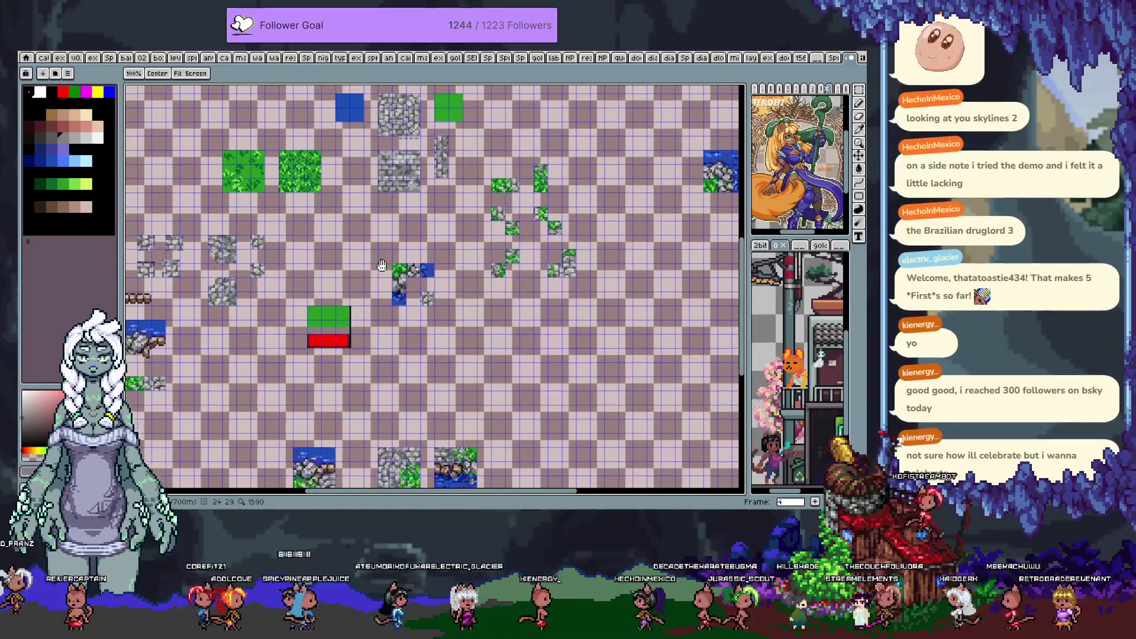
{"action": "mouse_move", "coordinate": [380, 251]}
{"action": "left_mouse_down"}
{"action": "mouse_move", "coordinate": [373, 241]}
{"action": "mouse_move", "coordinate": [415, 328]}
{"action": "left_mouse_up"}
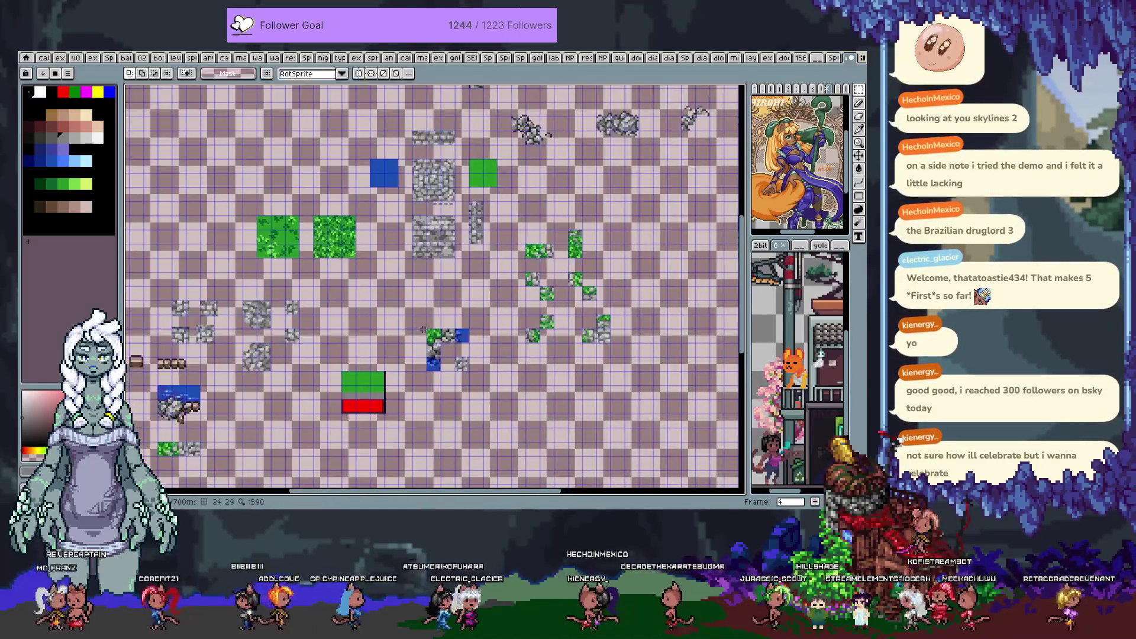
{"action": "key", "text": "comma"}
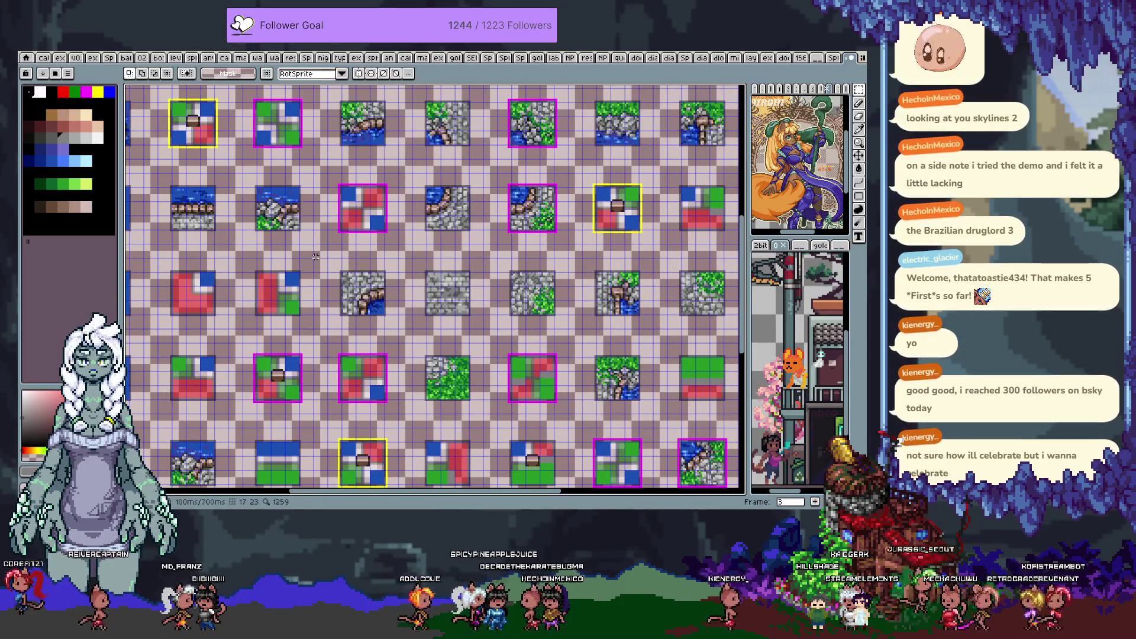
On frame 4, move the small floating tile fragment down and right and drop it
{"action": "key", "text": "period"}
{"action": "mouse_move", "coordinate": [292, 208]}
{"action": "left_mouse_down"}
{"action": "mouse_move", "coordinate": [305, 222]}
{"action": "mouse_move", "coordinate": [490, 221]}
{"action": "mouse_move", "coordinate": [490, 265]}
{"action": "mouse_move", "coordinate": [462, 307]}
{"action": "mouse_move", "coordinate": [461, 349]}
{"action": "left_mouse_up"}
{"action": "key", "text": "ctrl+d"}
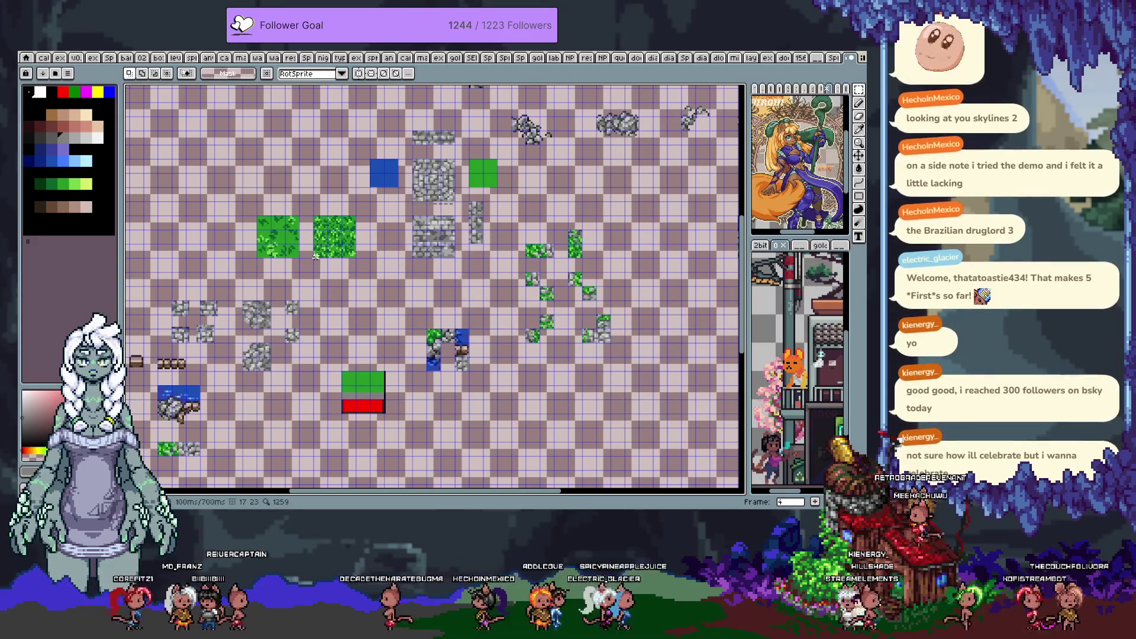
Compare against frame 3's tileset, then return to frame 4's scattered tile pieces
{"action": "key", "text": "comma"}
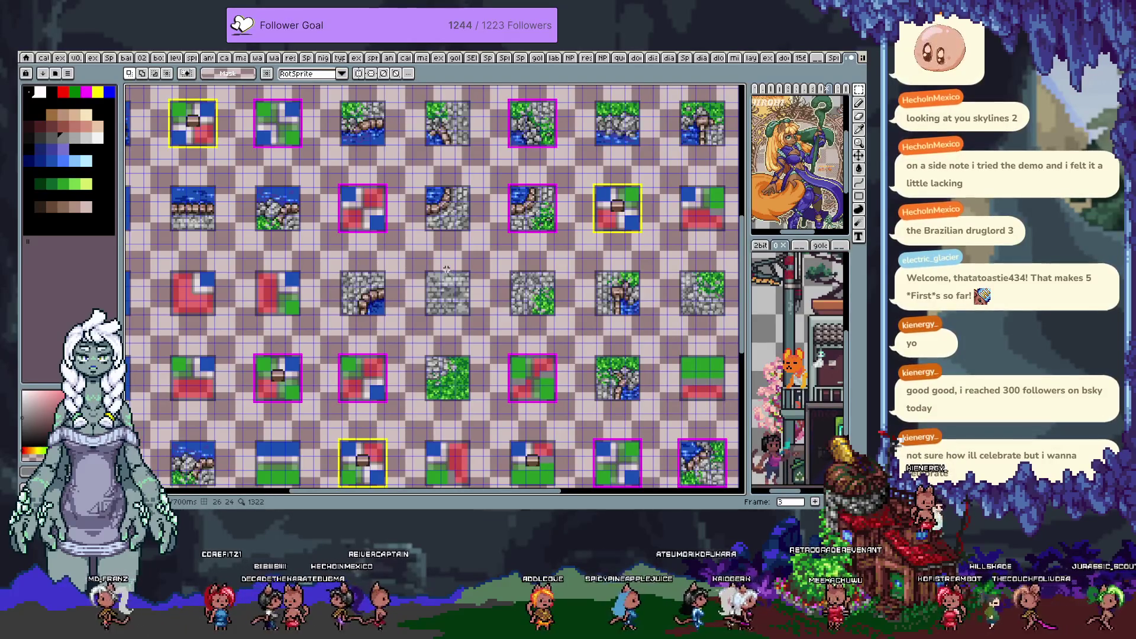
{"action": "left_click_drag", "start_coordinate": [442, 274], "coordinate": [299, 329]}
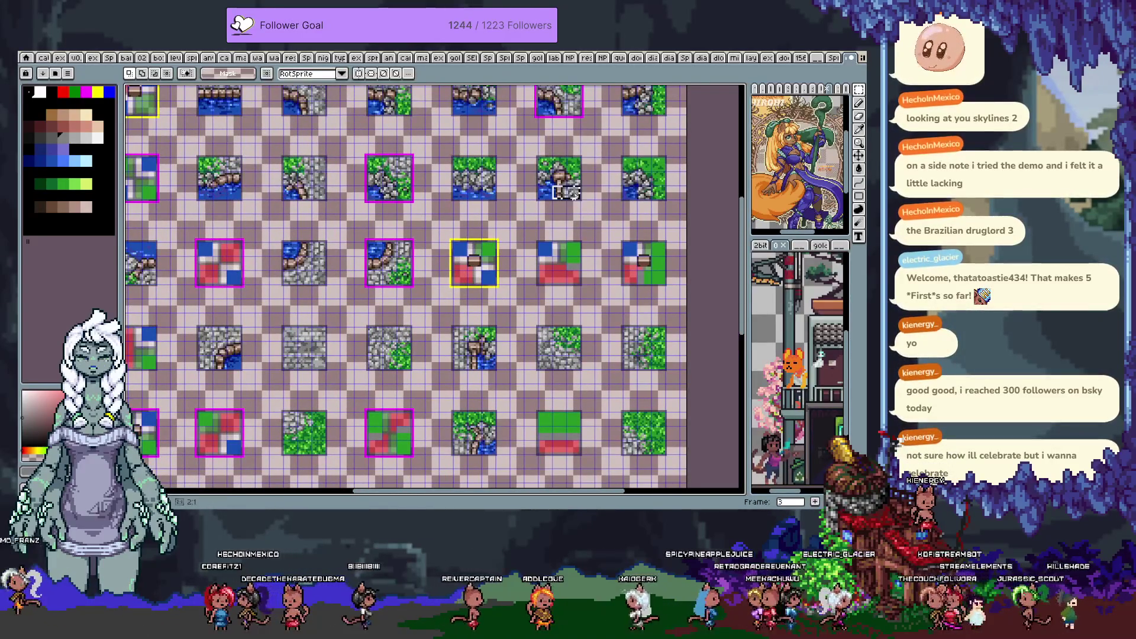
{"action": "left_click_drag", "start_coordinate": [397, 215], "coordinate": [413, 320]}
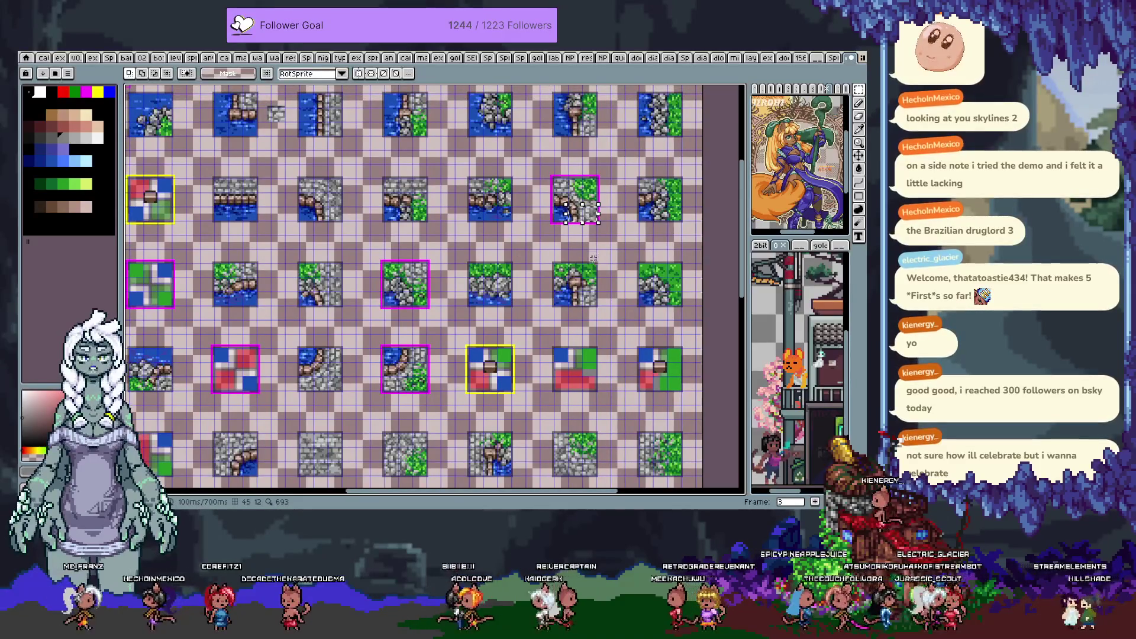
{"action": "key", "text": "Right"}
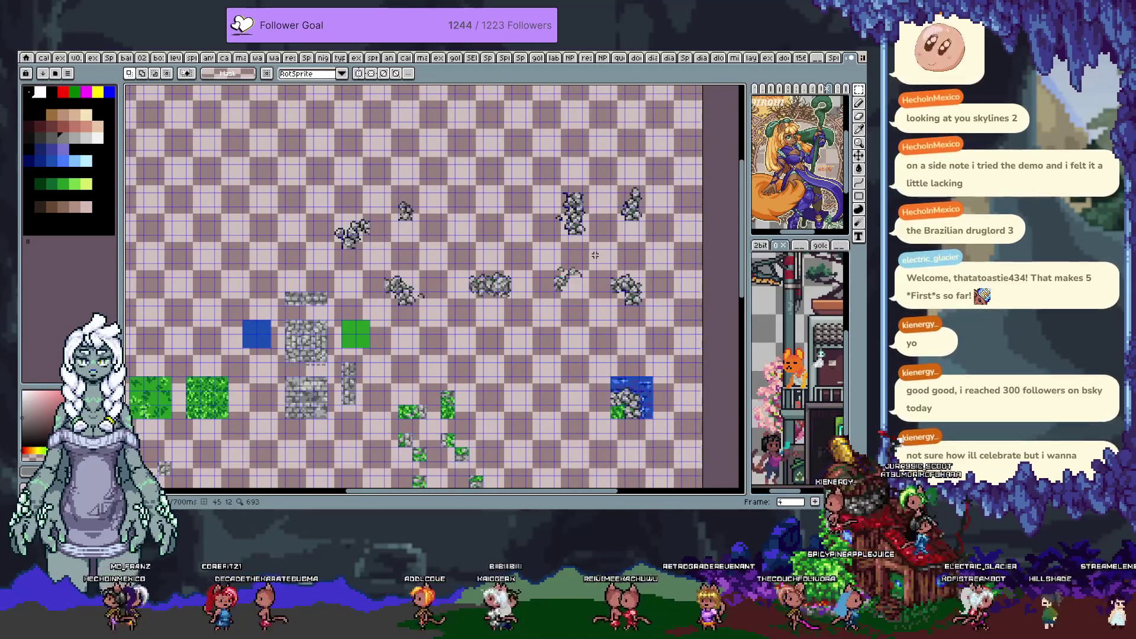
{"action": "mouse_move", "coordinate": [595, 255]}
{"action": "left_mouse_down"}
{"action": "mouse_move", "coordinate": [332, 396]}
{"action": "mouse_move", "coordinate": [401, 290]}
{"action": "mouse_move", "coordinate": [427, 280]}
{"action": "left_mouse_up"}
Paste the tile strip and fit its brown path-and-stone piece into the bottom-middle gap
{"action": "scroll", "coordinate": [519, 94], "scroll_direction": "up", "scroll_amount": 3}
{"action": "key", "text": "ctrl+v"}
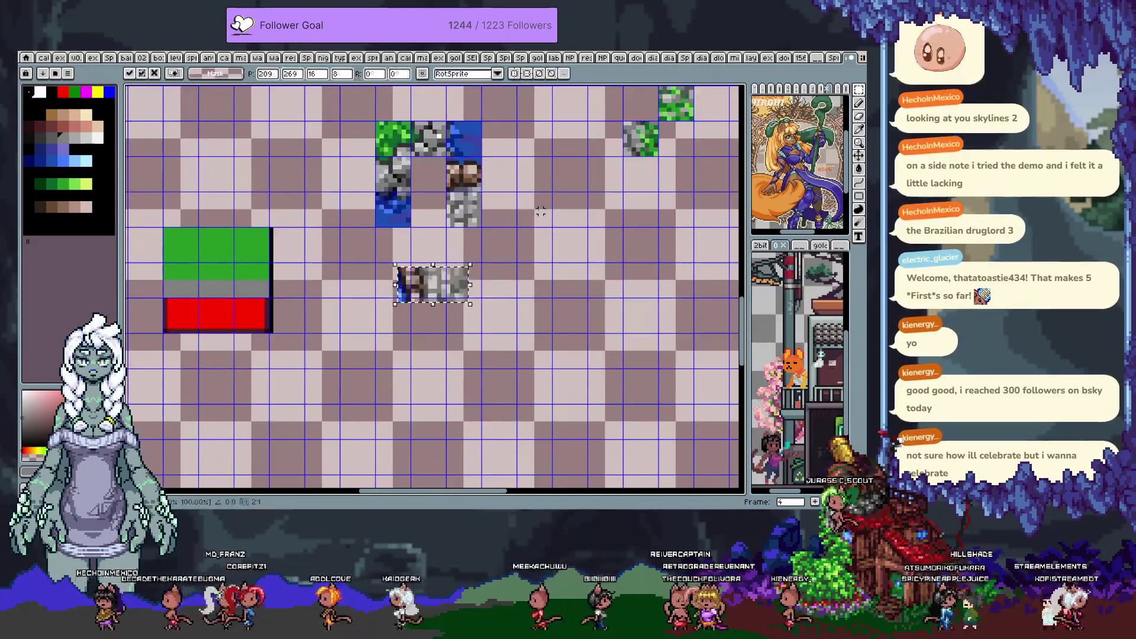
{"action": "key", "text": "Right"}
{"action": "key", "text": "Right"}
{"action": "key", "text": "Right"}
{"action": "key", "text": "Up"}
{"action": "key", "text": "Up"}
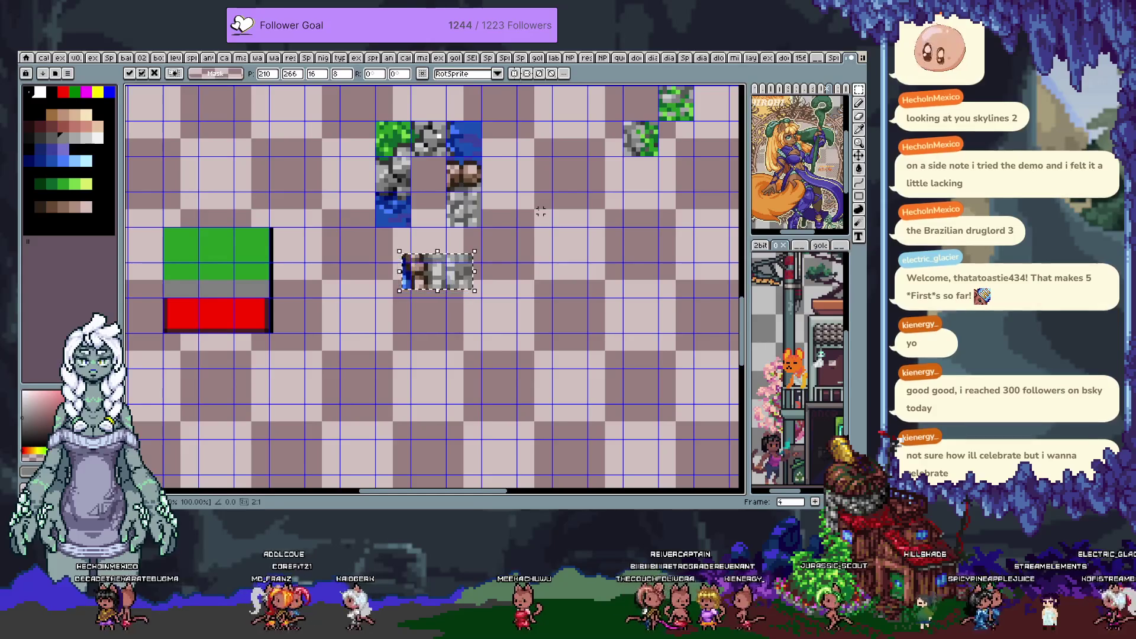
{"action": "left_click", "coordinate": [434, 283]}
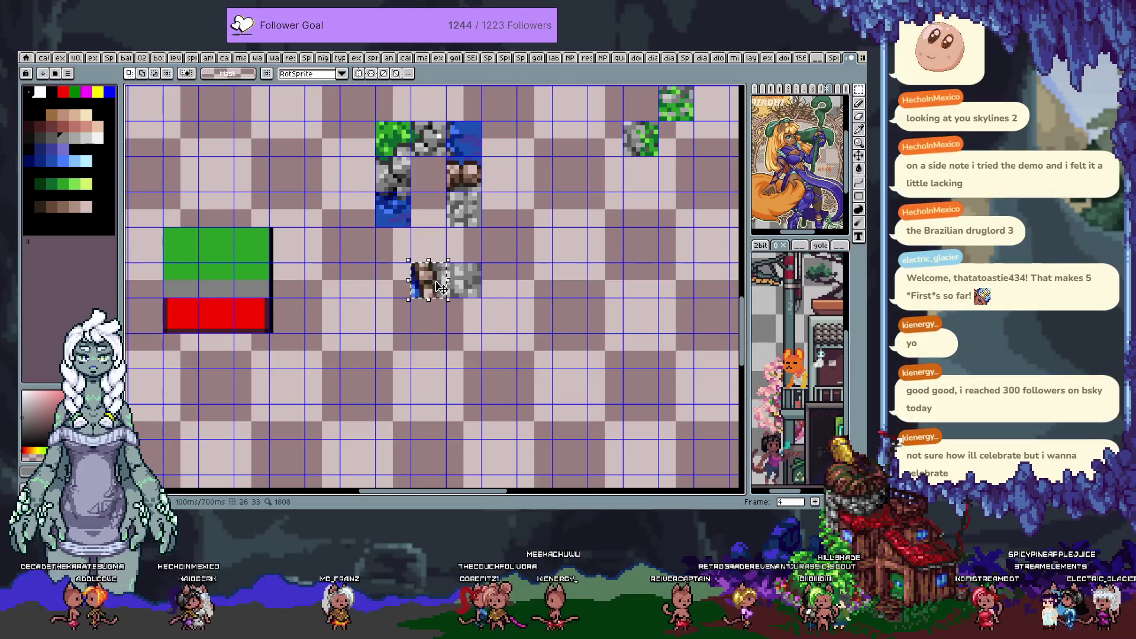
{"action": "key", "text": "Up"}
{"action": "key", "text": "Up"}
{"action": "key", "text": "Up"}
{"action": "key", "text": "Return"}
Deselect and zoom in on the completed ring of grass, rock and water tiles
{"action": "left_click", "coordinate": [461, 273]}
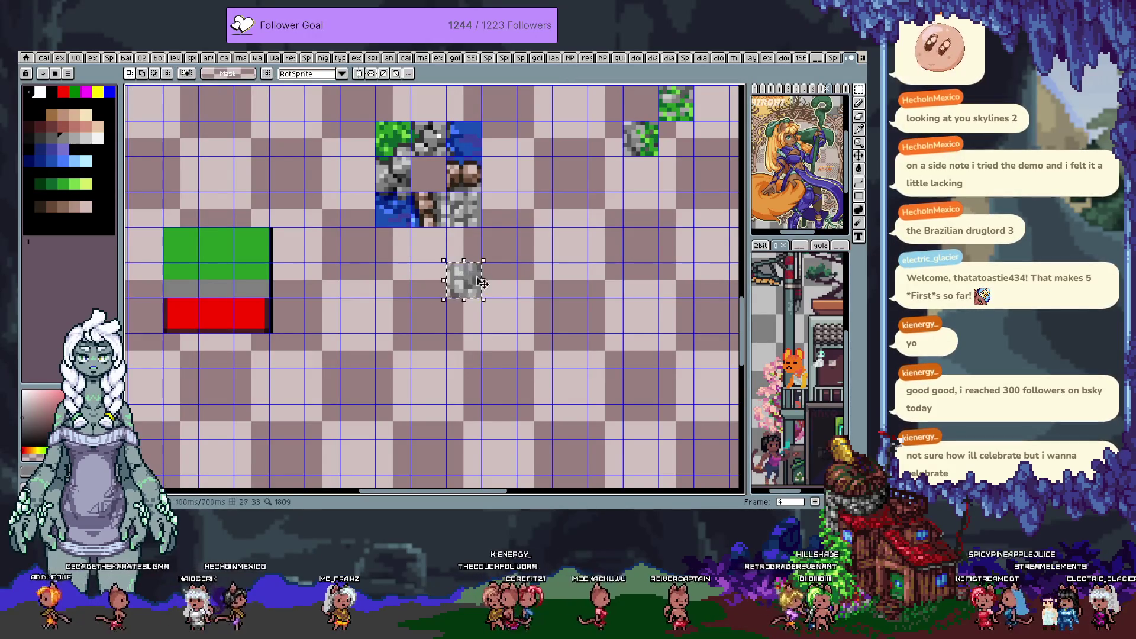
{"action": "key", "text": "ctrl+d"}
{"action": "scroll", "coordinate": [532, 236], "scroll_direction": "up", "scroll_amount": 2}
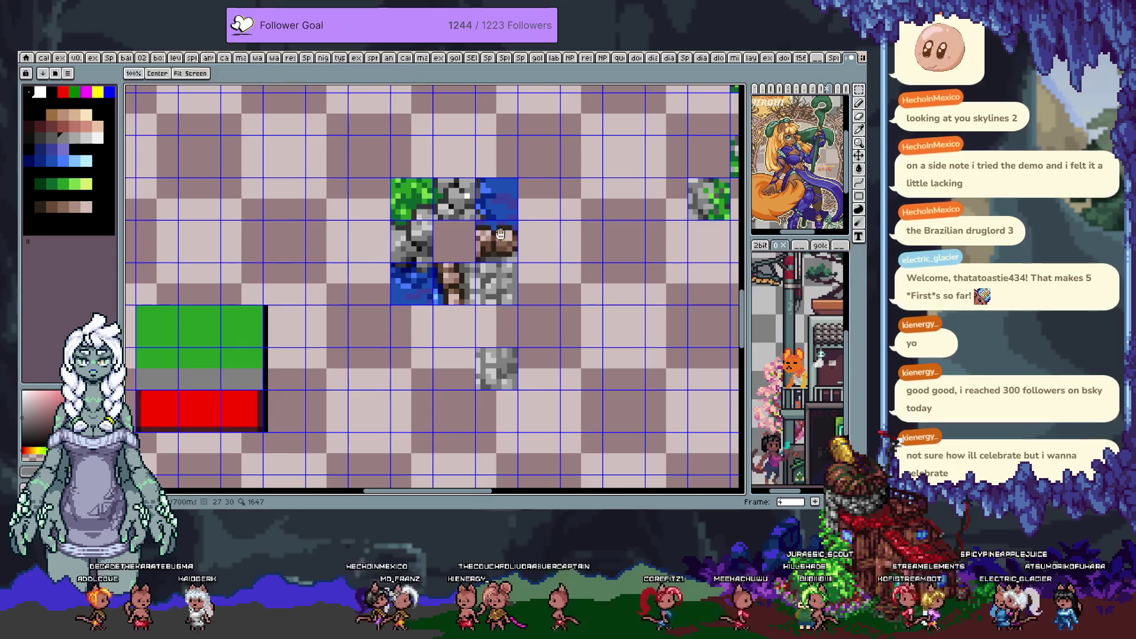
{"action": "left_click_drag", "start_coordinate": [482, 232], "coordinate": [465, 256]}
{"action": "scroll", "coordinate": [449, 253], "scroll_direction": "up", "scroll_amount": 2}
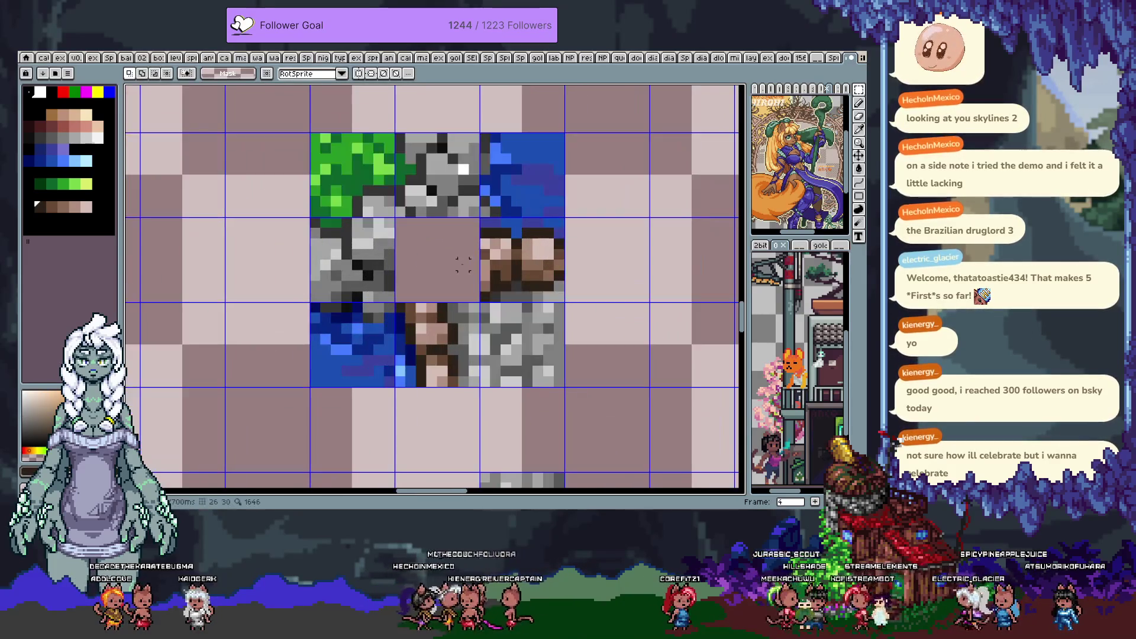
Sample greys from the tiles and paint a short dark line across the centre tile
{"action": "left_click_drag", "start_coordinate": [484, 232], "coordinate": [518, 304]}
{"action": "key", "text": "i"}
{"action": "scroll", "coordinate": [481, 305], "scroll_direction": "right", "scroll_amount": 2}
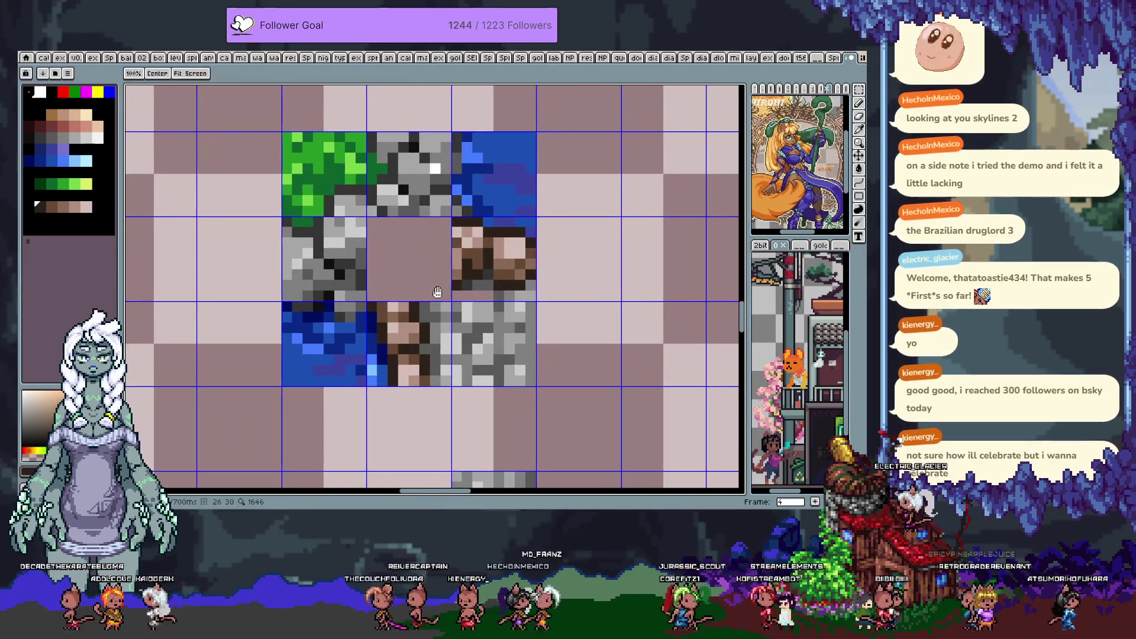
{"action": "left_click", "coordinate": [468, 296]}
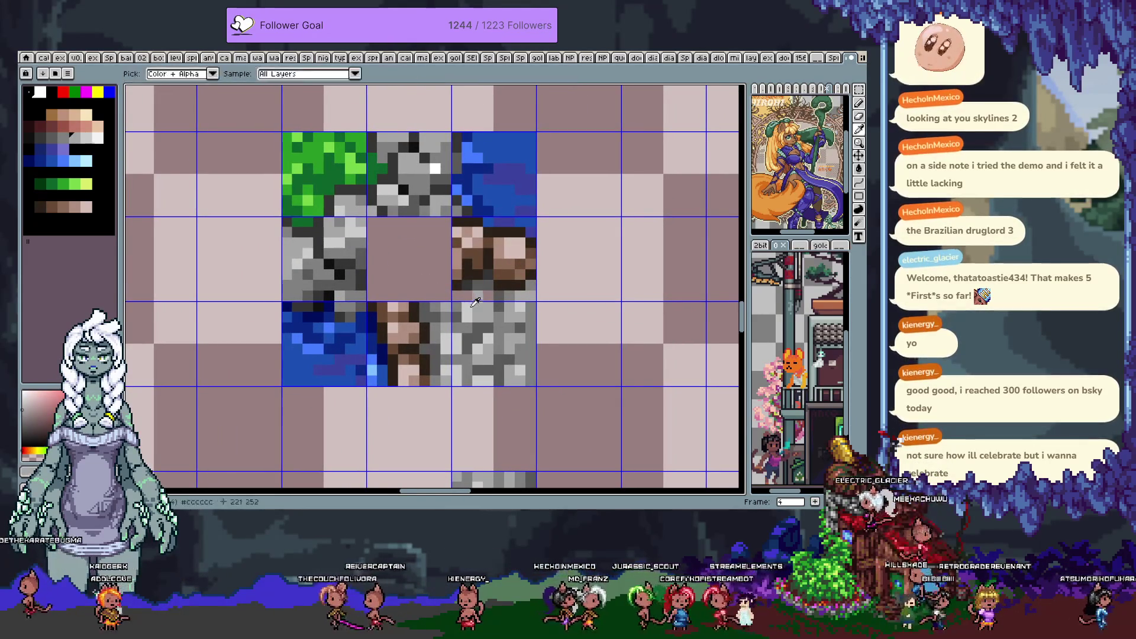
{"action": "key", "text": "b"}
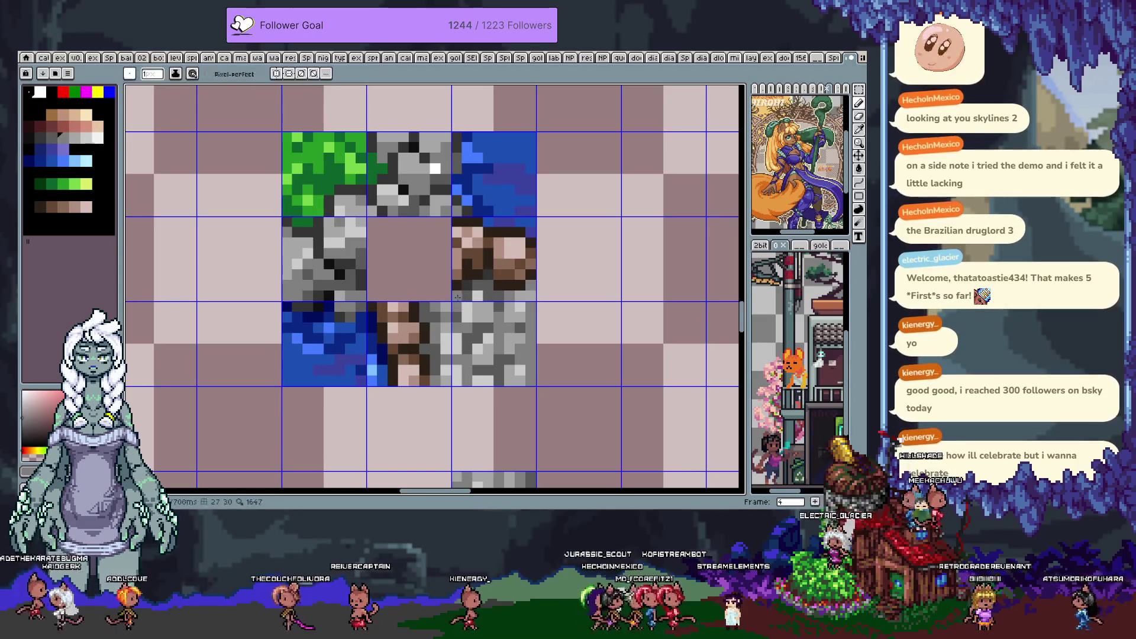
{"action": "left_click", "coordinate": [433, 298], "text": "alt"}
{"action": "scroll", "coordinate": [433, 297], "scroll_direction": "up", "scroll_amount": 1}
{"action": "left_click", "coordinate": [408, 349], "text": "alt"}
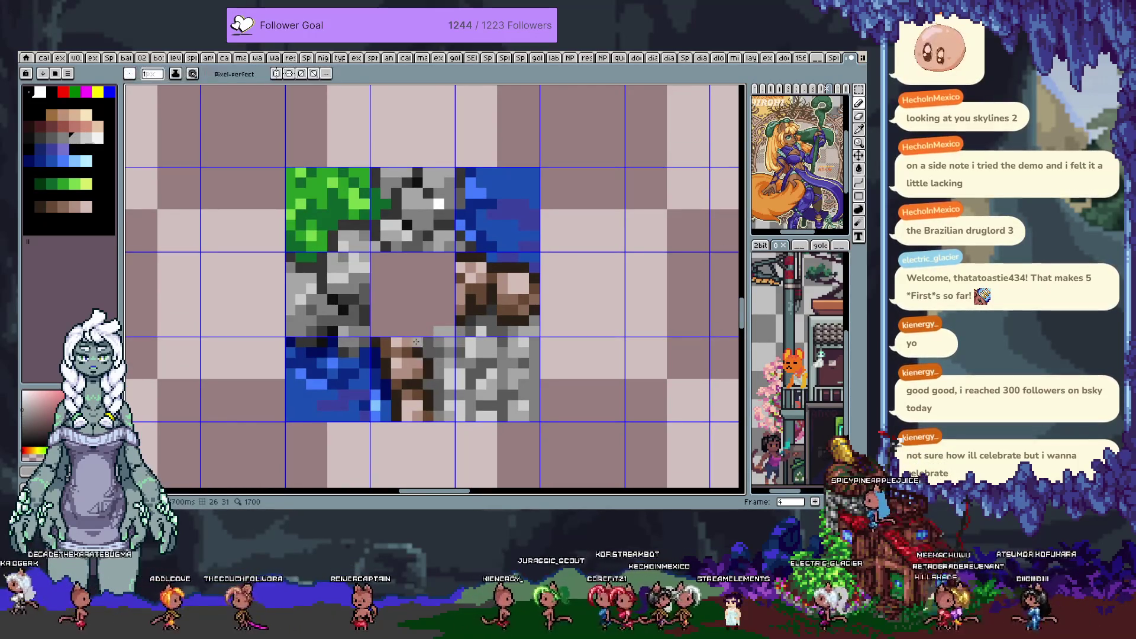
{"action": "left_click", "coordinate": [403, 331]}
{"action": "mouse_move", "coordinate": [410, 329]}
{"action": "left_mouse_down"}
{"action": "mouse_move", "coordinate": [385, 319]}
{"action": "mouse_move", "coordinate": [383, 329]}
{"action": "left_mouse_up"}
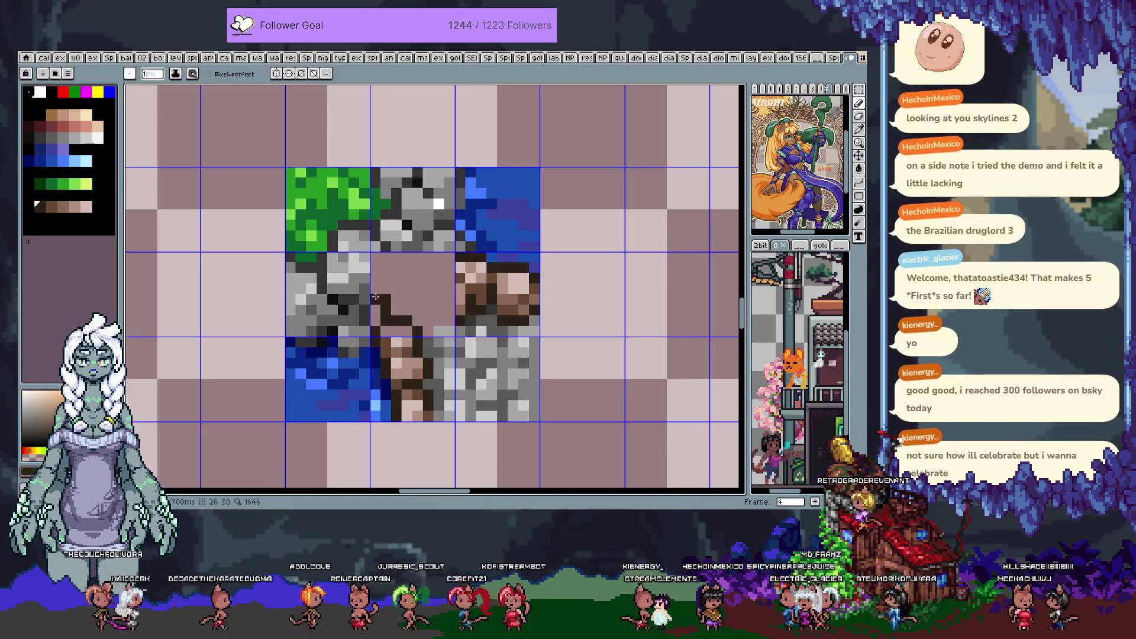
Alt-sample a dark grey and several dark brown shades from the surrounding tiles
{"action": "key", "text": "alt"}
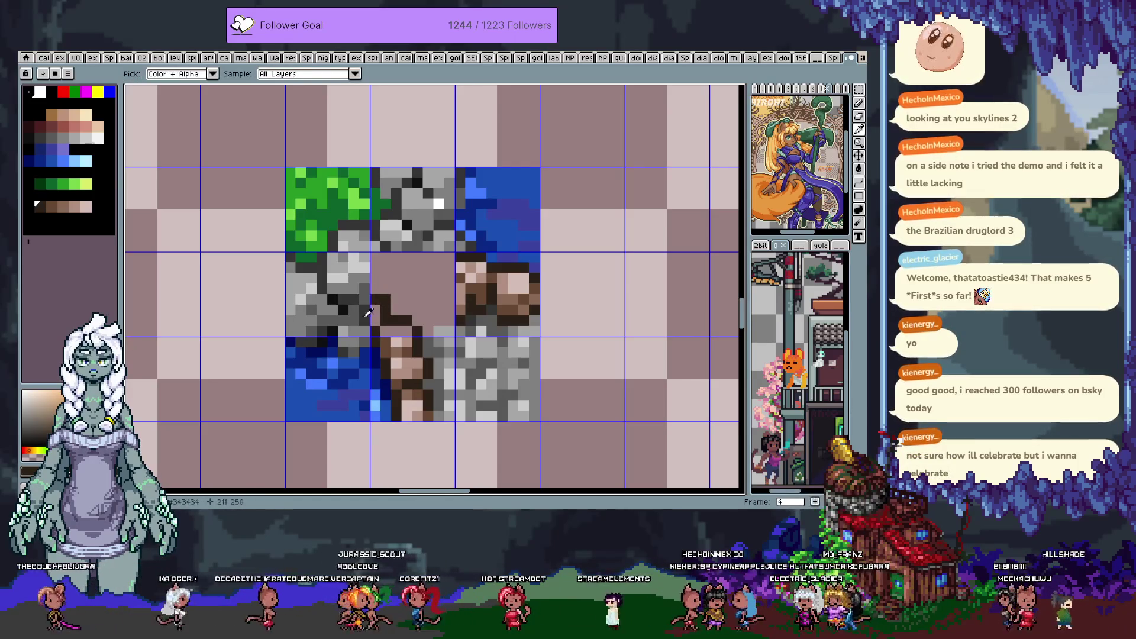
{"action": "left_click", "coordinate": [368, 312], "text": "alt"}
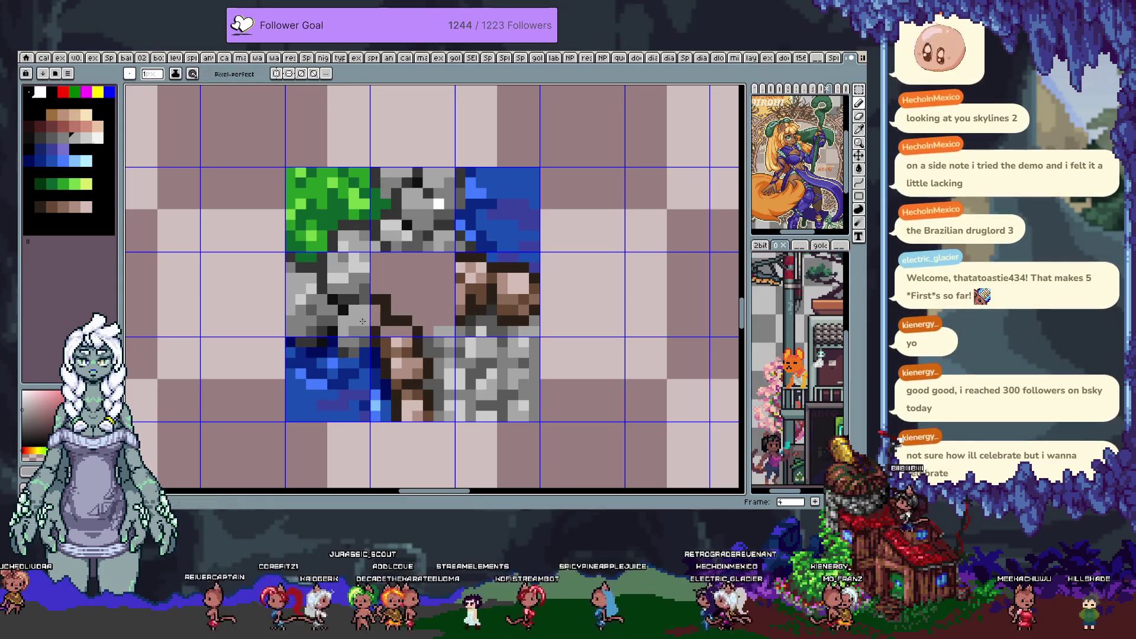
{"action": "left_click", "coordinate": [358, 321], "text": "alt"}
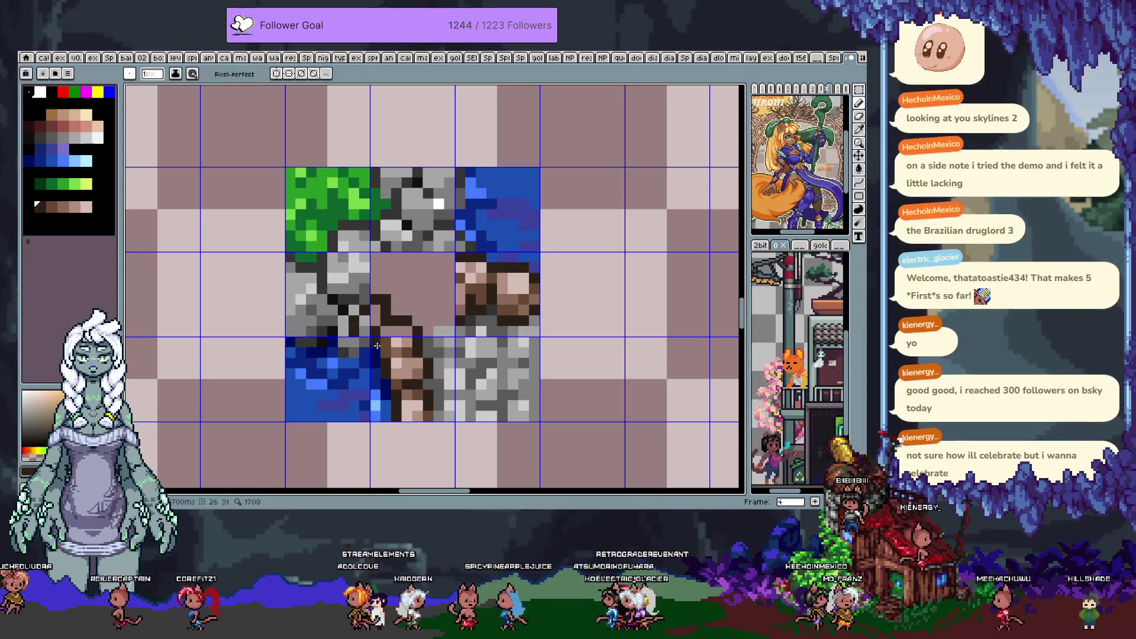
{"action": "left_click", "coordinate": [405, 324], "text": "alt"}
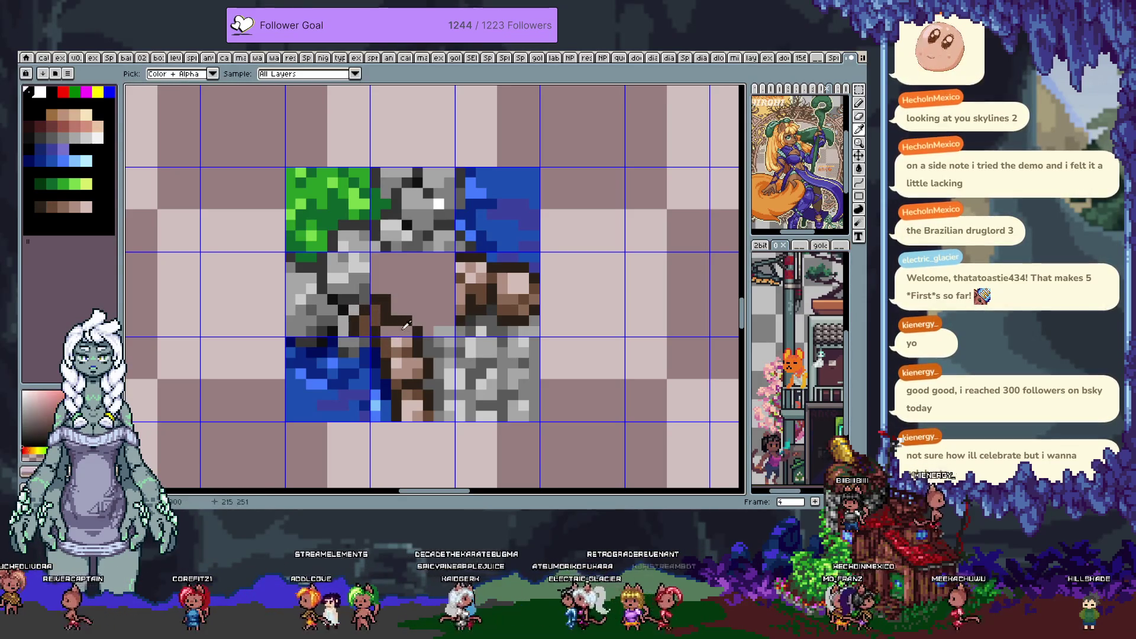
{"action": "left_click", "coordinate": [382, 330], "text": "alt"}
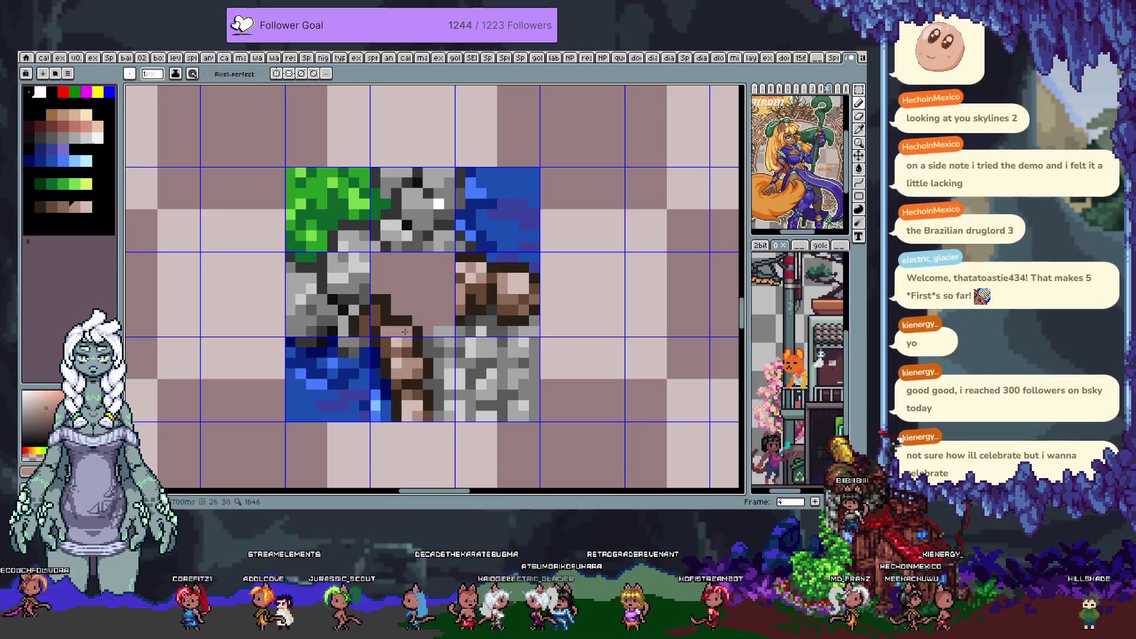
{"action": "left_click", "coordinate": [382, 336], "text": "alt"}
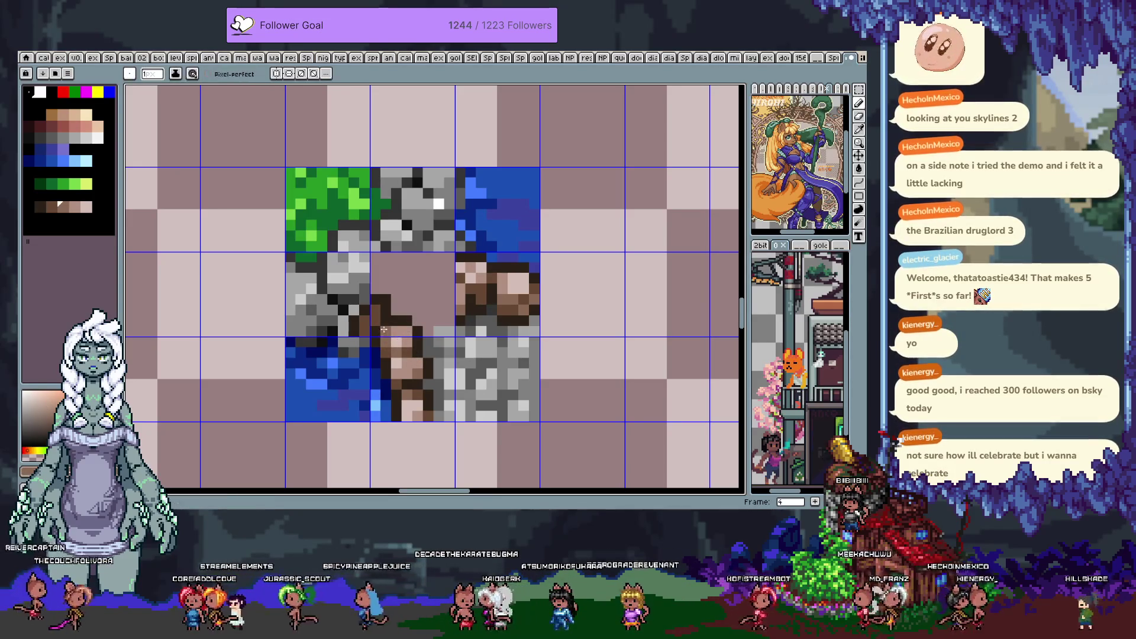
{"action": "left_click", "coordinate": [426, 331], "text": "alt"}
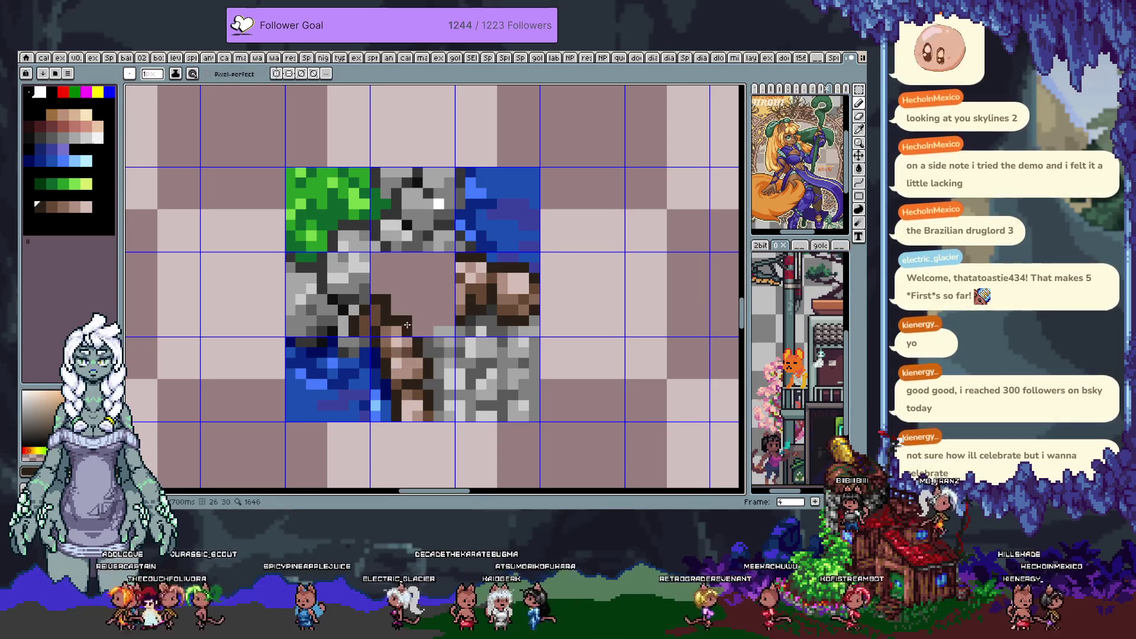
{"action": "left_click", "coordinate": [395, 326], "text": "alt"}
Paint dark brown pixels into the centre tile, lightening one spot
{"action": "left_click", "coordinate": [379, 299], "text": "alt"}
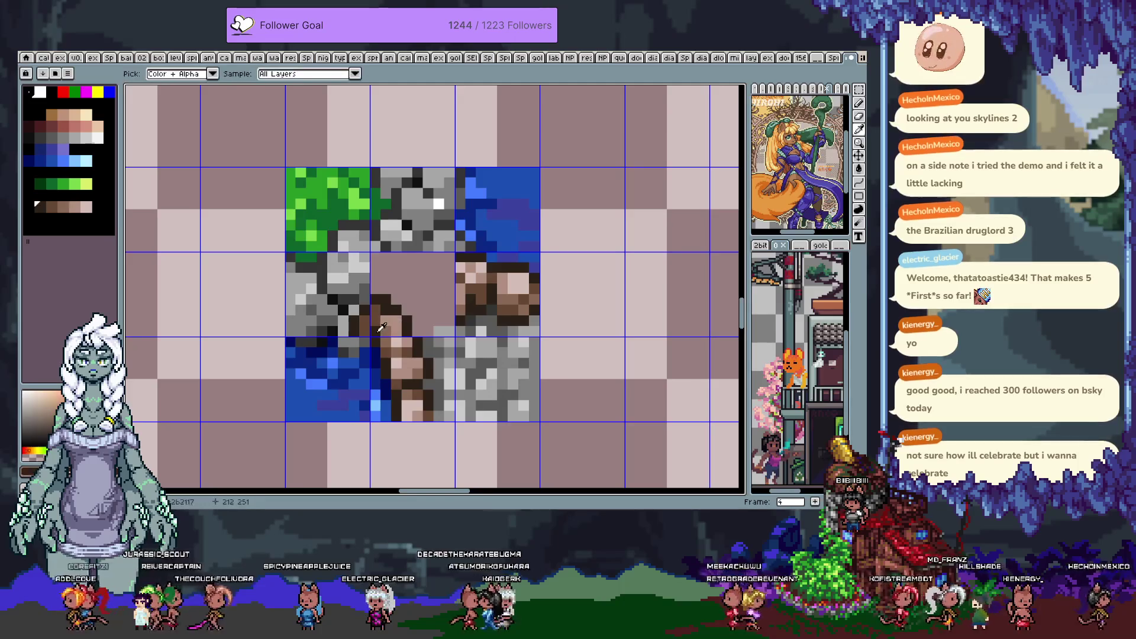
{"action": "left_click", "coordinate": [364, 300]}
{"action": "mouse_move", "coordinate": [354, 311]}
{"action": "left_mouse_down"}
{"action": "mouse_move", "coordinate": [360, 331]}
{"action": "mouse_move", "coordinate": [355, 323]}
{"action": "left_mouse_up"}
{"action": "left_click", "coordinate": [388, 330], "text": "alt"}
{"action": "left_click", "coordinate": [388, 330], "text": "alt"}
{"action": "left_click", "coordinate": [355, 319], "text": "alt"}
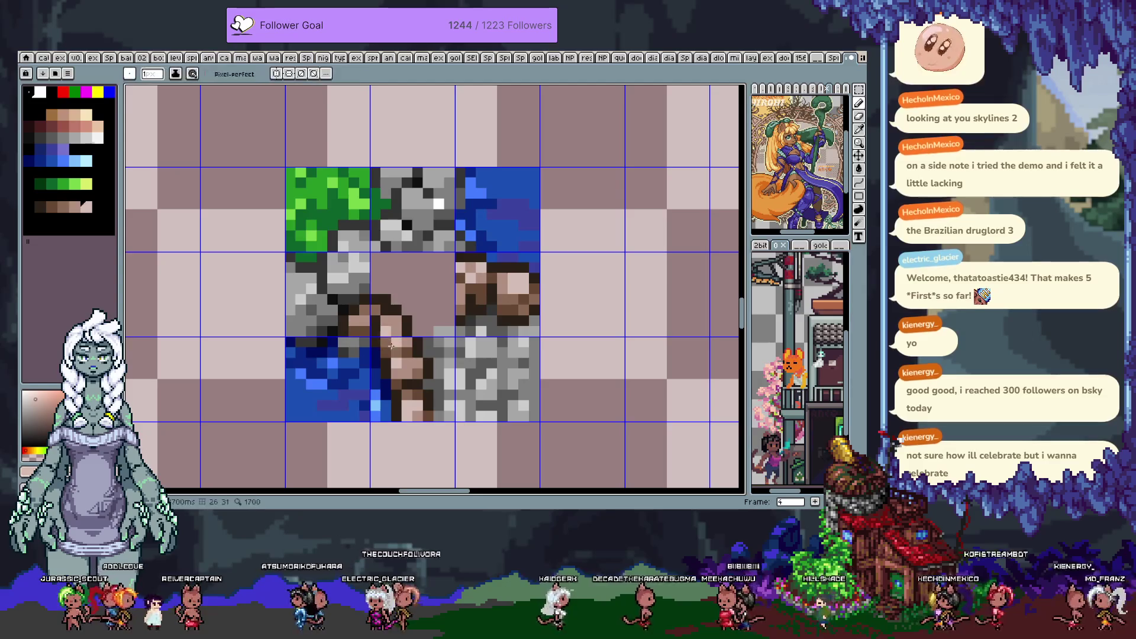
{"action": "left_click", "coordinate": [401, 325], "text": "alt"}
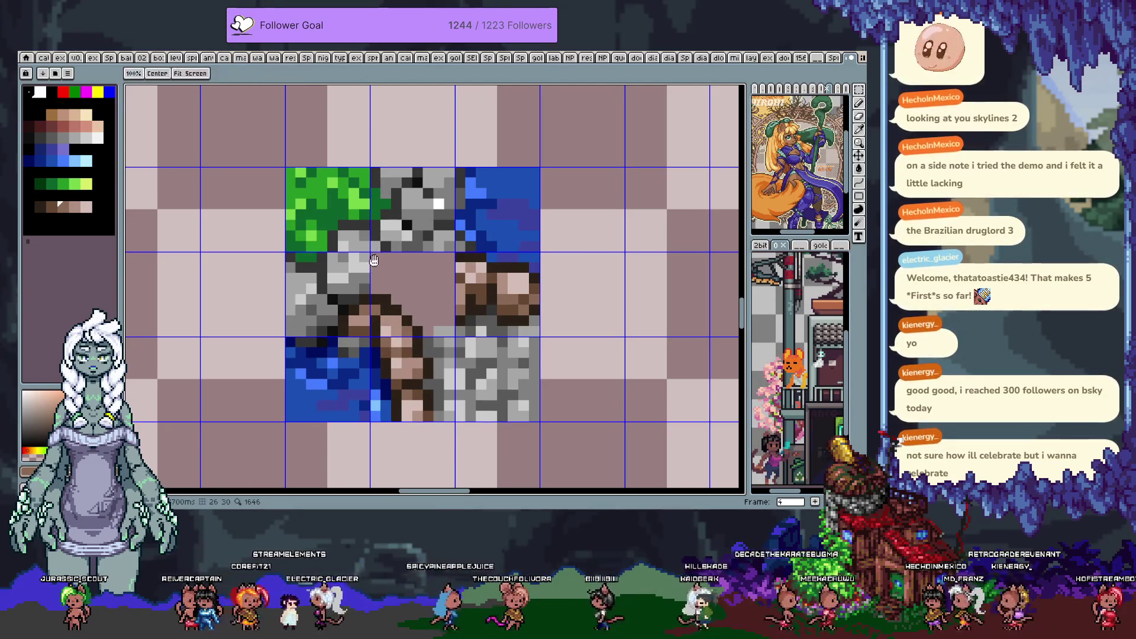
{"action": "left_click_drag", "start_coordinate": [373, 298], "coordinate": [380, 323]}
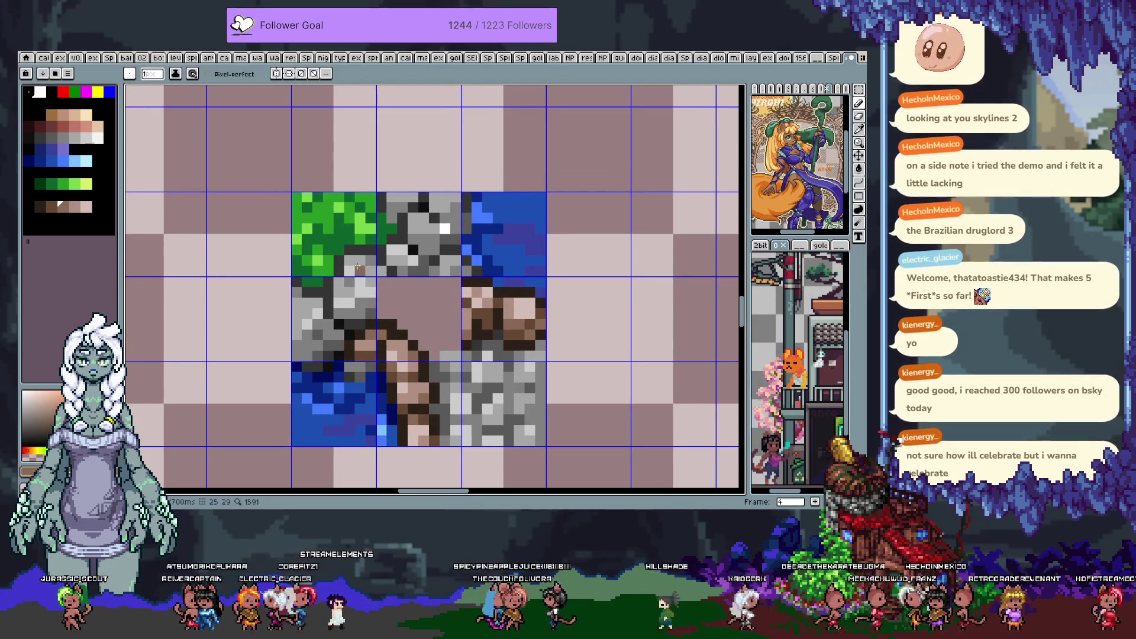
Clean up stray pixels and paint dark pixels along the centre tile's top edge
{"action": "left_click_drag", "start_coordinate": [339, 261], "coordinate": [370, 271]}
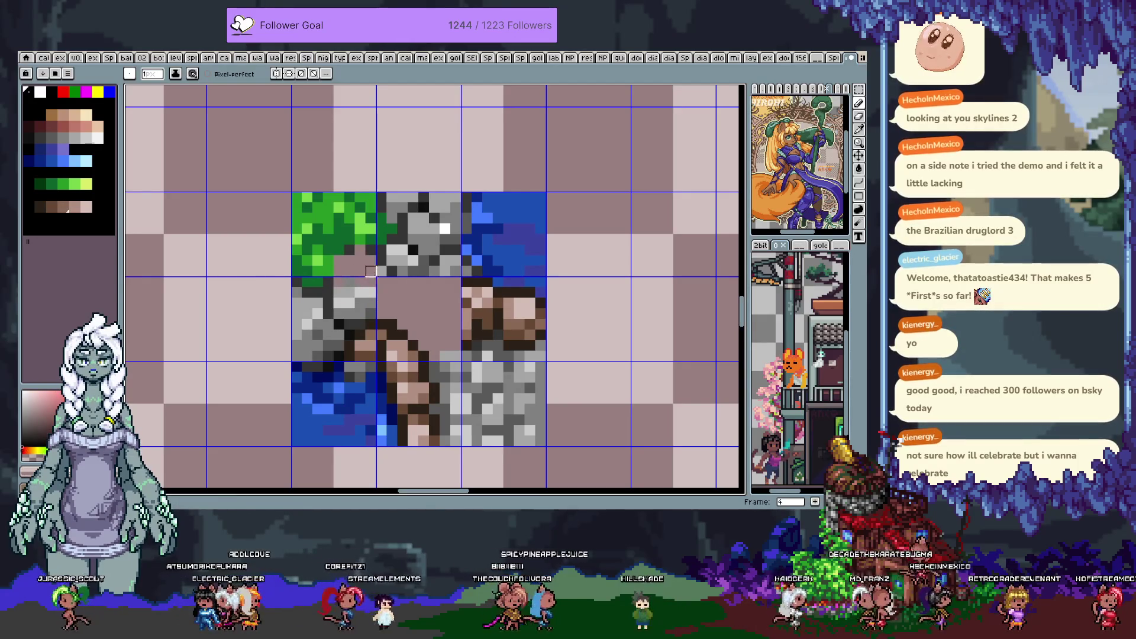
{"action": "key", "text": "i"}
{"action": "left_click", "coordinate": [333, 294]}
{"action": "key", "text": "b"}
{"action": "left_click_drag", "start_coordinate": [350, 270], "coordinate": [376, 285]}
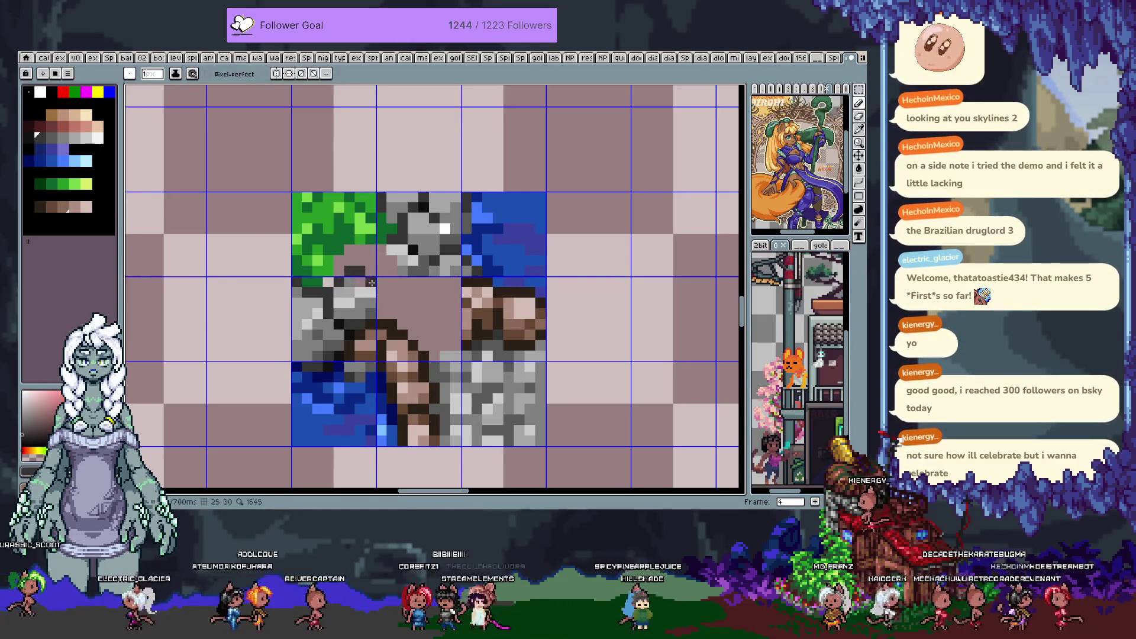
Sample a lighter grey from the rock and paint highlight pixels on the rocky edge
{"action": "left_click", "coordinate": [346, 293], "text": "alt"}
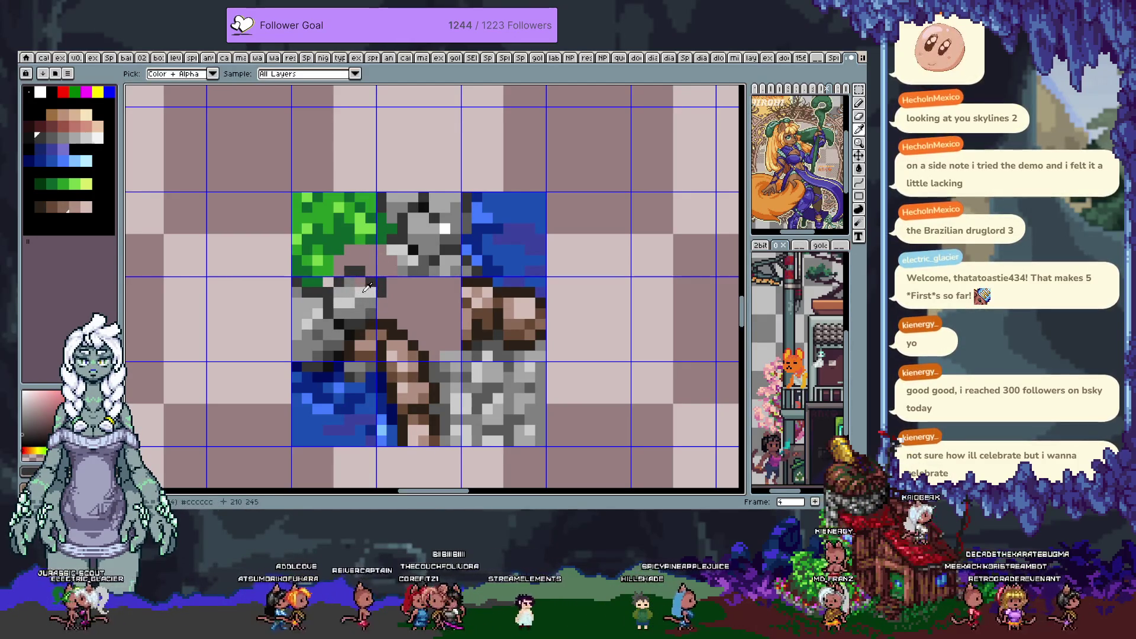
{"action": "key", "text": "alt"}
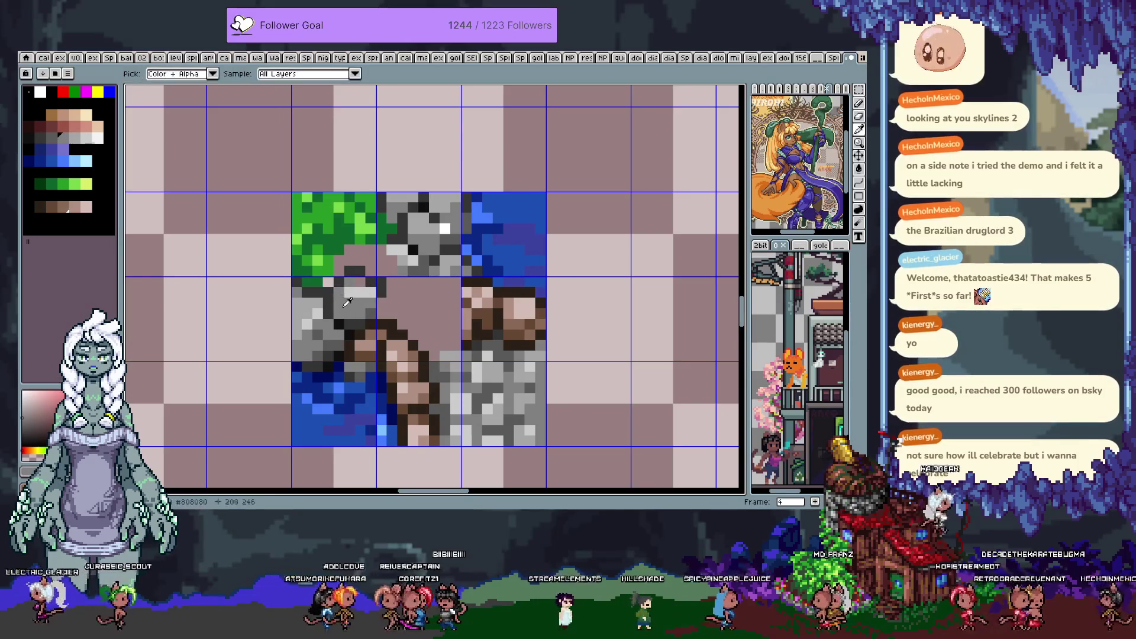
{"action": "left_click", "coordinate": [429, 228], "text": "alt"}
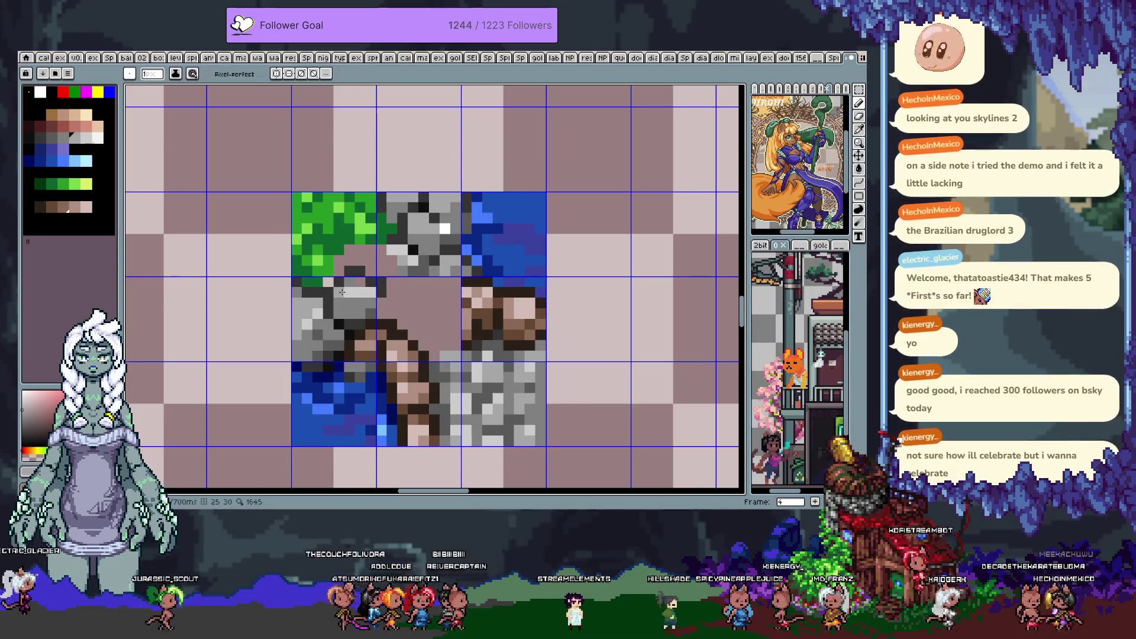
{"action": "left_click", "coordinate": [359, 300], "text": "alt"}
{"action": "left_click", "coordinate": [367, 309]}
{"action": "left_click", "coordinate": [342, 304], "text": "alt"}
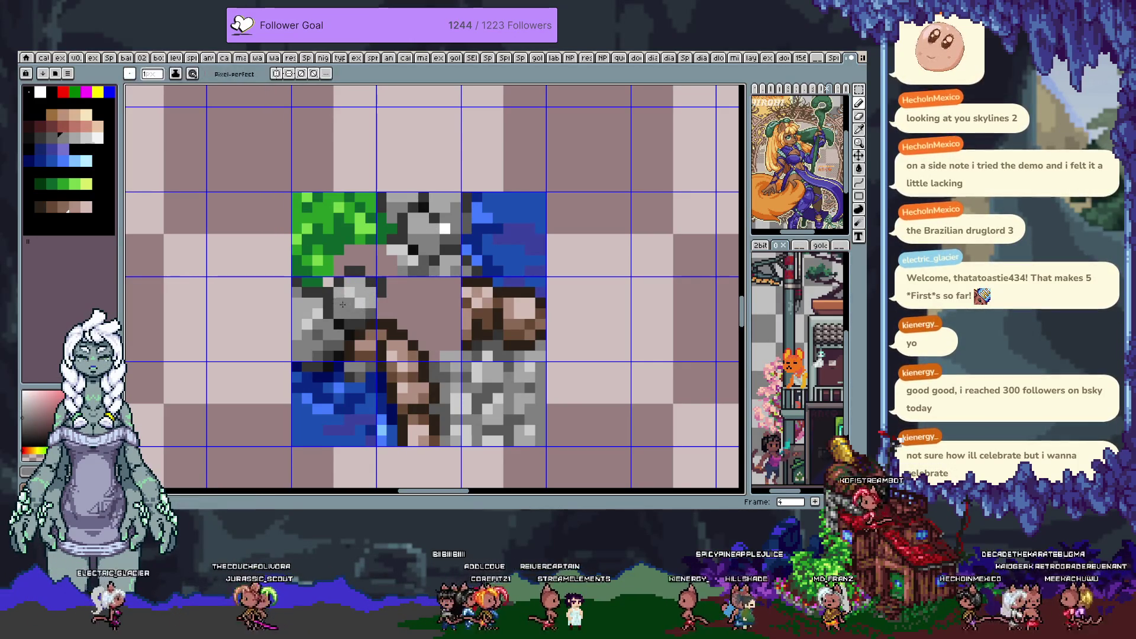
{"action": "left_click", "coordinate": [343, 303], "text": "alt"}
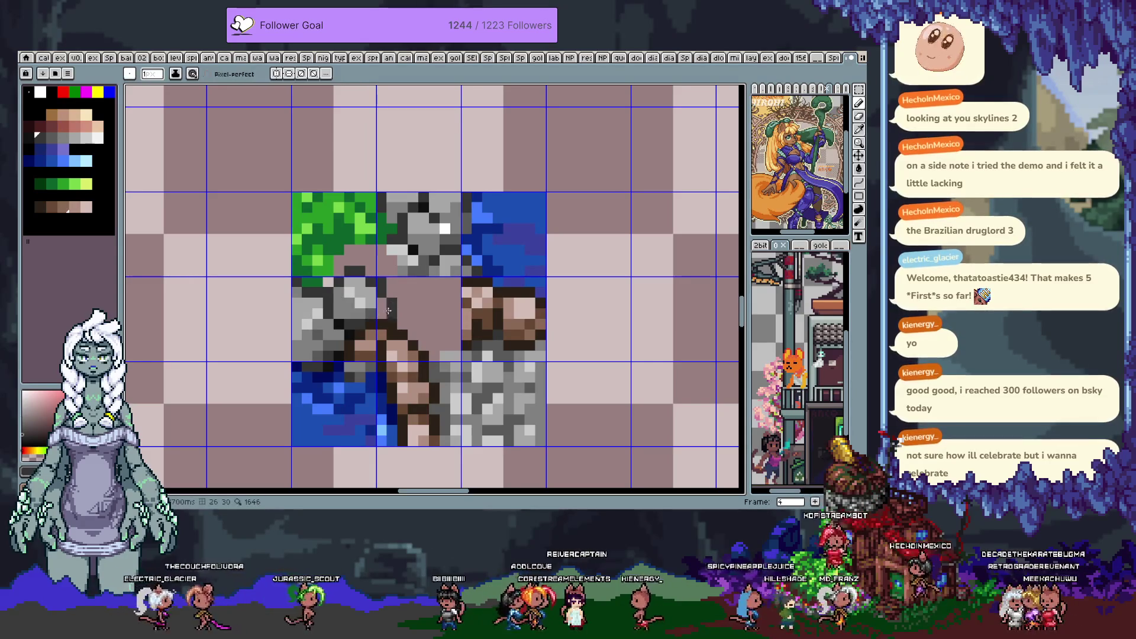
{"action": "left_click", "coordinate": [360, 308], "text": "alt"}
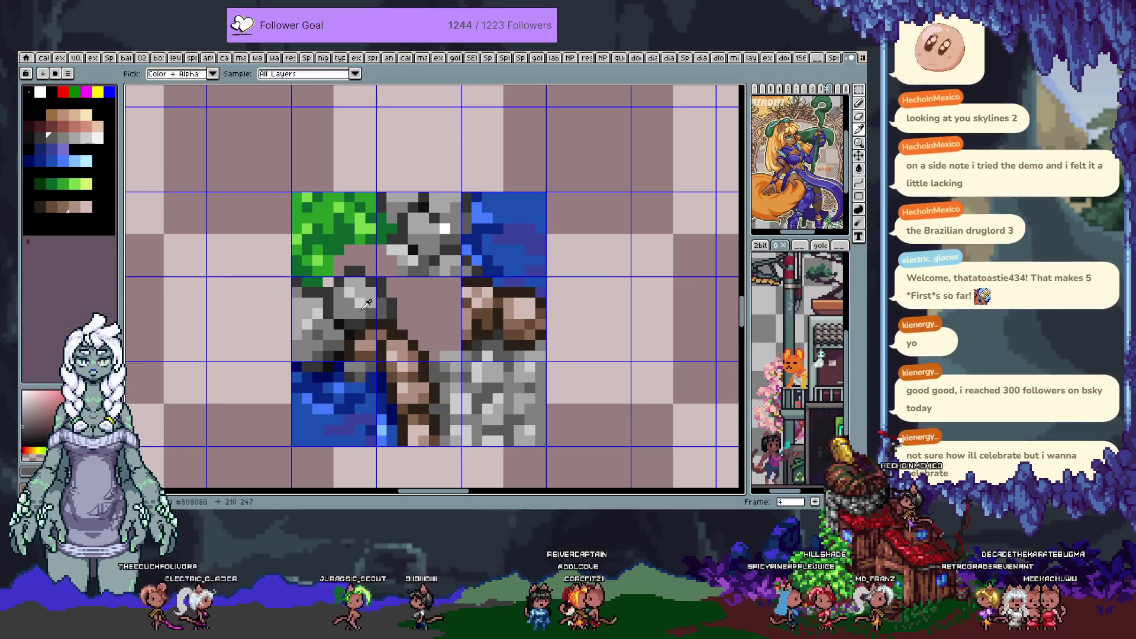
{"action": "scroll", "coordinate": [409, 331], "scroll_direction": "up", "scroll_amount": 1}
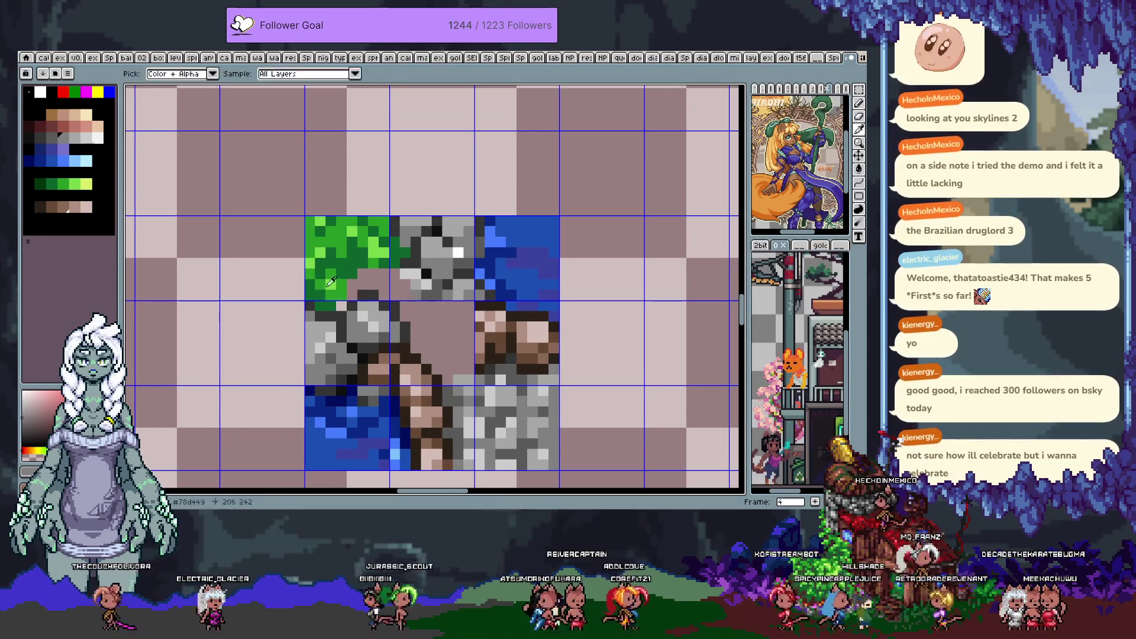
{"action": "left_click", "coordinate": [345, 306], "text": "alt"}
{"action": "scroll", "coordinate": [353, 343], "scroll_direction": "down", "scroll_amount": 1}
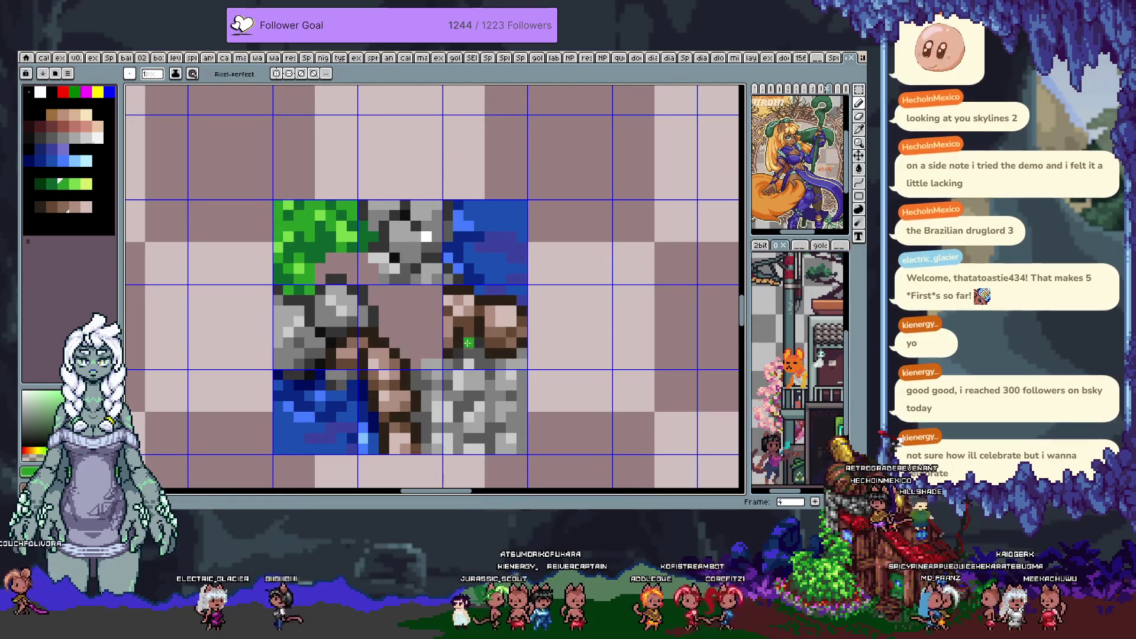
Paint a dark pixel and lighter pixels along the brown tile's upper edge
{"action": "left_click", "coordinate": [453, 277], "text": "alt"}
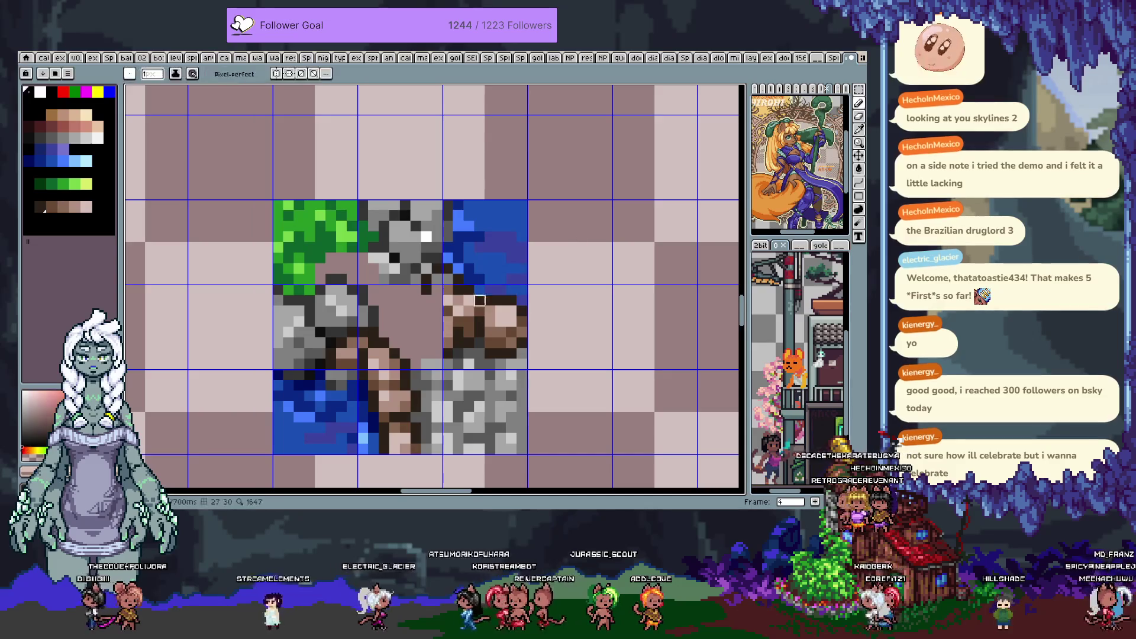
{"action": "left_click", "coordinate": [439, 308]}
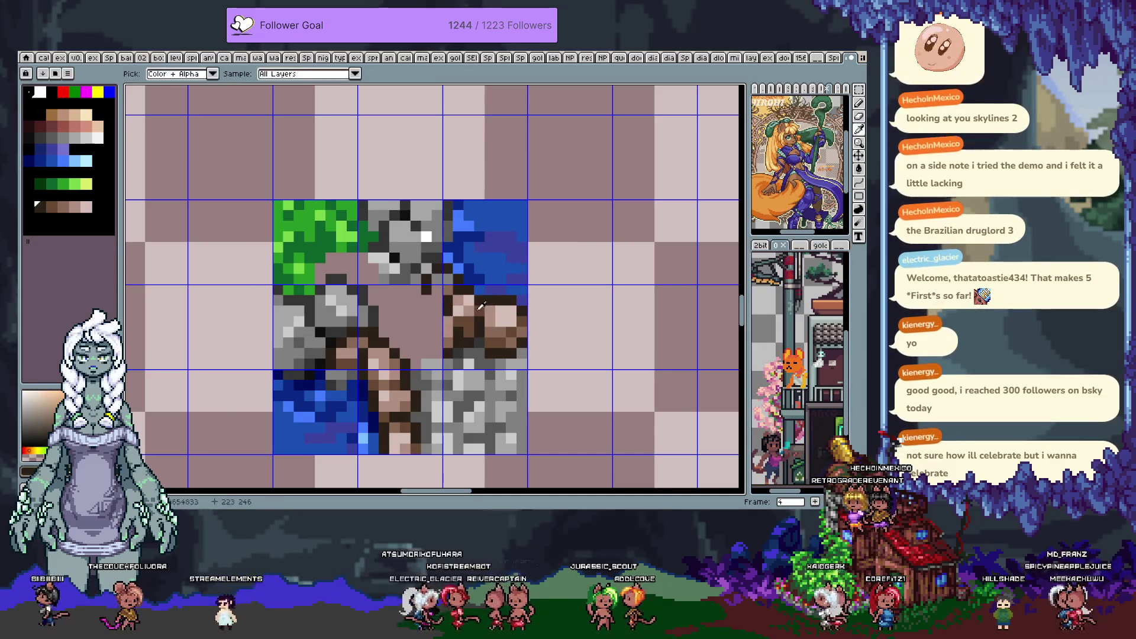
{"action": "left_click", "coordinate": [469, 321], "text": "alt"}
{"action": "left_click", "coordinate": [492, 313]}
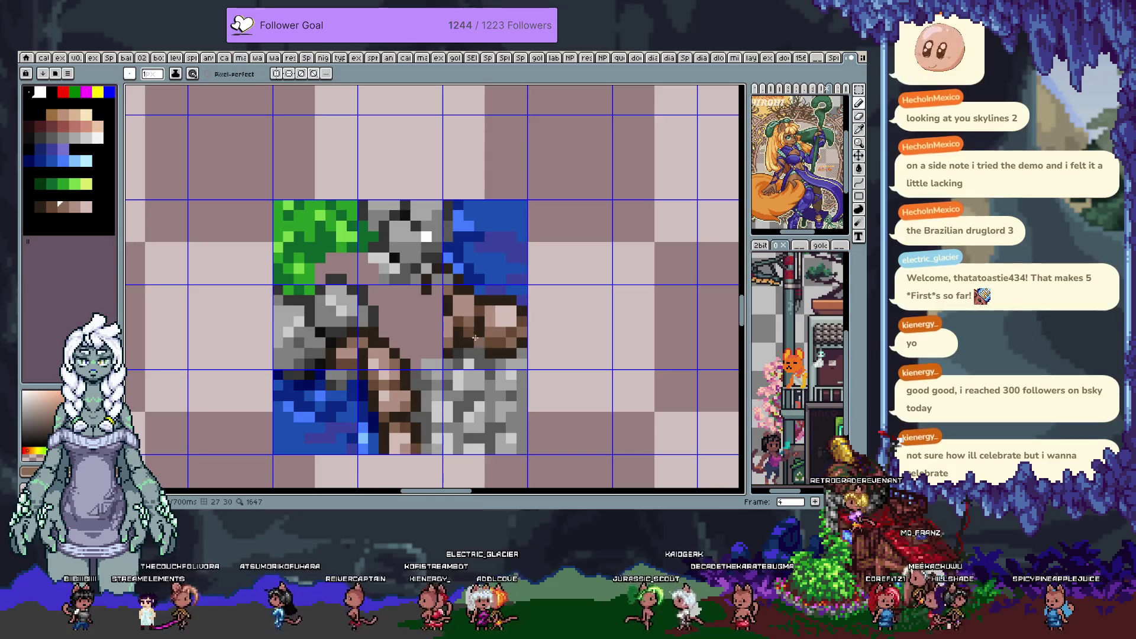
Sample earth browns and dark blue, then paint dark blue pixels on the brown tile
{"action": "key", "text": "alt"}
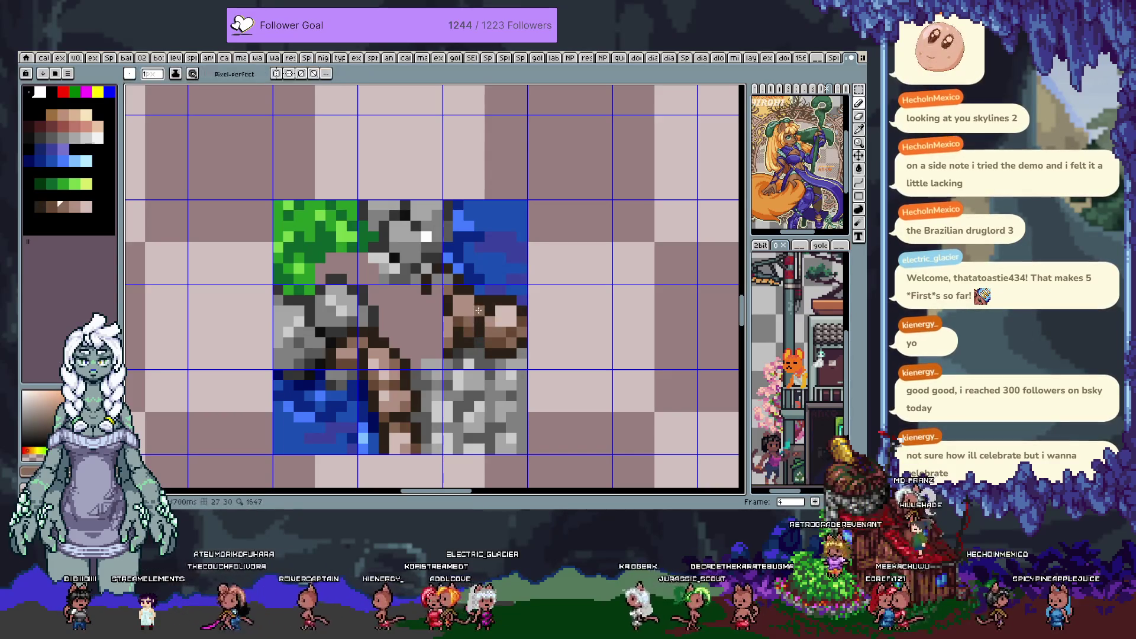
{"action": "key", "text": "ctrl"}
{"action": "left_click", "coordinate": [498, 320], "text": "alt"}
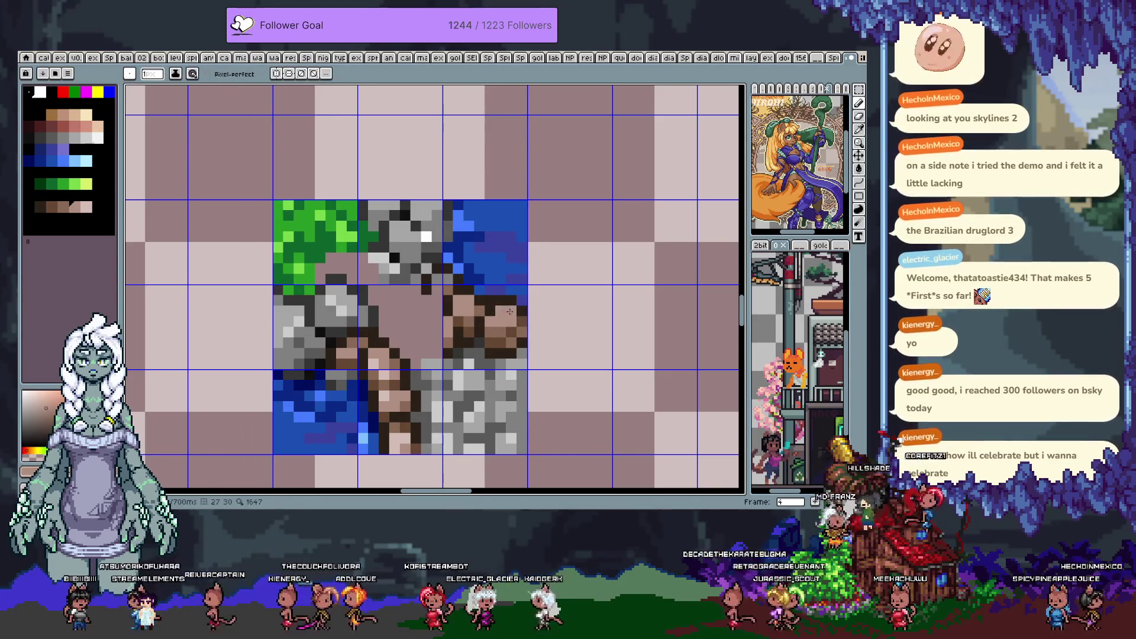
{"action": "left_click", "coordinate": [510, 321], "text": "alt"}
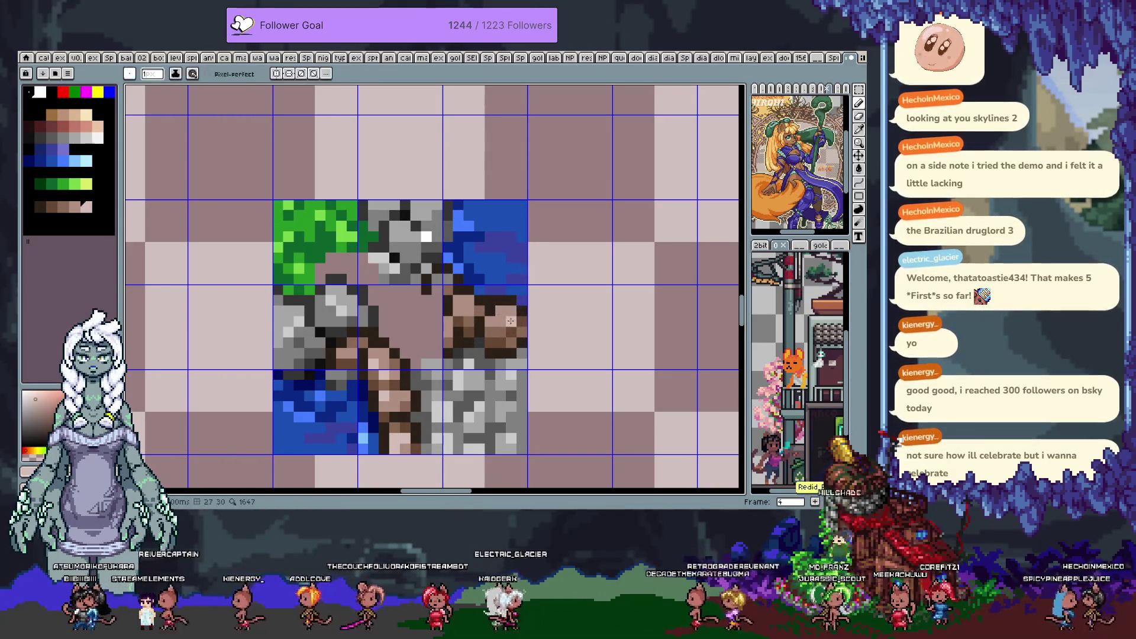
{"action": "key", "text": "alt"}
{"action": "left_click", "coordinate": [493, 286], "text": "alt"}
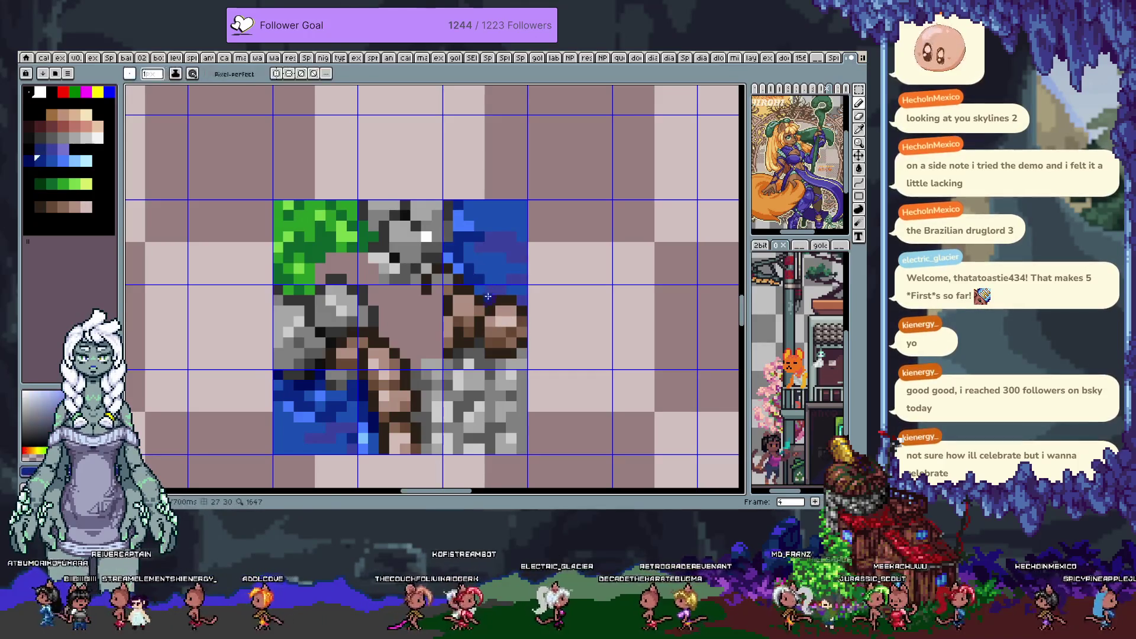
{"action": "left_click", "coordinate": [486, 329]}
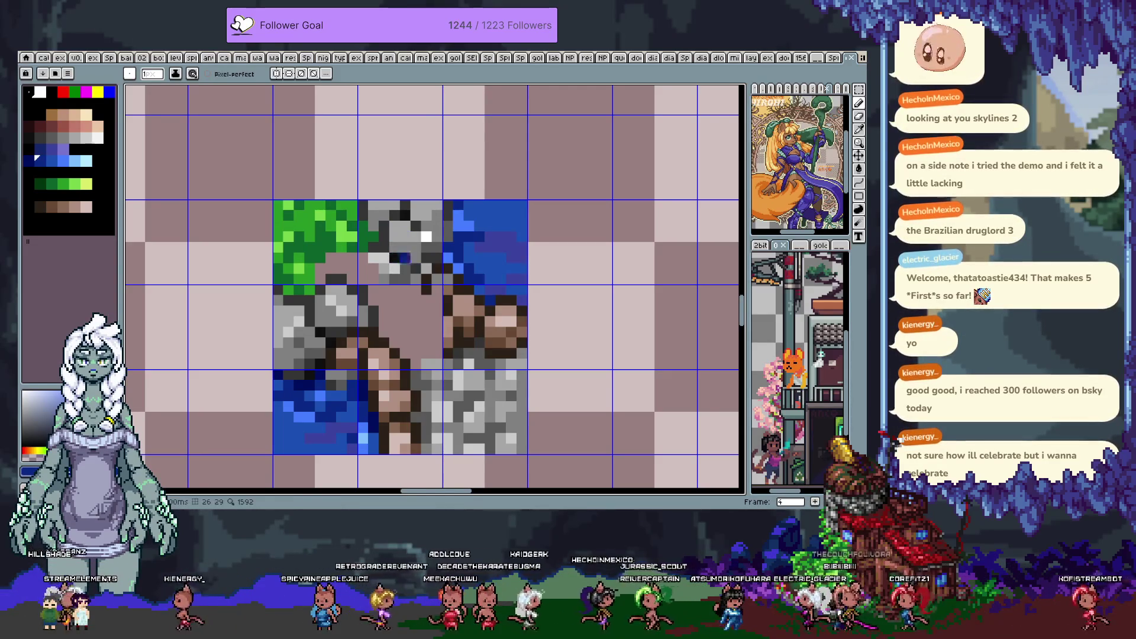
Paint light-blue highlight pixels on the top-right water tile
{"action": "key", "text": "i"}
{"action": "left_click", "coordinate": [473, 212]}
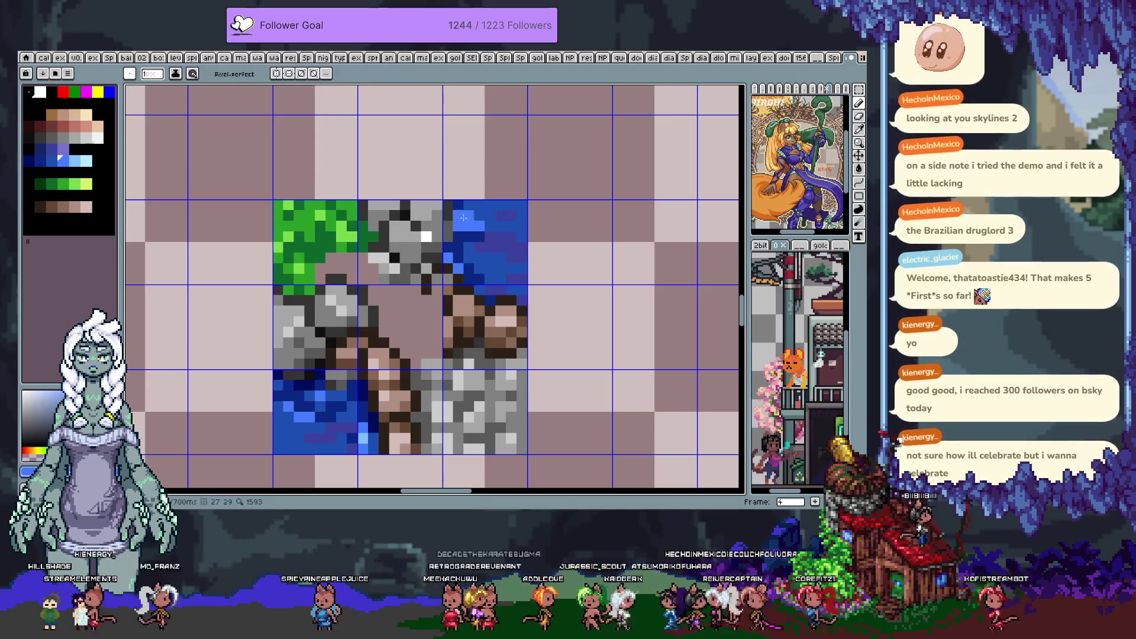
{"action": "left_click", "coordinate": [367, 431]}
{"action": "key", "text": "b"}
{"action": "left_click", "coordinate": [504, 226]}
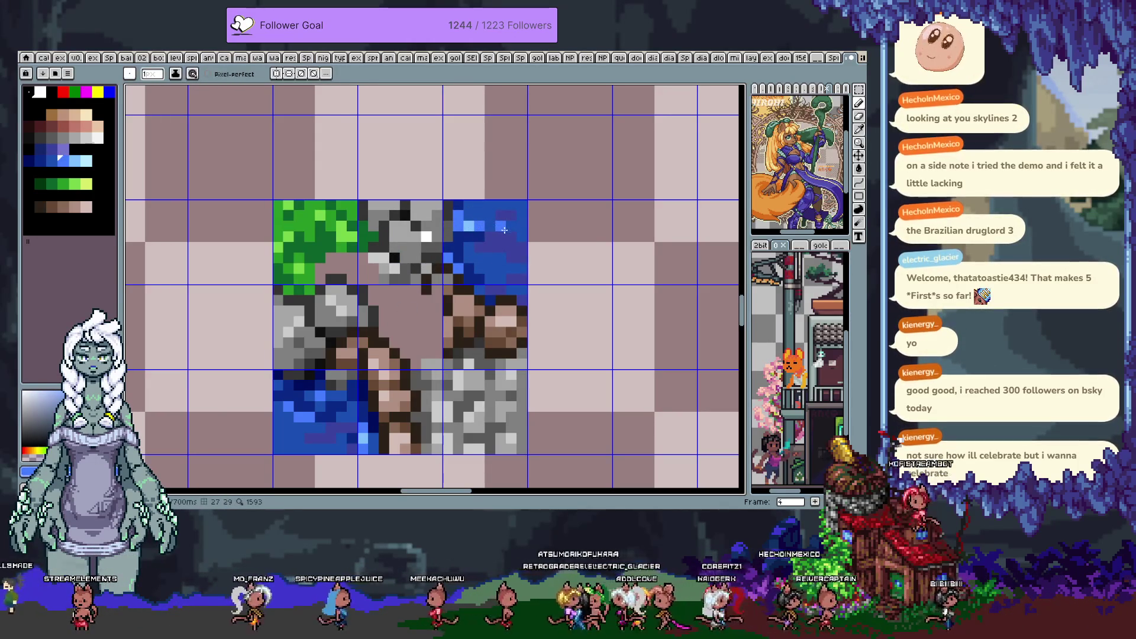
{"action": "left_click", "coordinate": [506, 225]}
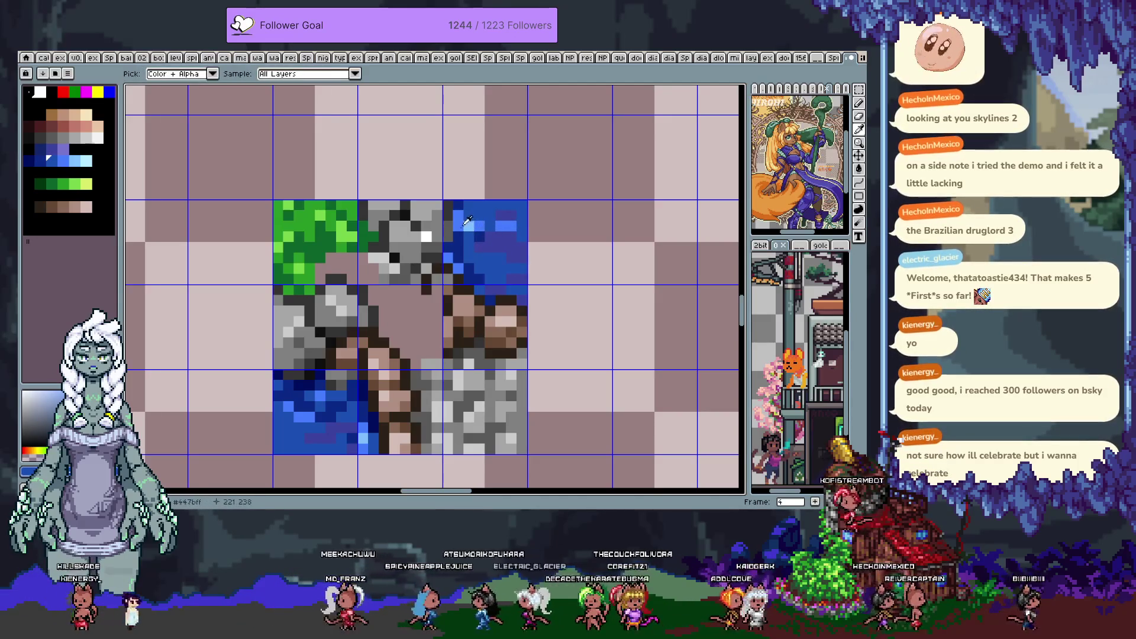
{"action": "left_click", "coordinate": [467, 237], "text": "alt"}
{"action": "left_click", "coordinate": [467, 236], "text": "alt"}
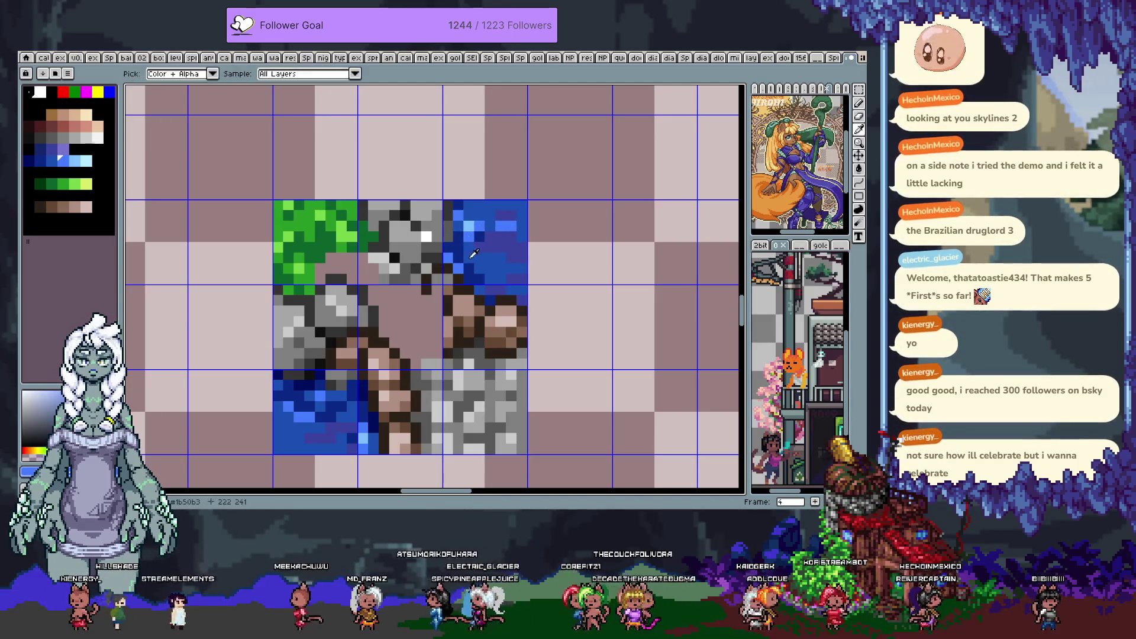
Save the tileset, then sample a darker blue, white and stone grey
{"action": "key", "text": "ctrl+s"}
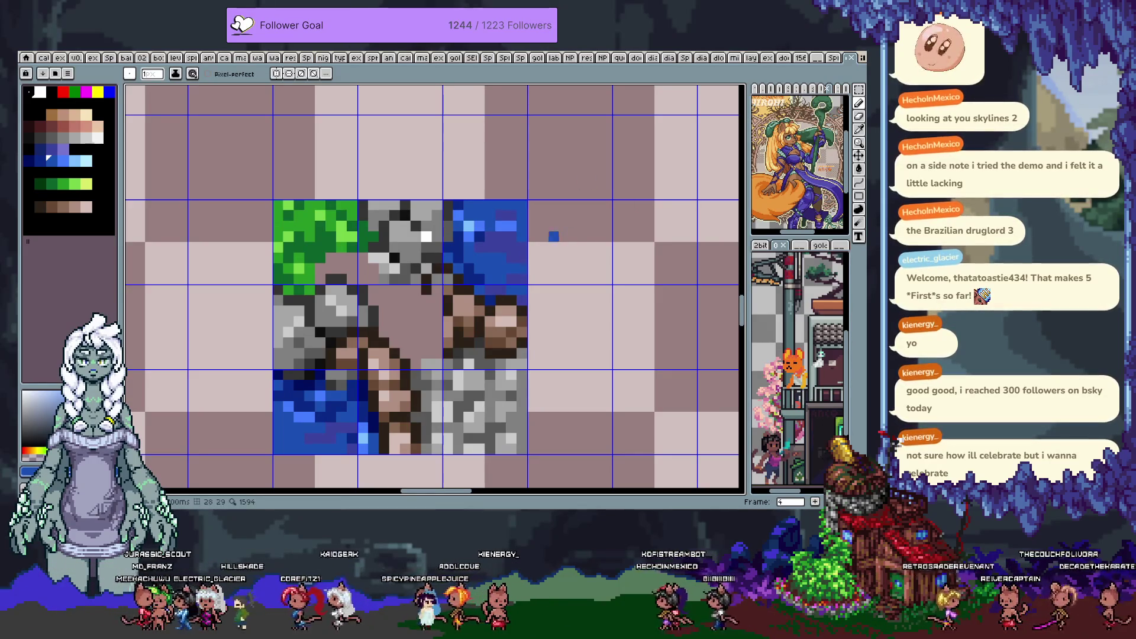
{"action": "key", "text": "alt"}
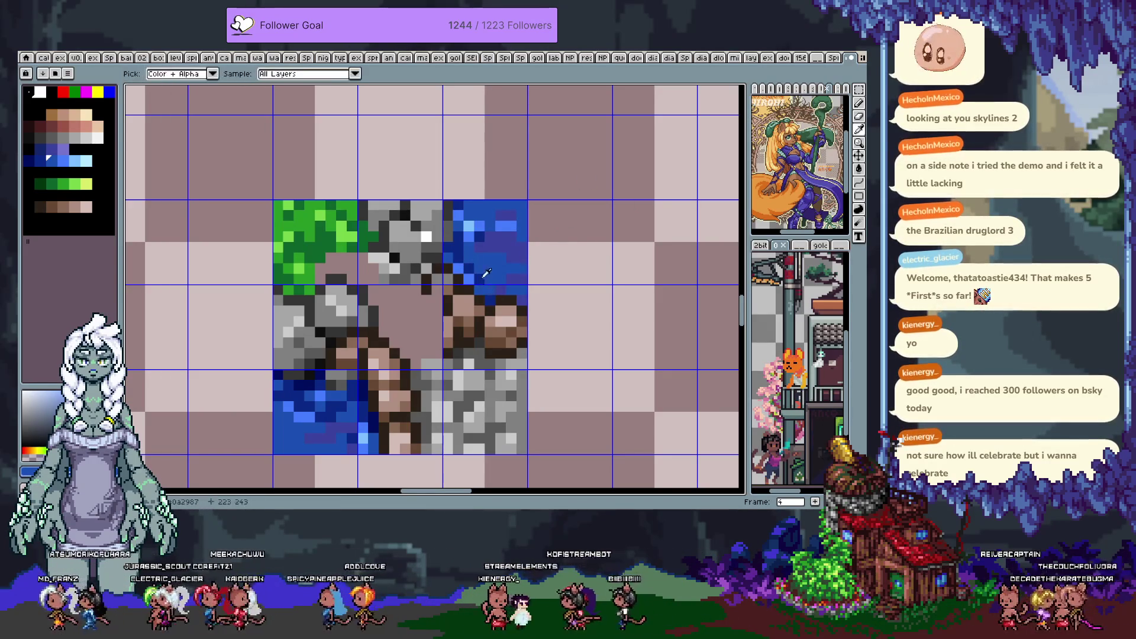
{"action": "left_click", "coordinate": [483, 276], "text": "alt"}
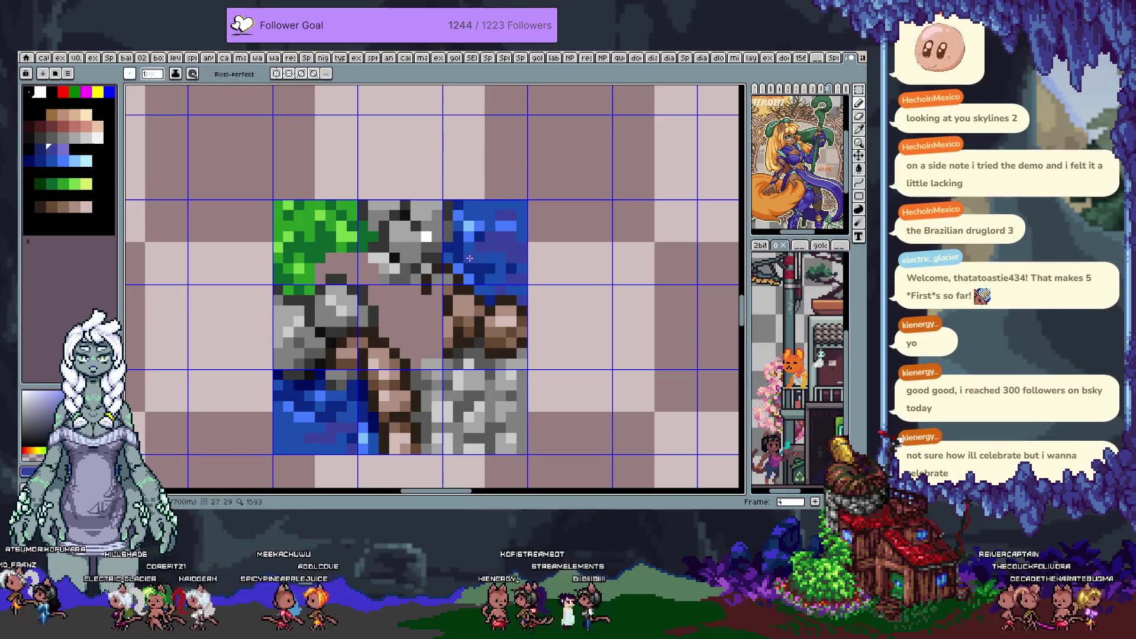
{"action": "mouse_move", "coordinate": [356, 374]}
{"action": "left_mouse_down"}
{"action": "mouse_move", "coordinate": [373, 362]}
{"action": "mouse_move", "coordinate": [353, 375]}
{"action": "left_mouse_up"}
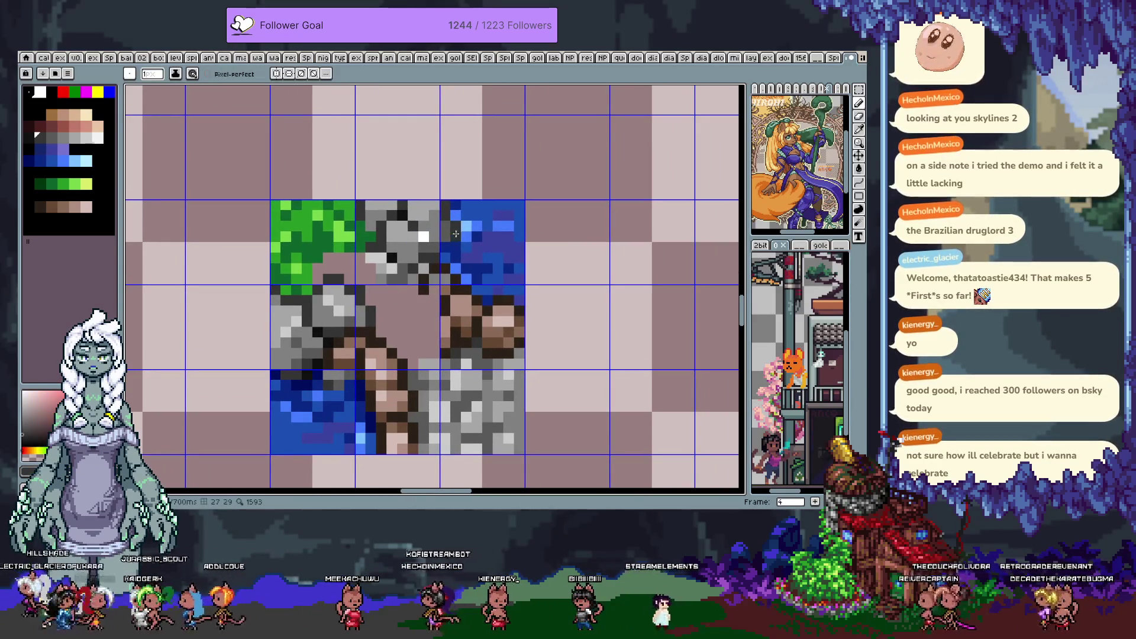
{"action": "left_click", "coordinate": [425, 235], "text": "alt"}
{"action": "left_click", "coordinate": [413, 240], "text": "alt"}
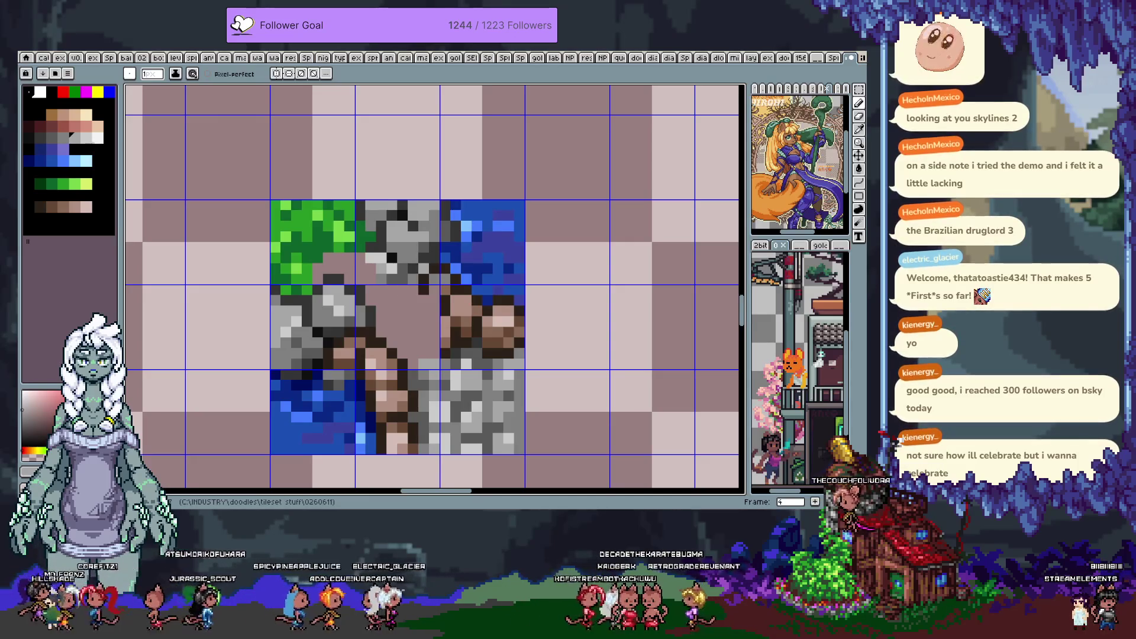
Sample greens from the grass tile and paint grass into the lower rock tile
{"action": "left_click", "coordinate": [505, 225], "text": "alt"}
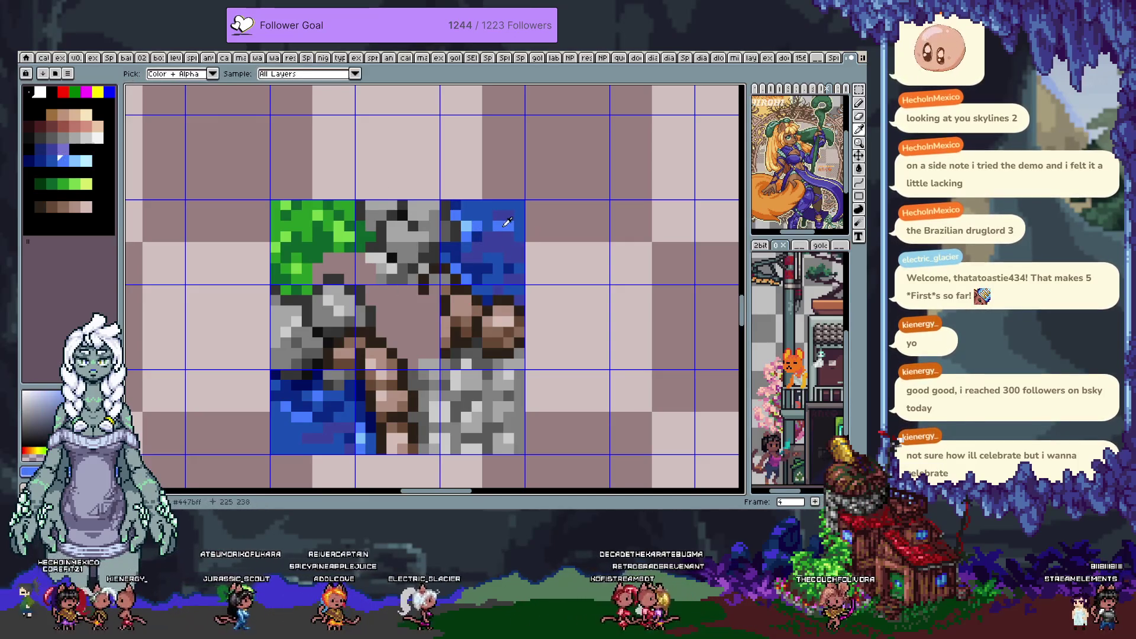
{"action": "left_click", "coordinate": [462, 204], "text": "alt"}
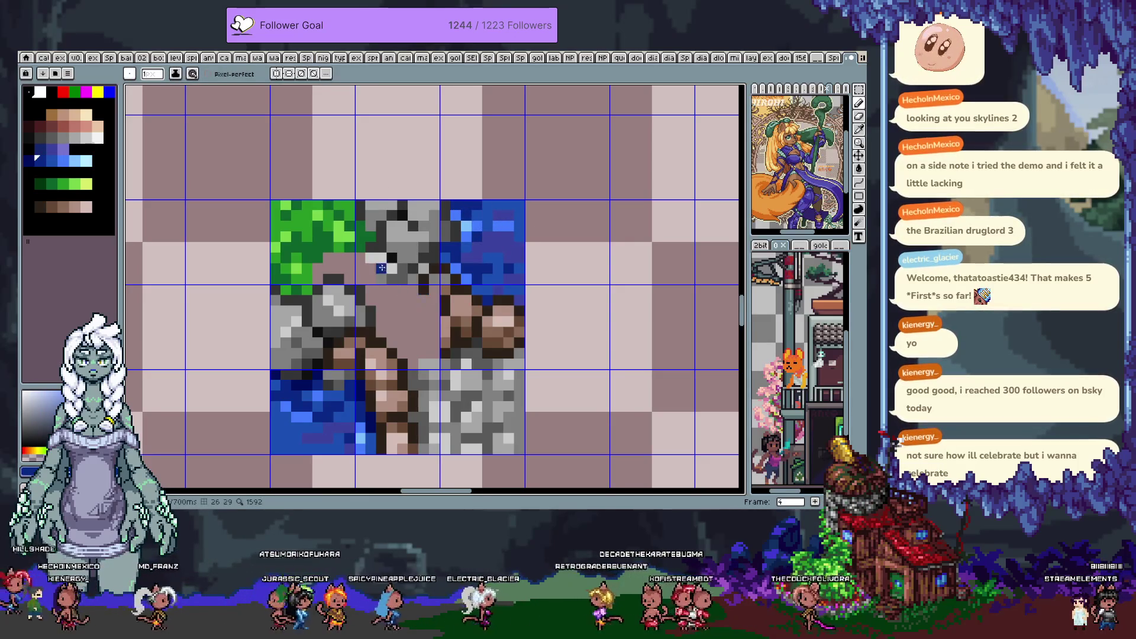
{"action": "left_click", "coordinate": [362, 244], "text": "alt"}
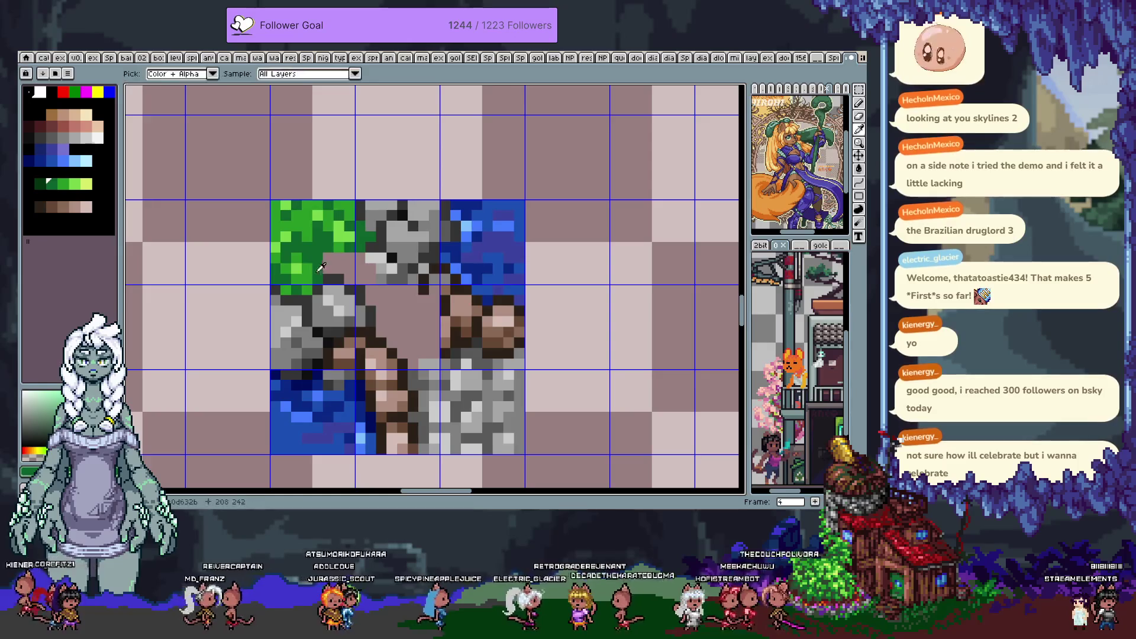
{"action": "left_click", "coordinate": [343, 240], "text": "alt"}
{"action": "left_click", "coordinate": [346, 262]}
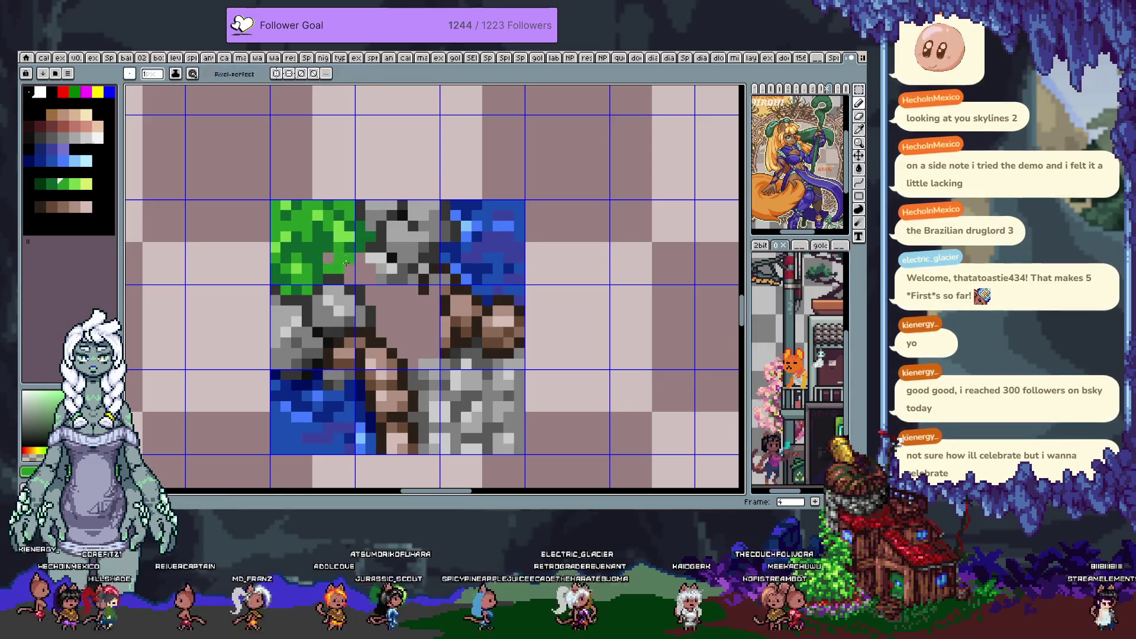
{"action": "left_click", "coordinate": [382, 254], "text": "alt"}
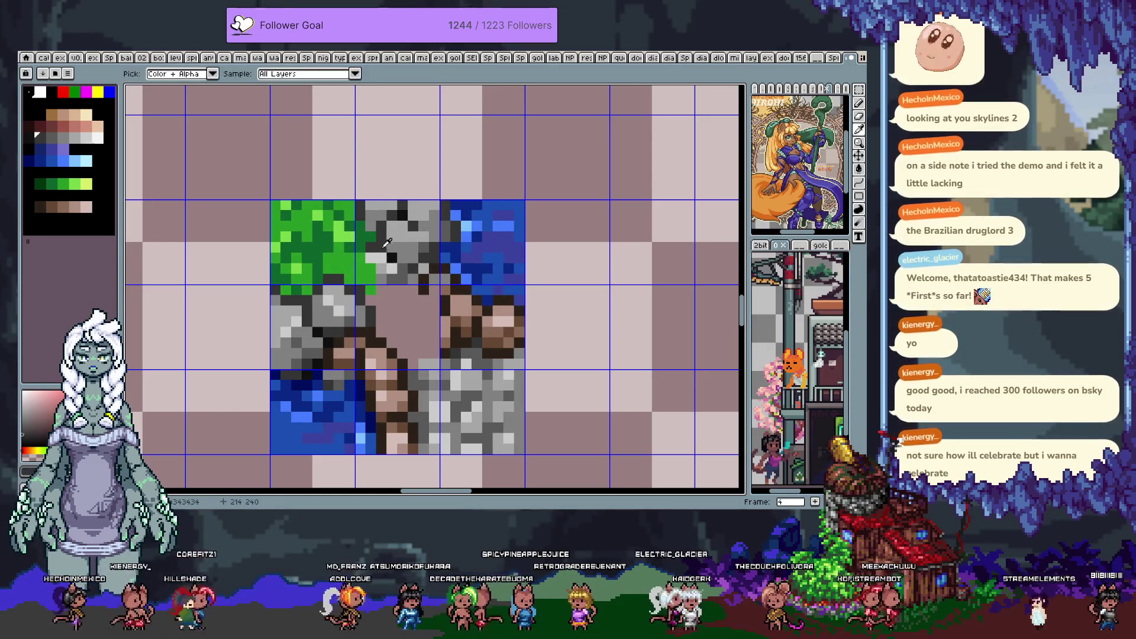
{"action": "left_click", "coordinate": [367, 253], "text": "alt"}
{"action": "left_click_drag", "start_coordinate": [367, 254], "coordinate": [397, 274]}
Sample mauve-brown, dark and several stone grey shades, ending on a green
{"action": "left_click", "coordinate": [403, 309], "text": "alt"}
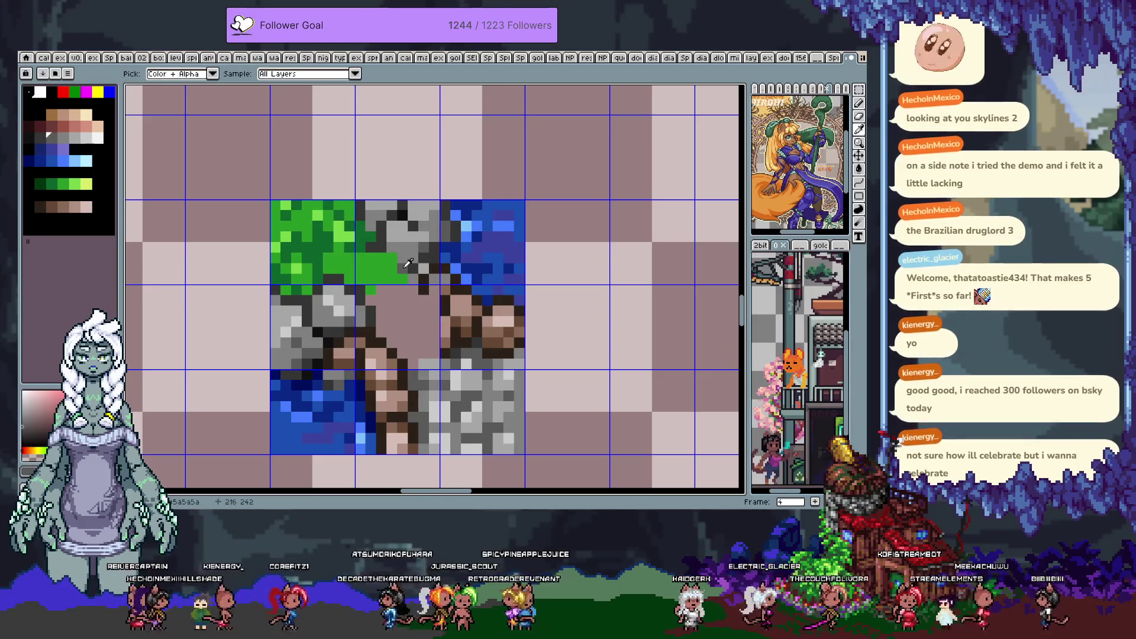
{"action": "key", "text": "alt"}
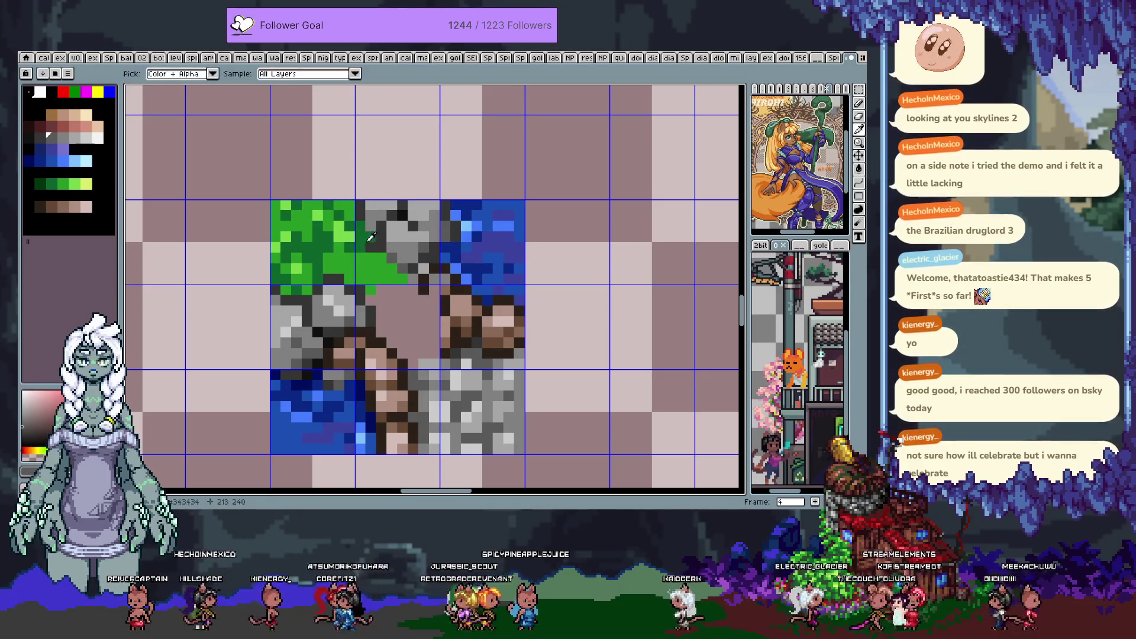
{"action": "left_click", "coordinate": [372, 252], "text": "alt"}
{"action": "key", "text": "alt"}
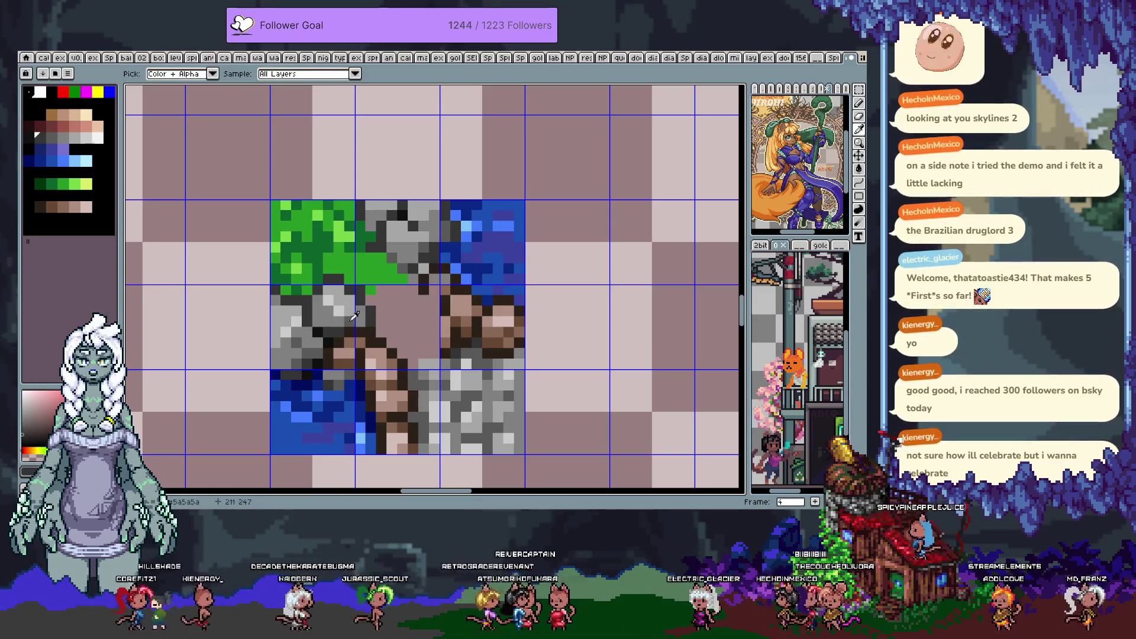
{"action": "left_click", "coordinate": [344, 312]}
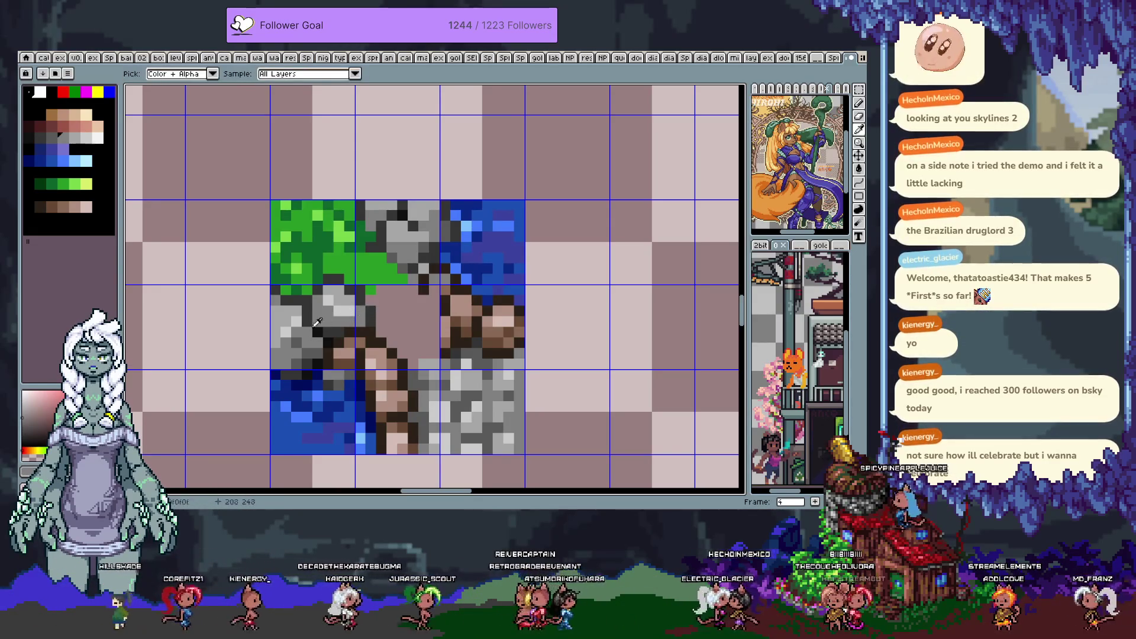
{"action": "left_click", "coordinate": [317, 323], "text": "alt"}
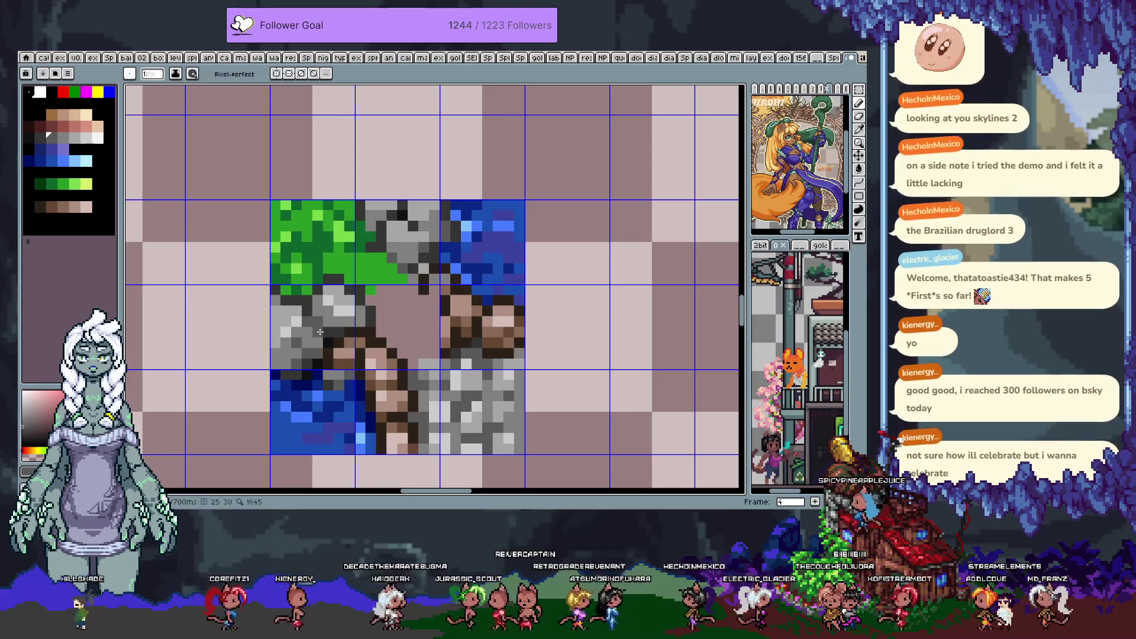
{"action": "left_click", "coordinate": [317, 312], "text": "alt"}
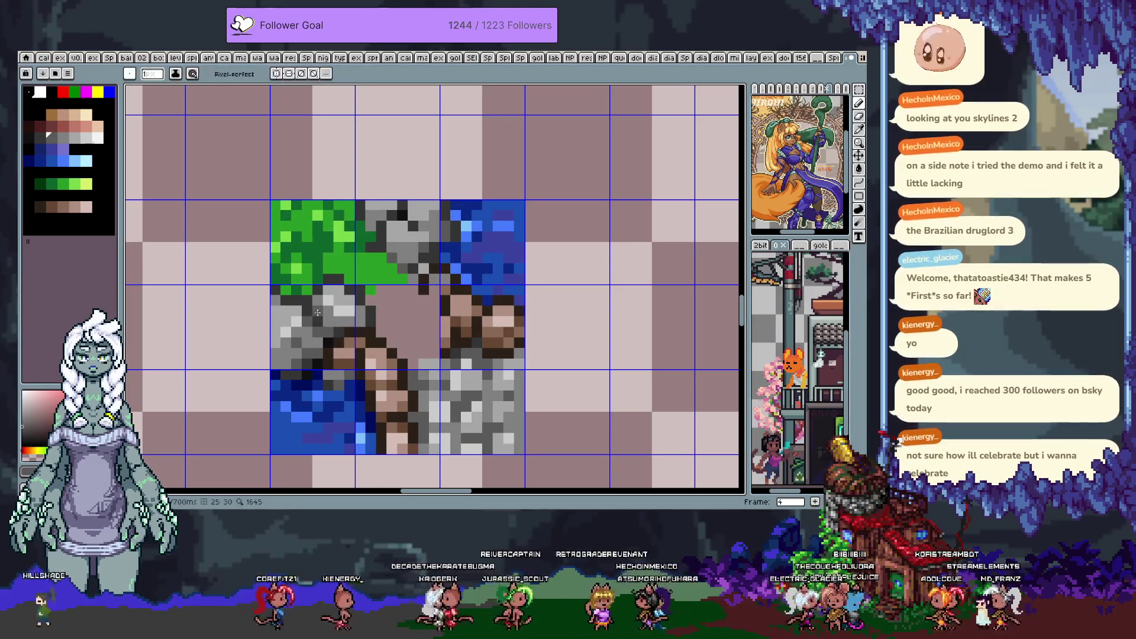
{"action": "left_click", "coordinate": [361, 290], "text": "alt"}
Bucket-fill the empty centre area dark green and add brown pixels at the grass edge
{"action": "scroll", "coordinate": [358, 304], "scroll_direction": "right", "scroll_amount": 2}
{"action": "left_click", "coordinate": [329, 278], "text": "alt"}
{"action": "left_click", "coordinate": [414, 281], "text": "alt"}
{"action": "left_click", "coordinate": [361, 308]}
{"action": "left_click", "coordinate": [415, 281], "text": "alt"}
{"action": "left_click", "coordinate": [360, 308]}
{"action": "left_click", "coordinate": [355, 260], "text": "alt"}
{"action": "left_click", "coordinate": [379, 308]}
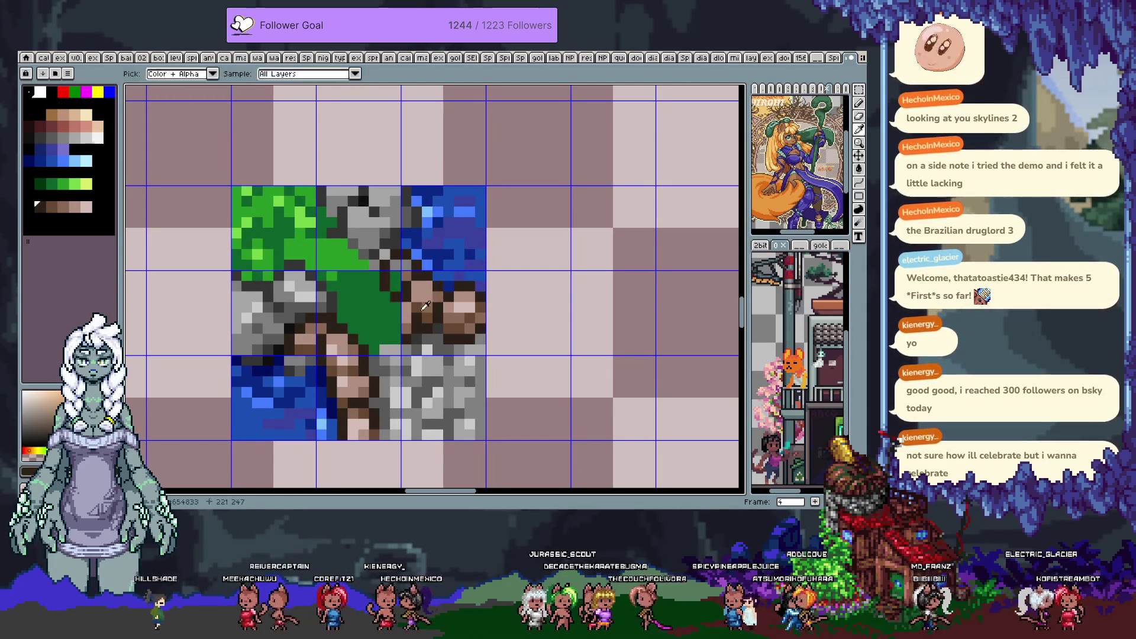
{"action": "left_click", "coordinate": [389, 284], "text": "alt"}
{"action": "left_click", "coordinate": [394, 266]}
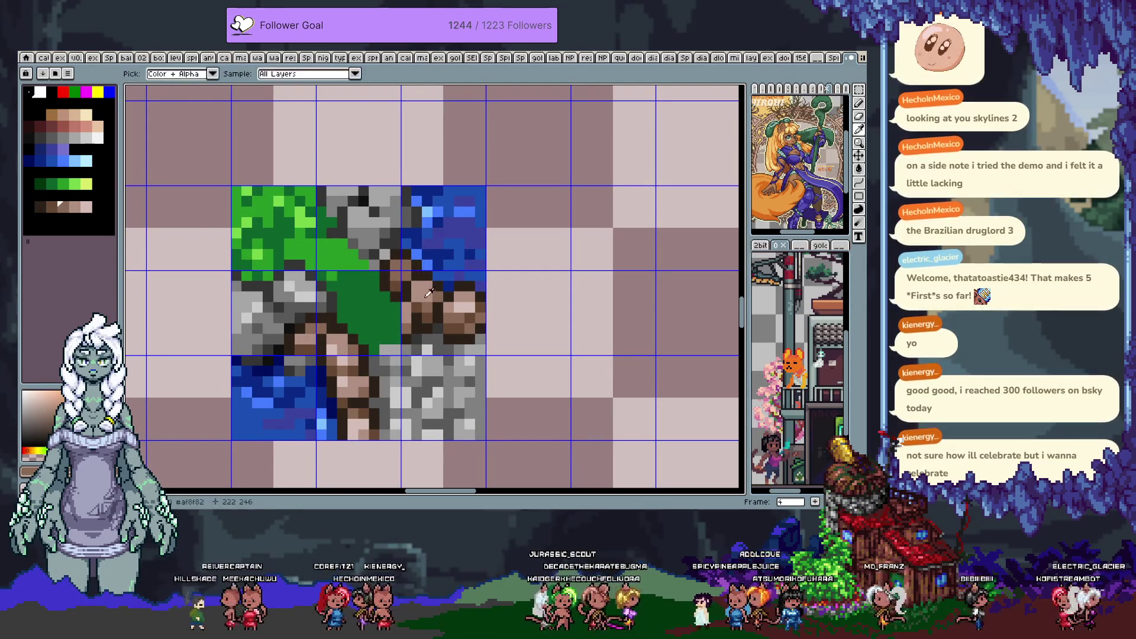
Paint light-green highlights across the centre grass using sampled green shades
{"action": "left_click", "coordinate": [396, 304], "text": "alt"}
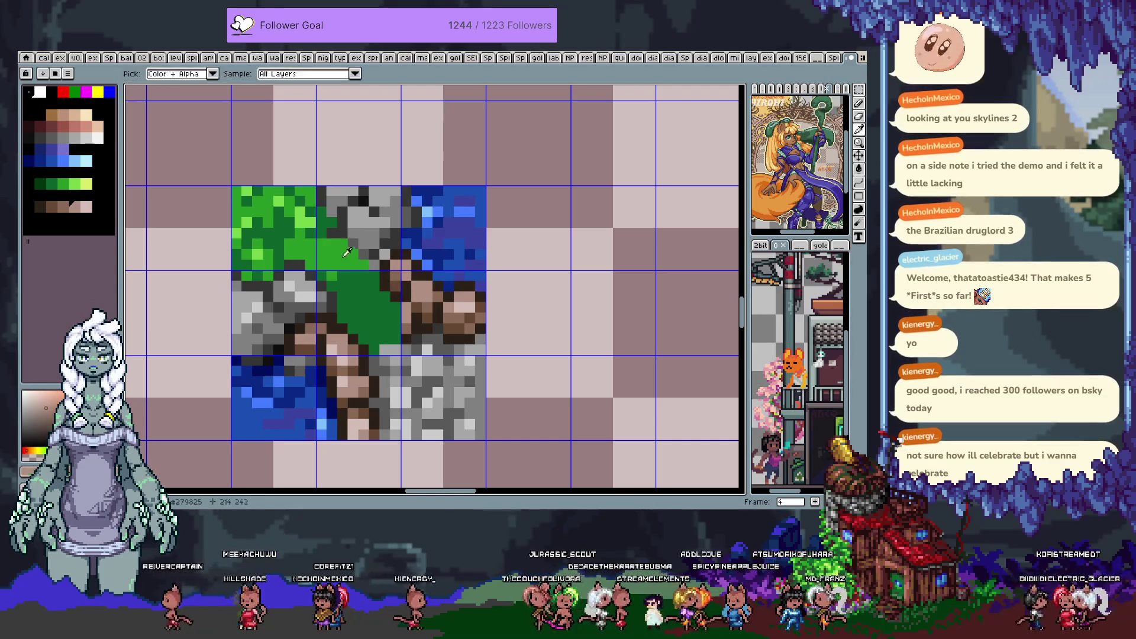
{"action": "left_click", "coordinate": [361, 284], "text": "alt"}
{"action": "left_click", "coordinate": [357, 290], "text": "alt"}
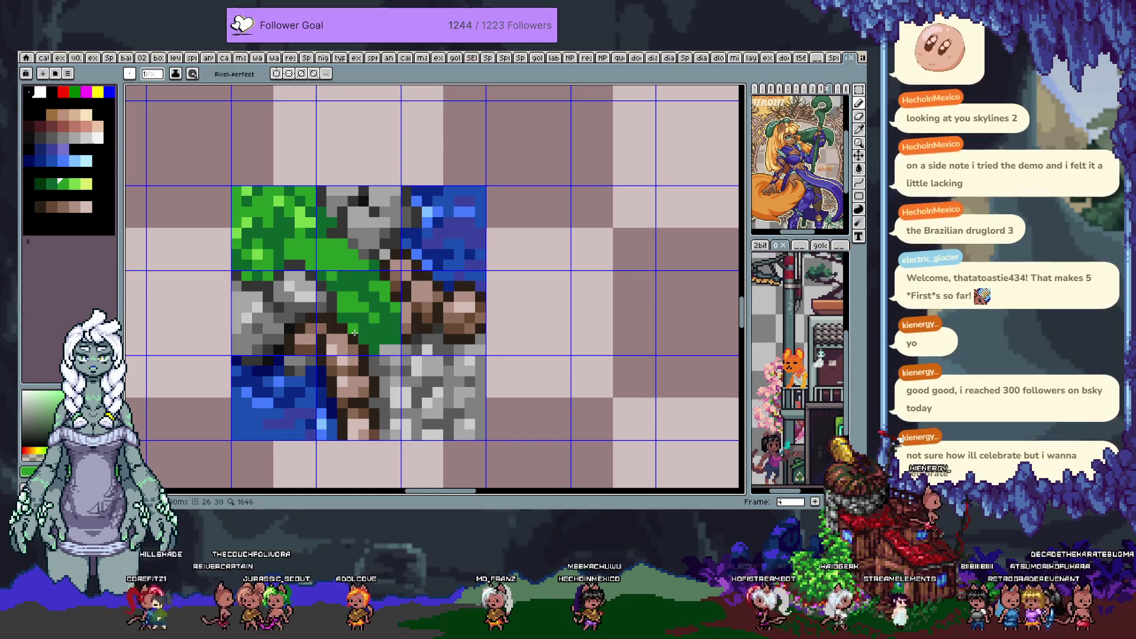
{"action": "left_click", "coordinate": [357, 264], "text": "alt"}
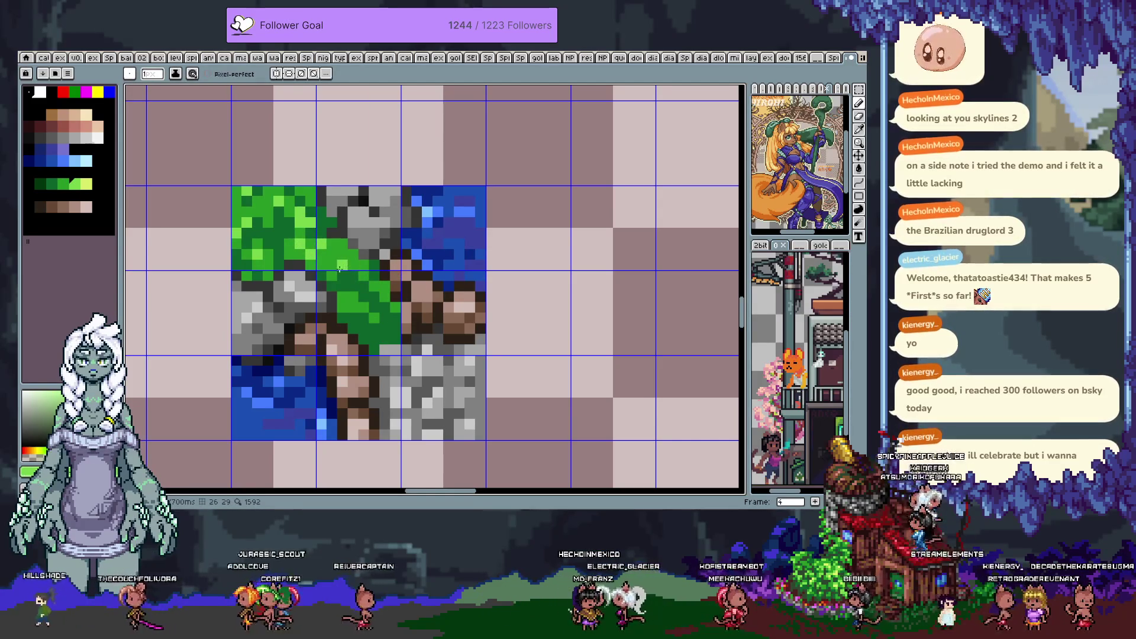
{"action": "left_click_drag", "start_coordinate": [341, 267], "coordinate": [369, 270]}
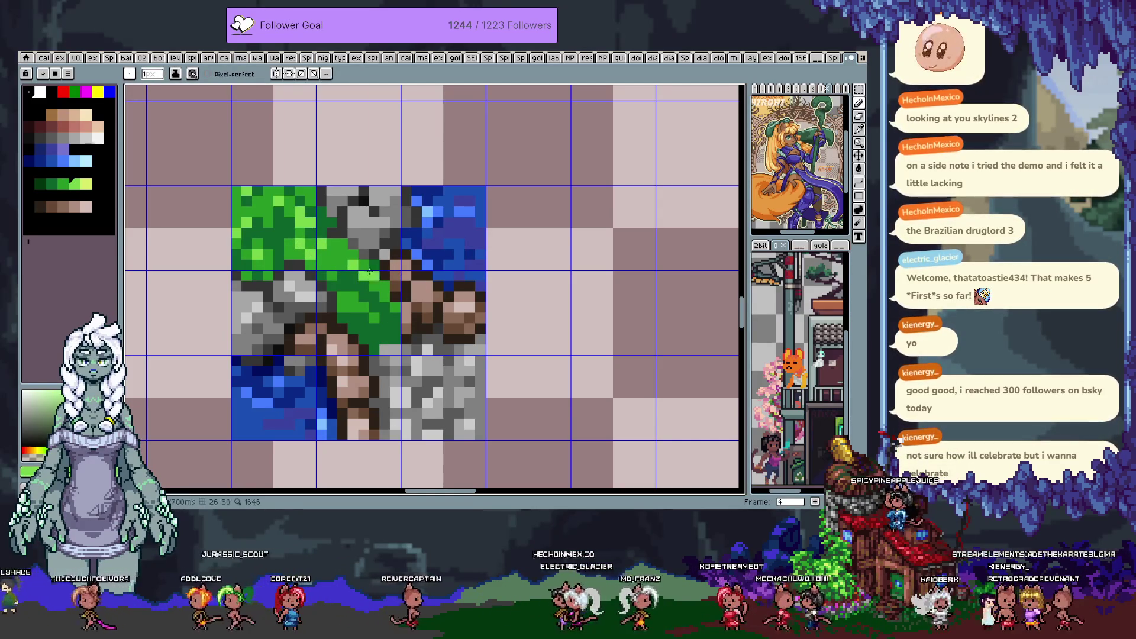
{"action": "left_click", "coordinate": [351, 254], "text": "alt"}
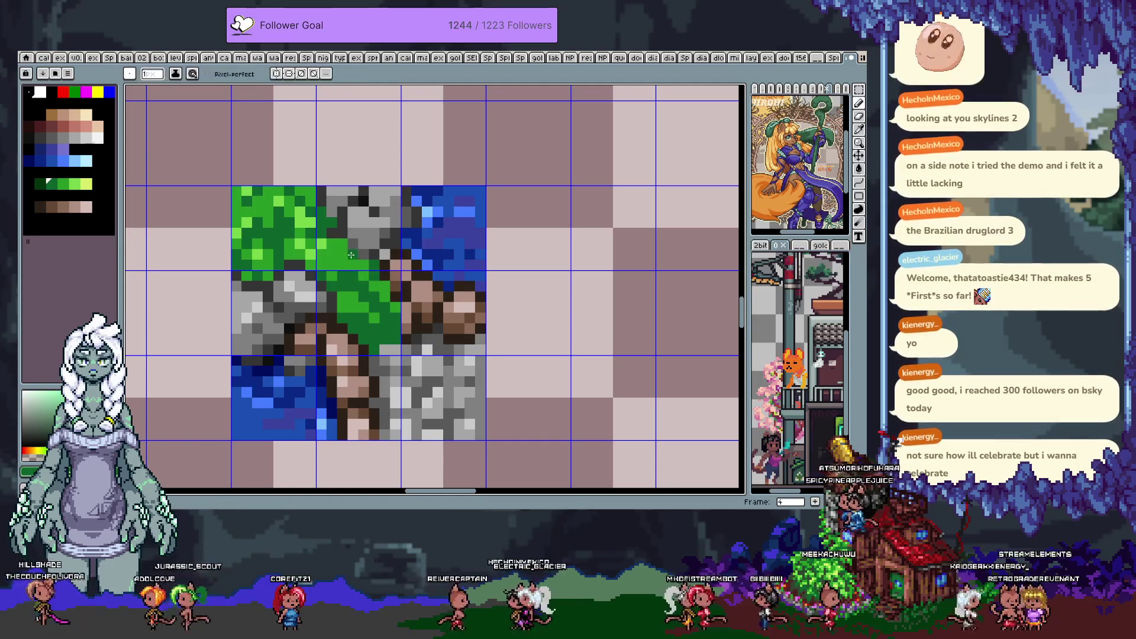
{"action": "left_click", "coordinate": [335, 271], "text": "alt"}
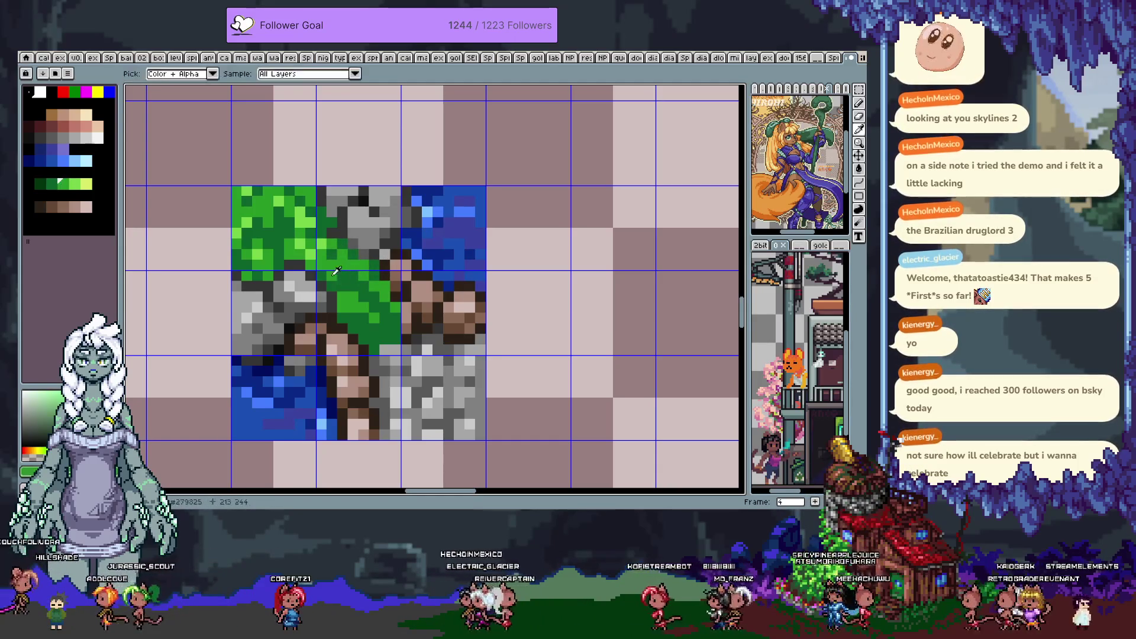
{"action": "left_click", "coordinate": [345, 298], "text": "alt"}
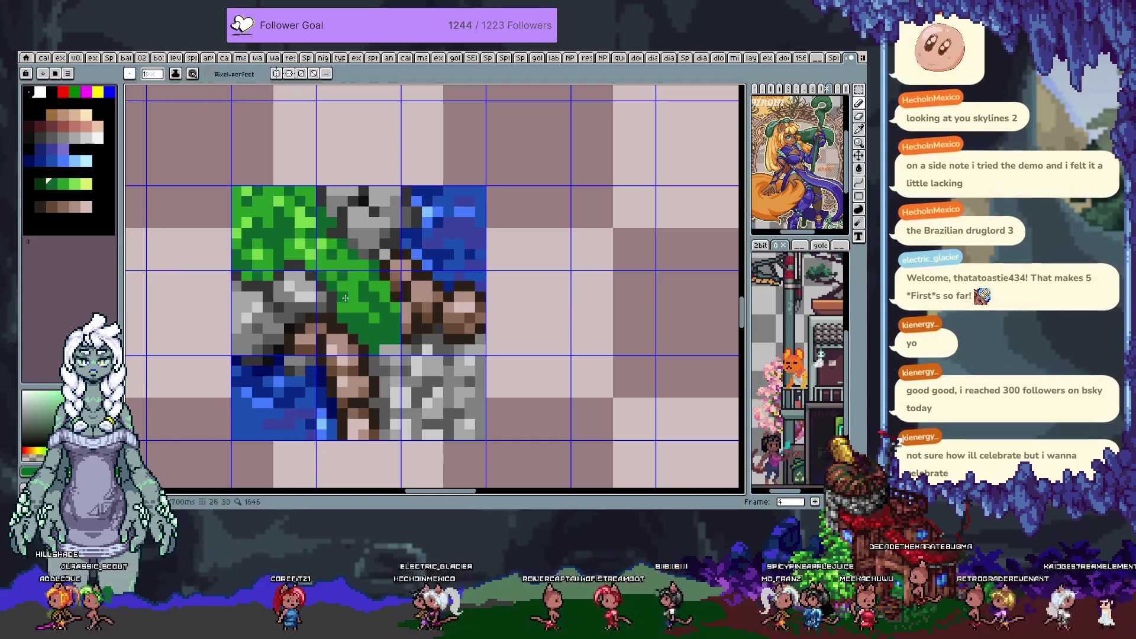
{"action": "left_click", "coordinate": [358, 303], "text": "alt"}
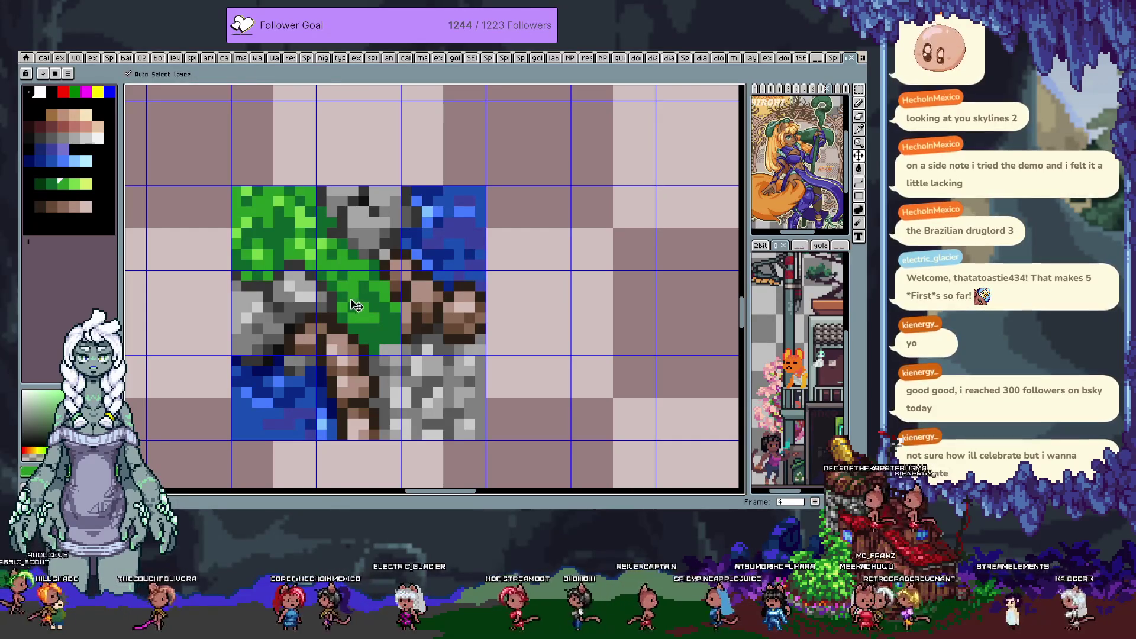
{"action": "left_click", "coordinate": [351, 299], "text": "alt"}
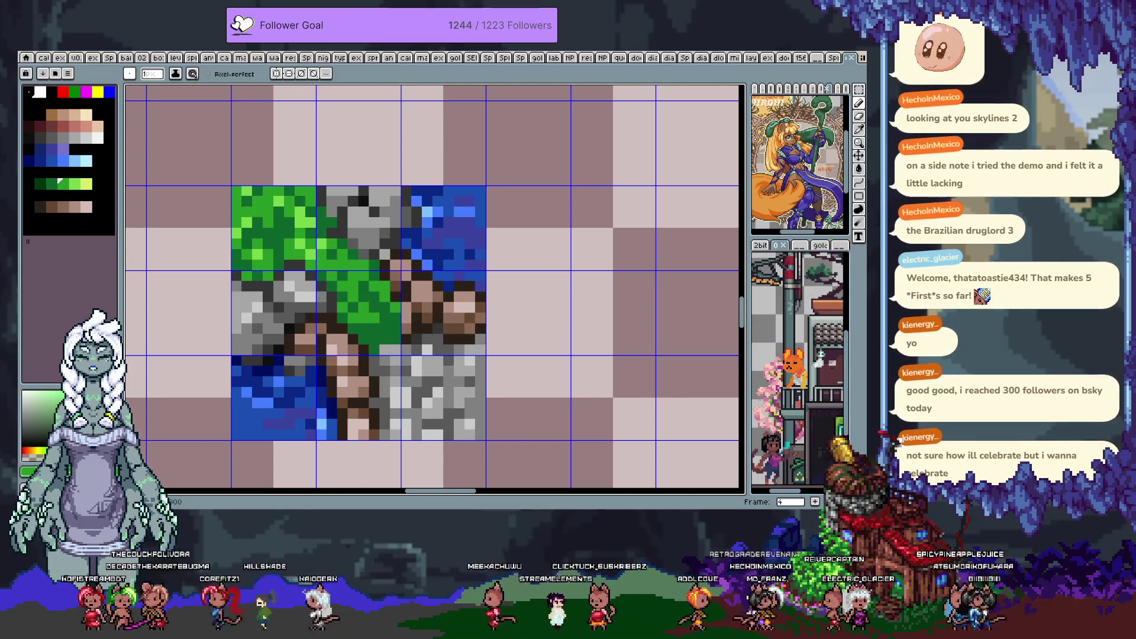
Sample grey shades from the stone tile, undo the last touch-up, and pick dark grey 5a5a5a
{"action": "left_click_drag", "start_coordinate": [382, 255], "coordinate": [403, 251]}
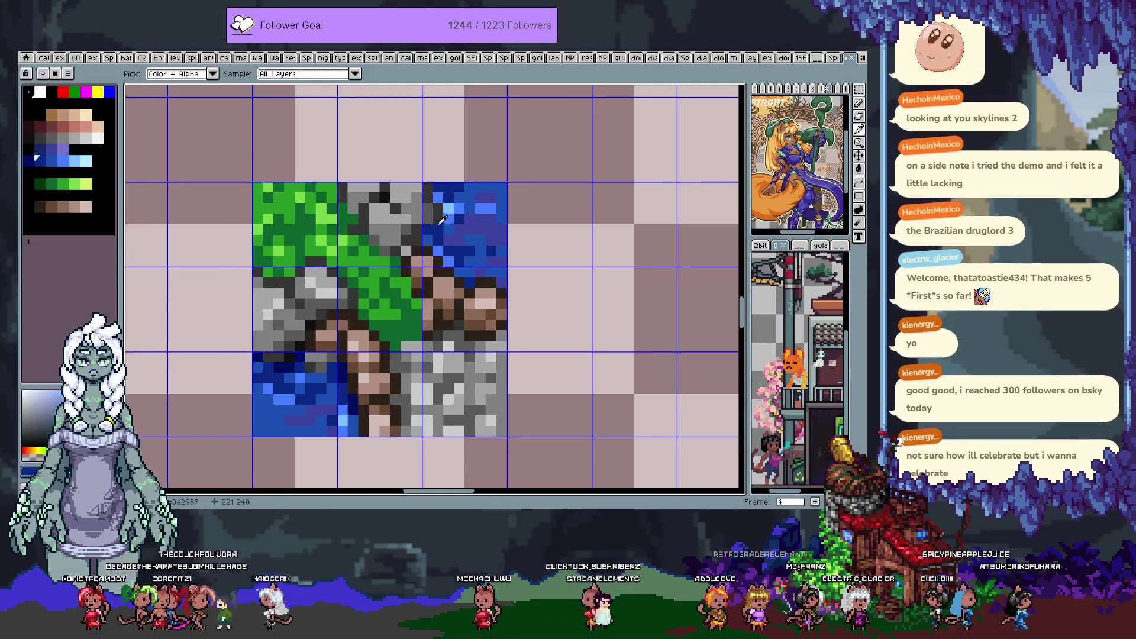
{"action": "left_click", "coordinate": [403, 256], "text": "alt"}
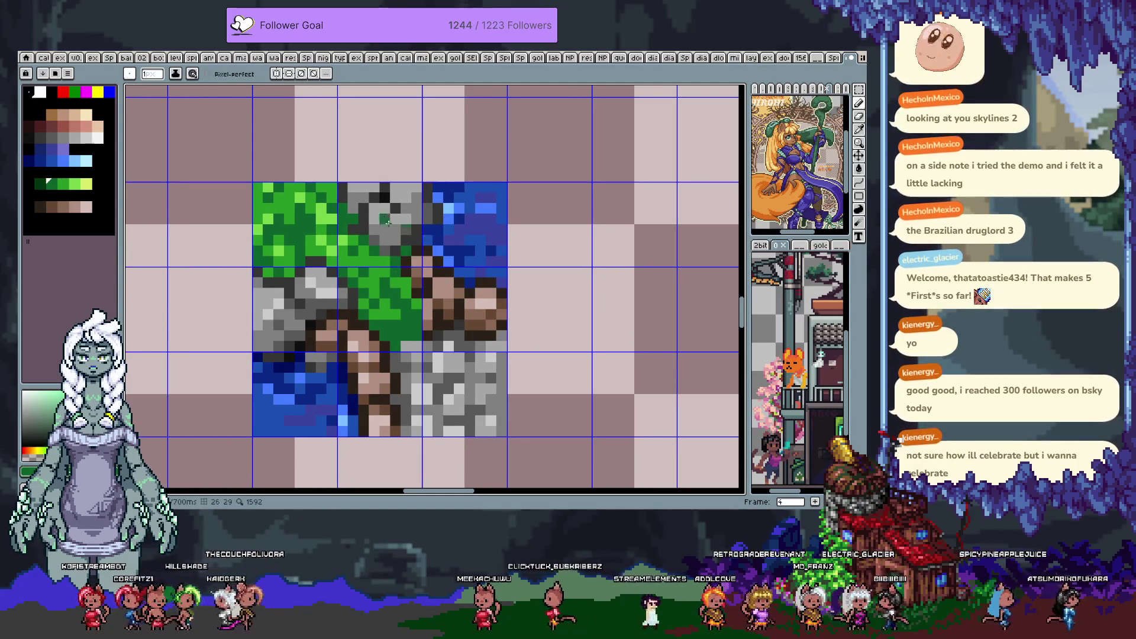
{"action": "left_click", "coordinate": [357, 211], "text": "alt"}
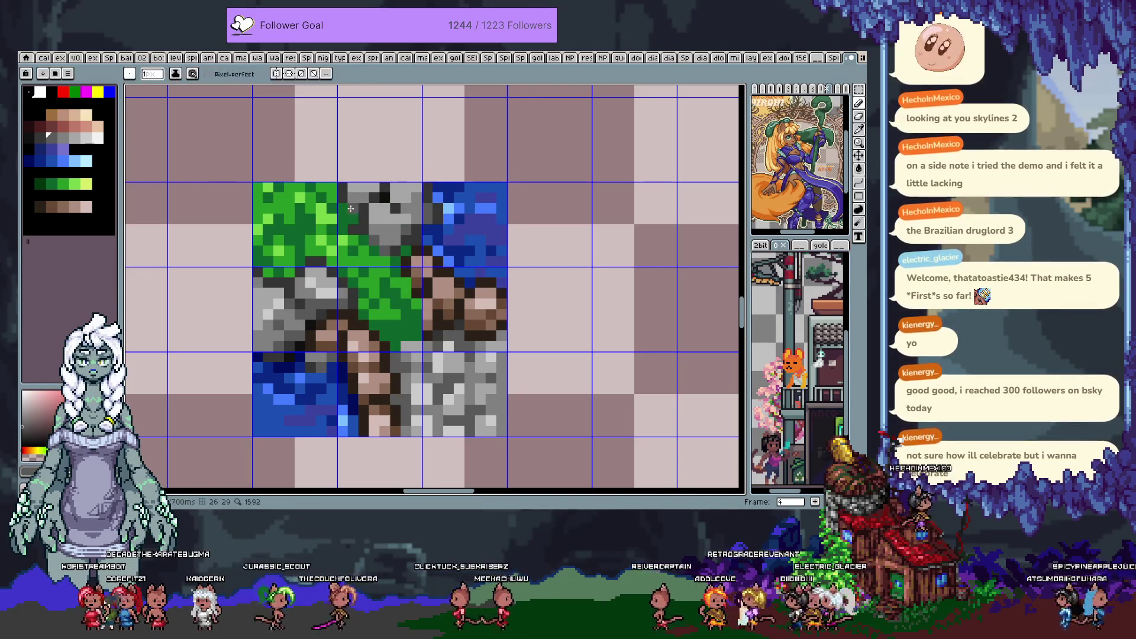
{"action": "left_click", "coordinate": [394, 218], "text": "alt"}
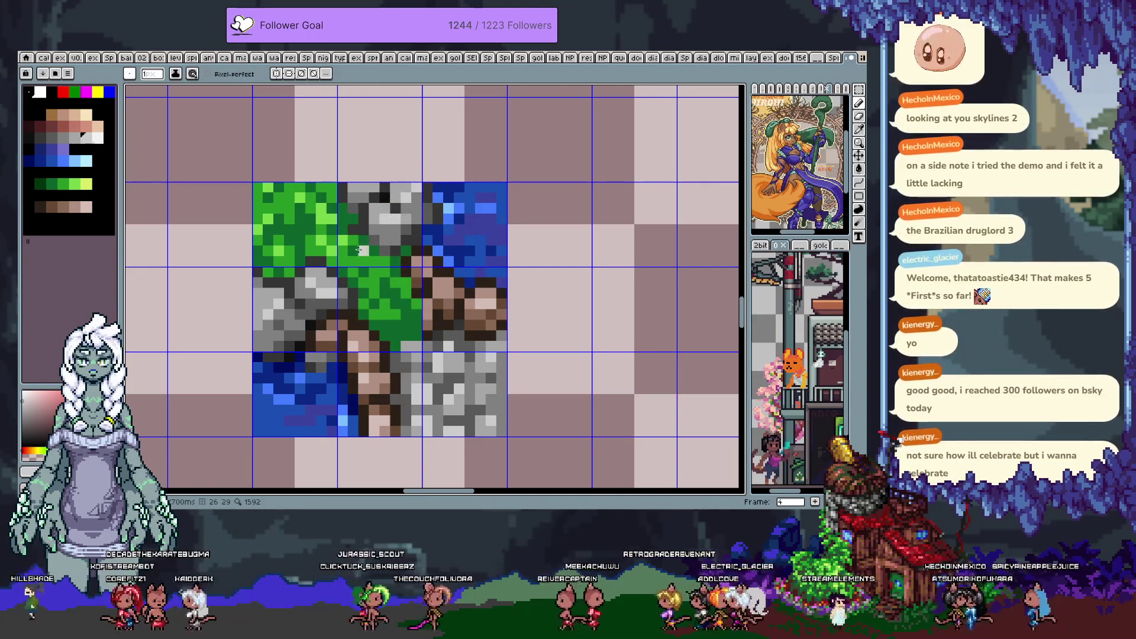
{"action": "left_click", "coordinate": [288, 324], "text": "alt"}
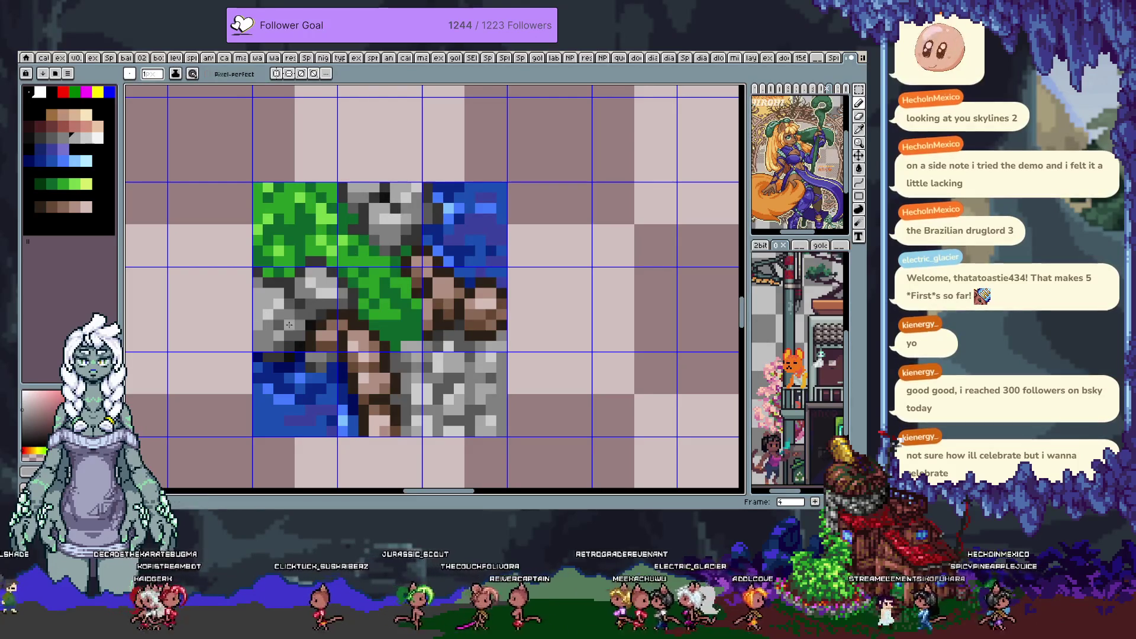
{"action": "key", "text": "ctrl+z"}
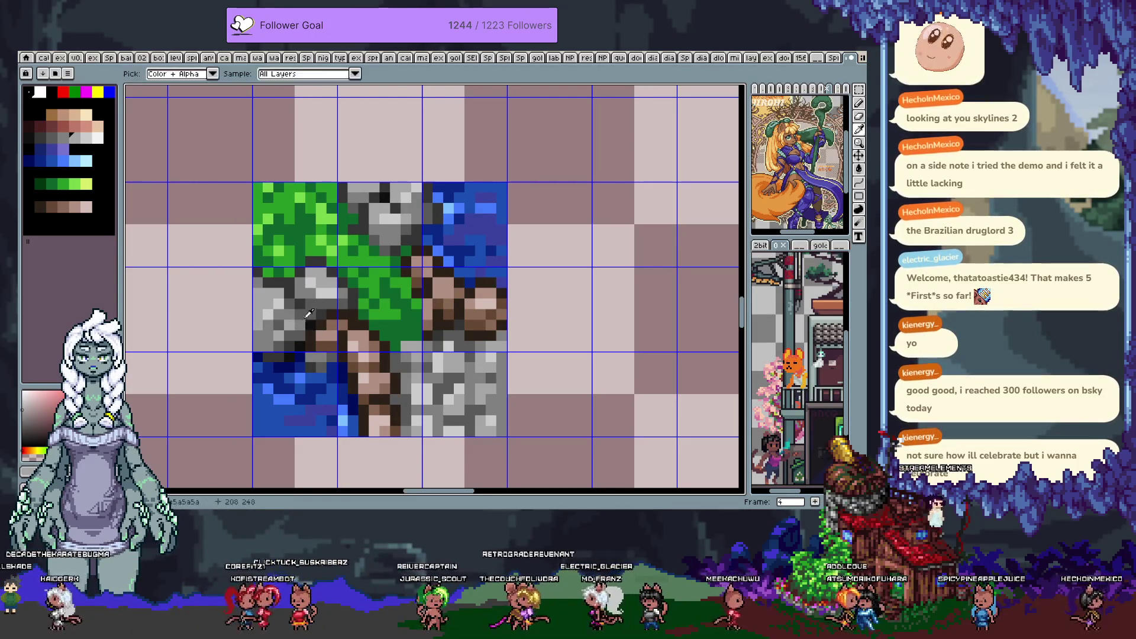
{"action": "left_click", "coordinate": [343, 295], "text": "alt"}
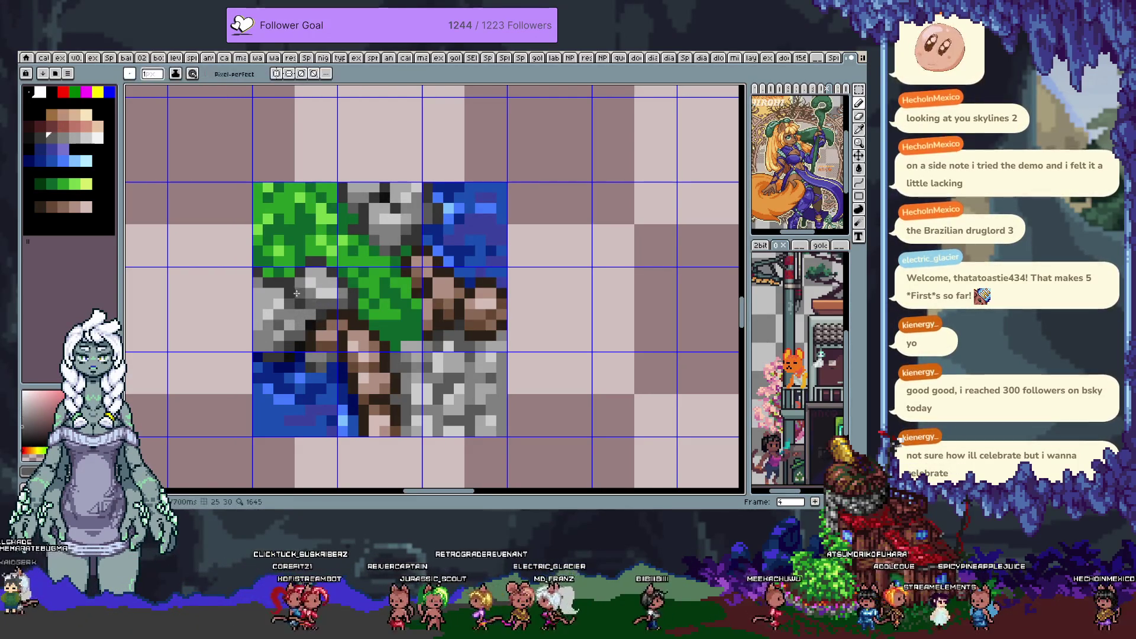
{"action": "left_click", "coordinate": [304, 273], "text": "alt"}
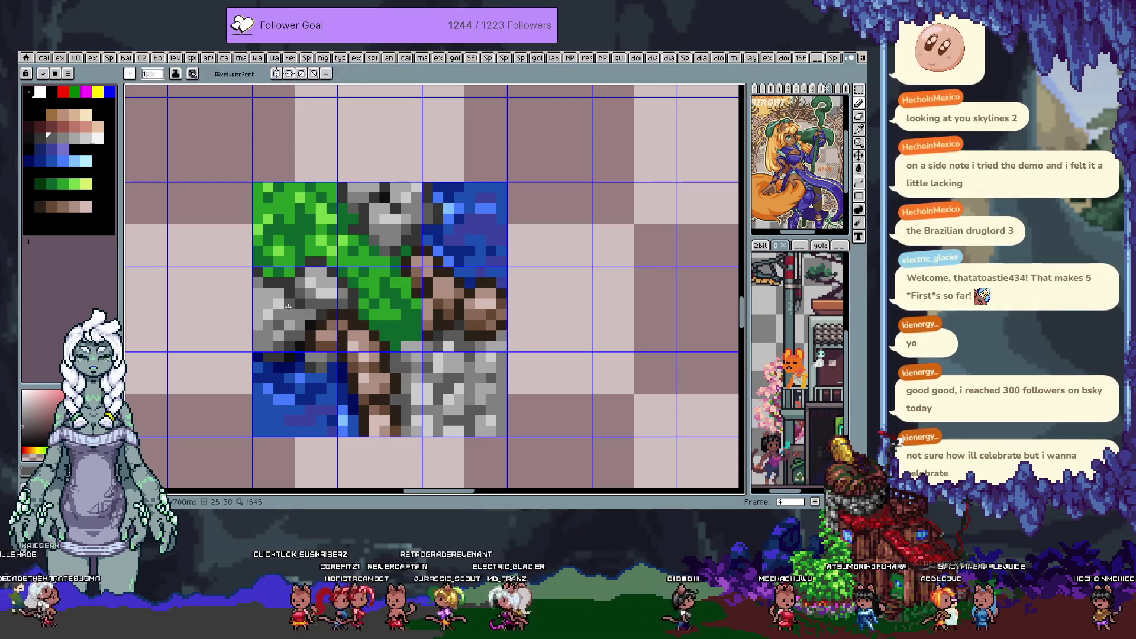
{"action": "left_click", "coordinate": [255, 293], "text": "alt"}
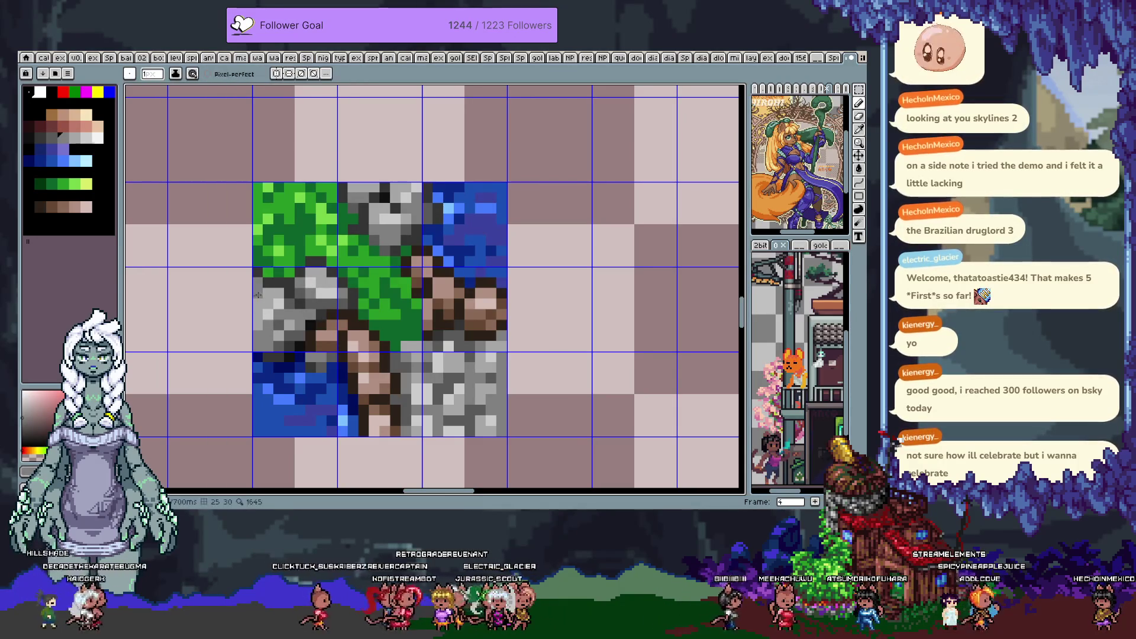
{"action": "scroll", "coordinate": [315, 323], "scroll_direction": "down", "scroll_amount": 2}
{"action": "scroll", "coordinate": [316, 323], "scroll_direction": "right", "scroll_amount": 2}
Repaint the centre grass's edge pixels with dark and lighter grey
{"action": "left_click", "coordinate": [383, 278], "text": "alt"}
{"action": "left_click", "coordinate": [380, 281], "text": "alt"}
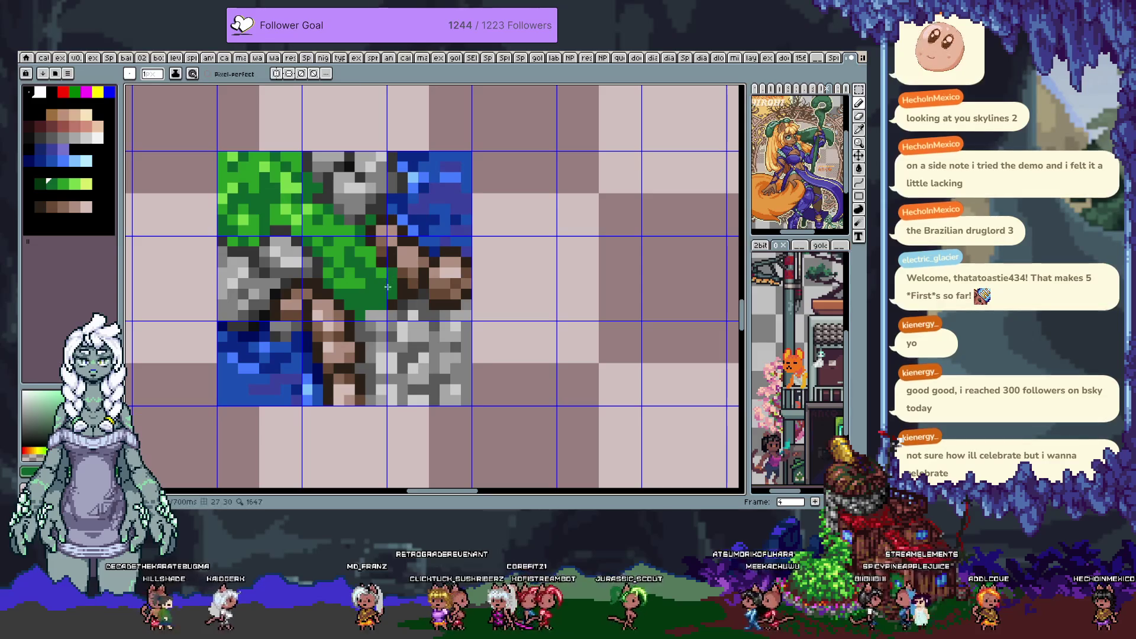
{"action": "left_click", "coordinate": [391, 304], "text": "alt"}
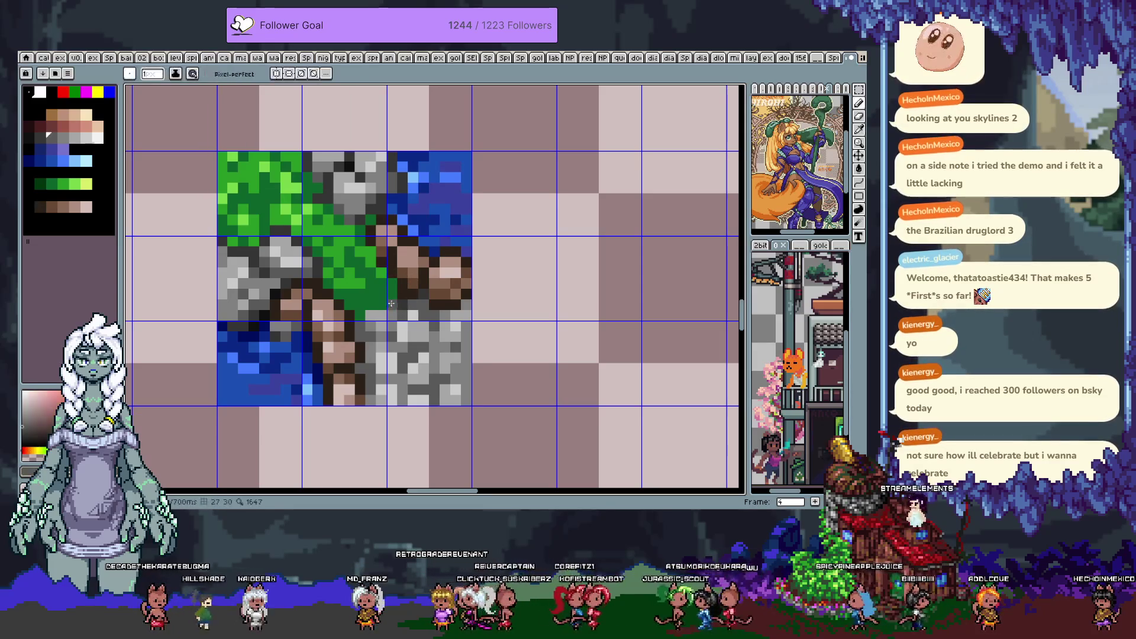
{"action": "left_click", "coordinate": [389, 317], "text": "alt"}
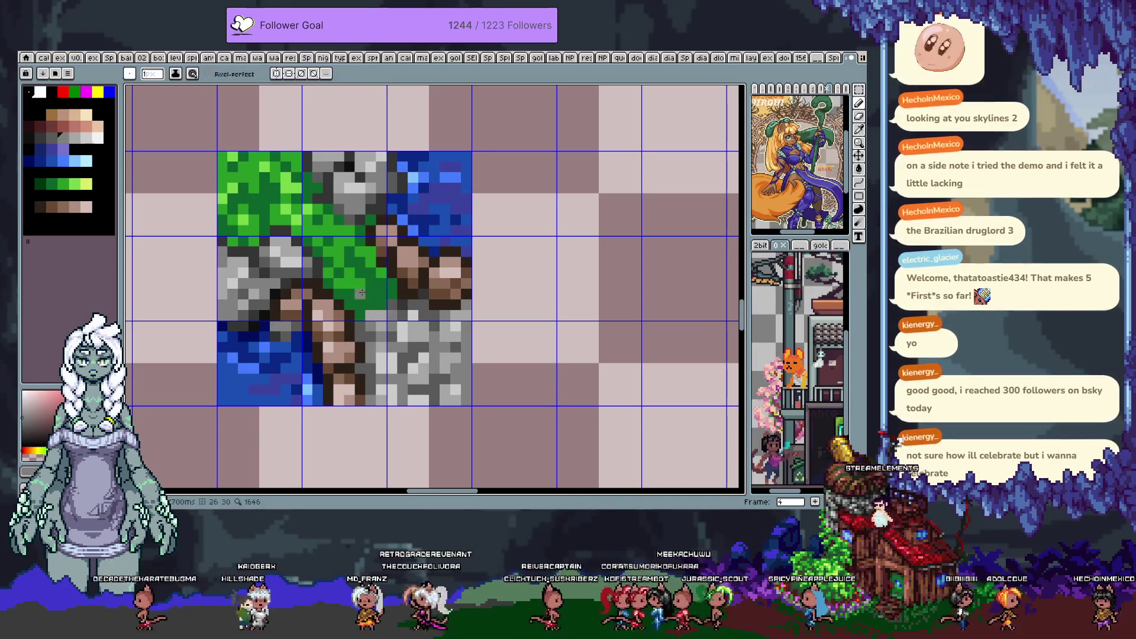
{"action": "left_click_drag", "start_coordinate": [361, 292], "coordinate": [349, 284]}
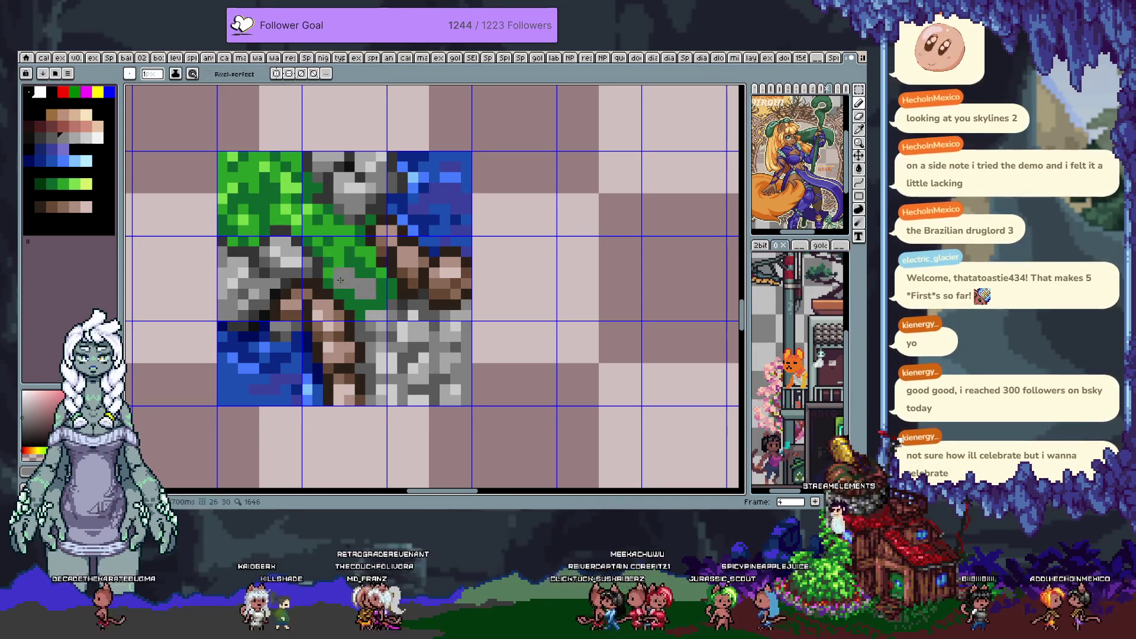
{"action": "left_click", "coordinate": [355, 282], "text": "alt"}
{"action": "left_click", "coordinate": [359, 283]}
{"action": "left_click", "coordinate": [360, 282], "text": "alt"}
{"action": "left_click", "coordinate": [364, 283]}
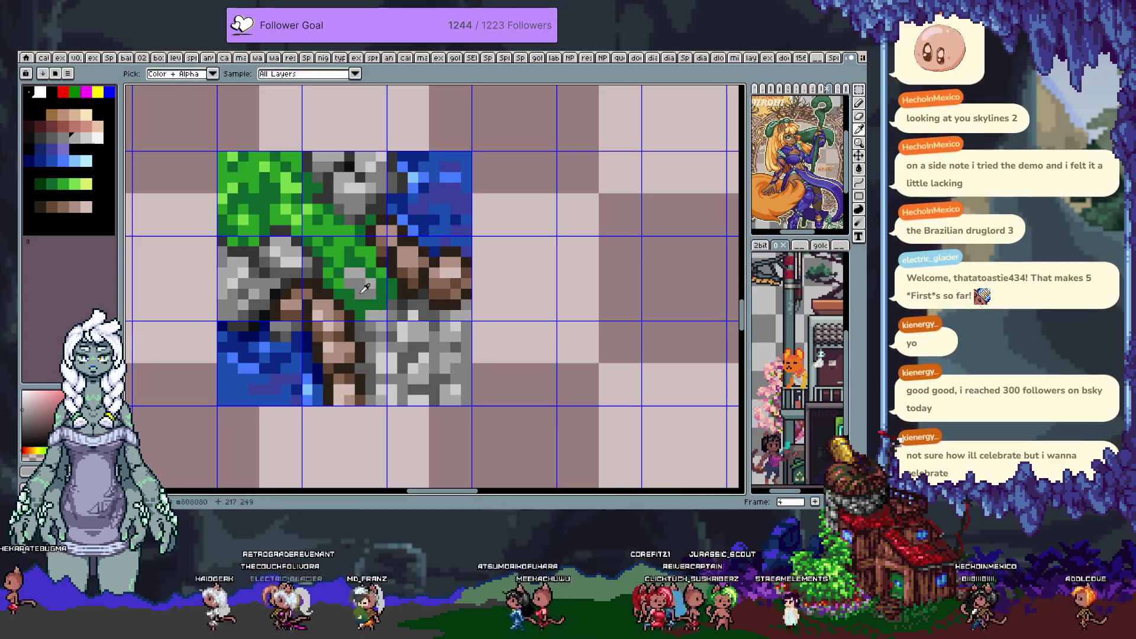
Shade the grass edge with dark and light green pixels, then hide the tile grid
{"action": "left_click", "coordinate": [357, 294], "text": "alt"}
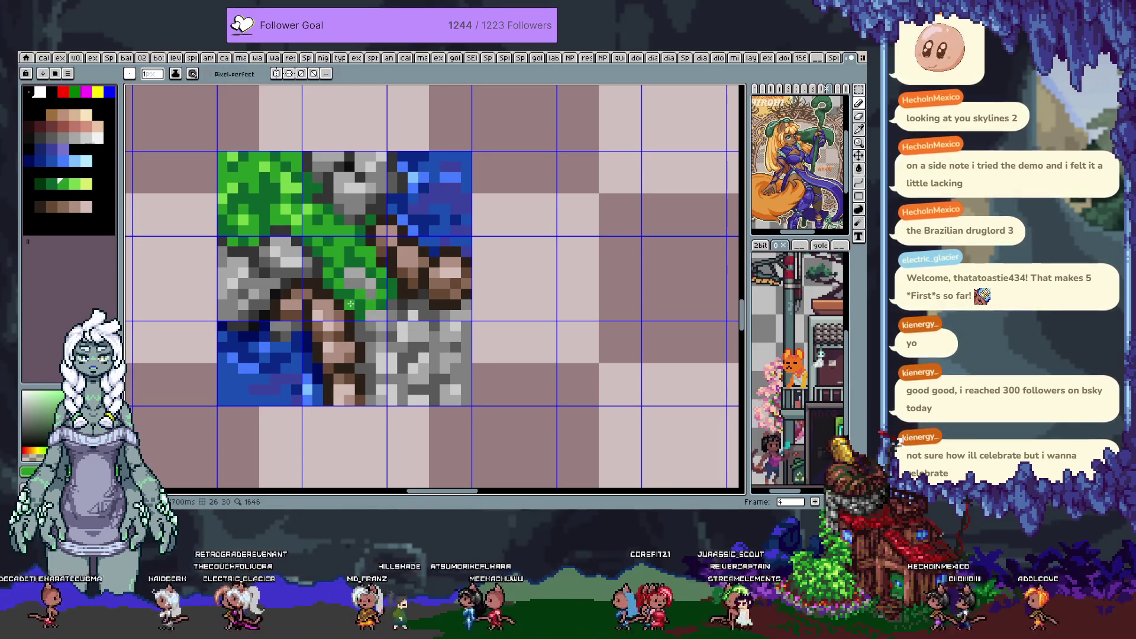
{"action": "left_click", "coordinate": [389, 278], "text": "alt"}
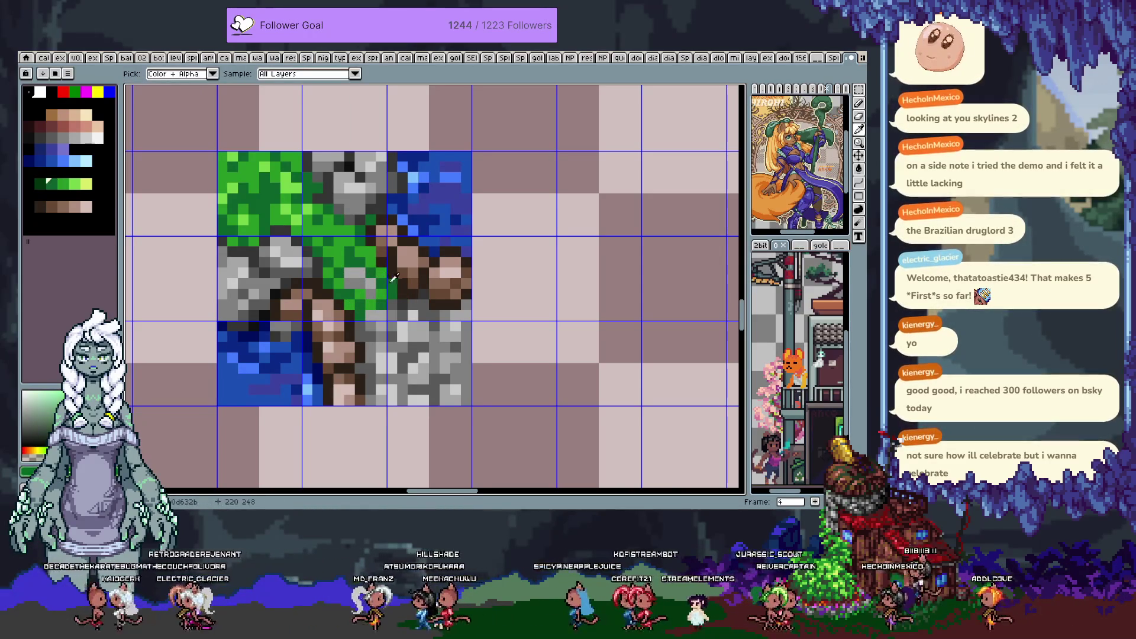
{"action": "left_click", "coordinate": [394, 276], "text": "alt"}
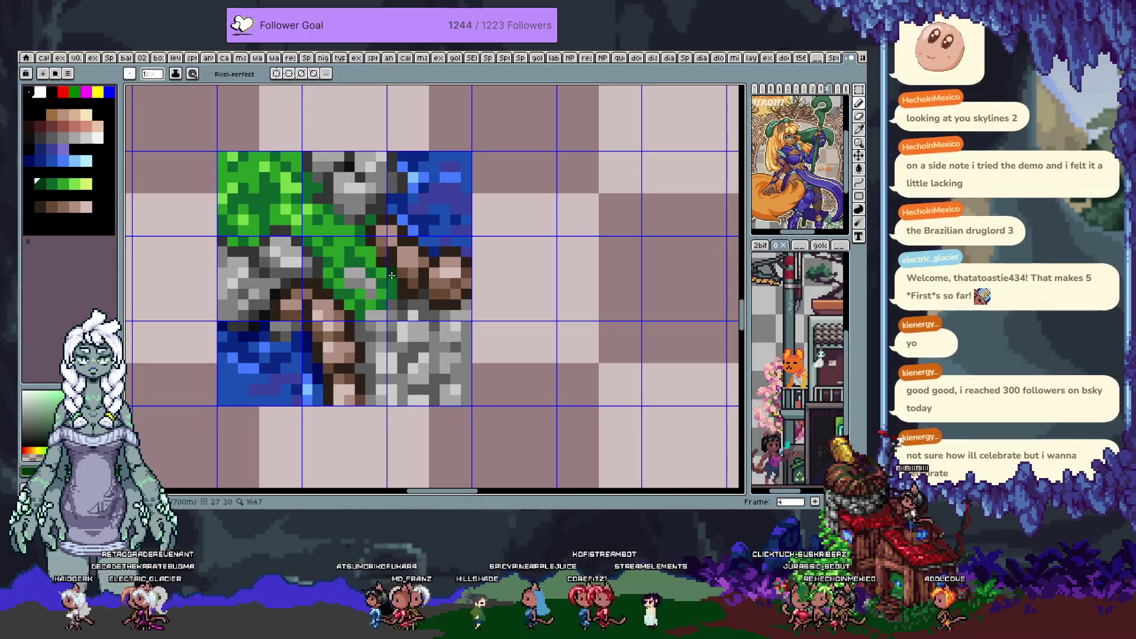
{"action": "left_click", "coordinate": [325, 189]}
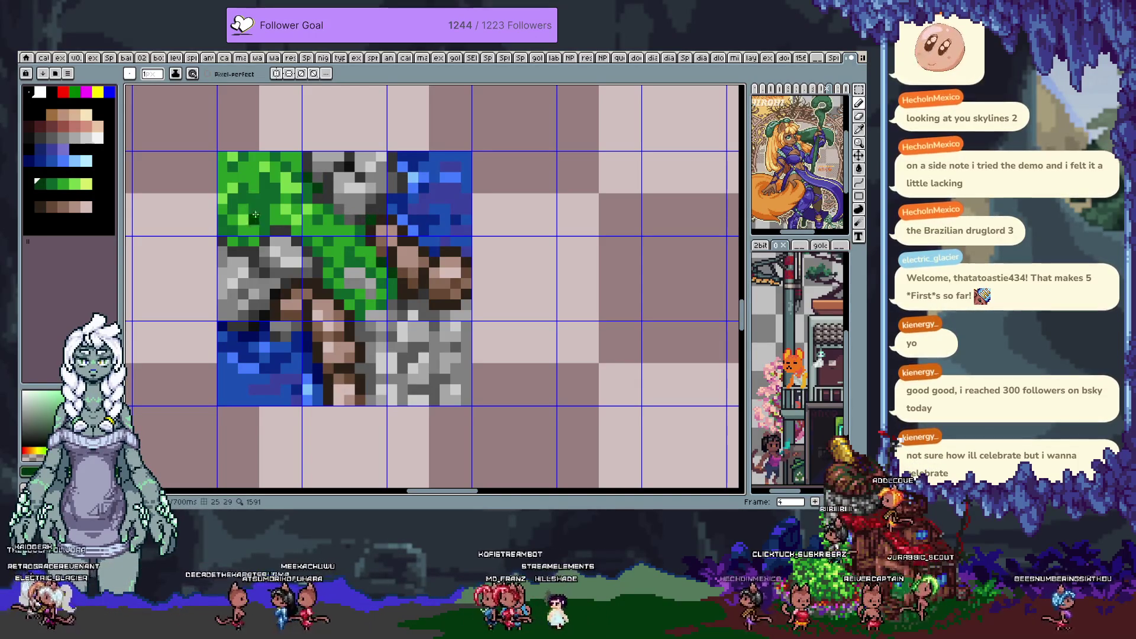
{"action": "left_click", "coordinate": [293, 304], "text": "alt"}
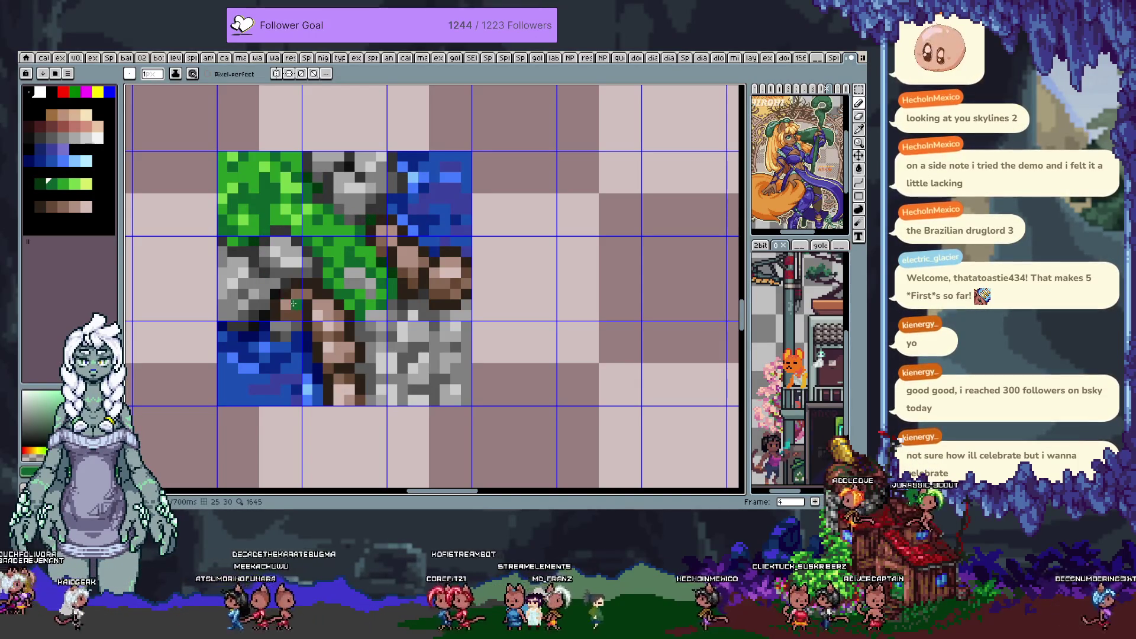
{"action": "left_click", "coordinate": [360, 252], "text": "alt"}
{"action": "left_click", "coordinate": [354, 283]}
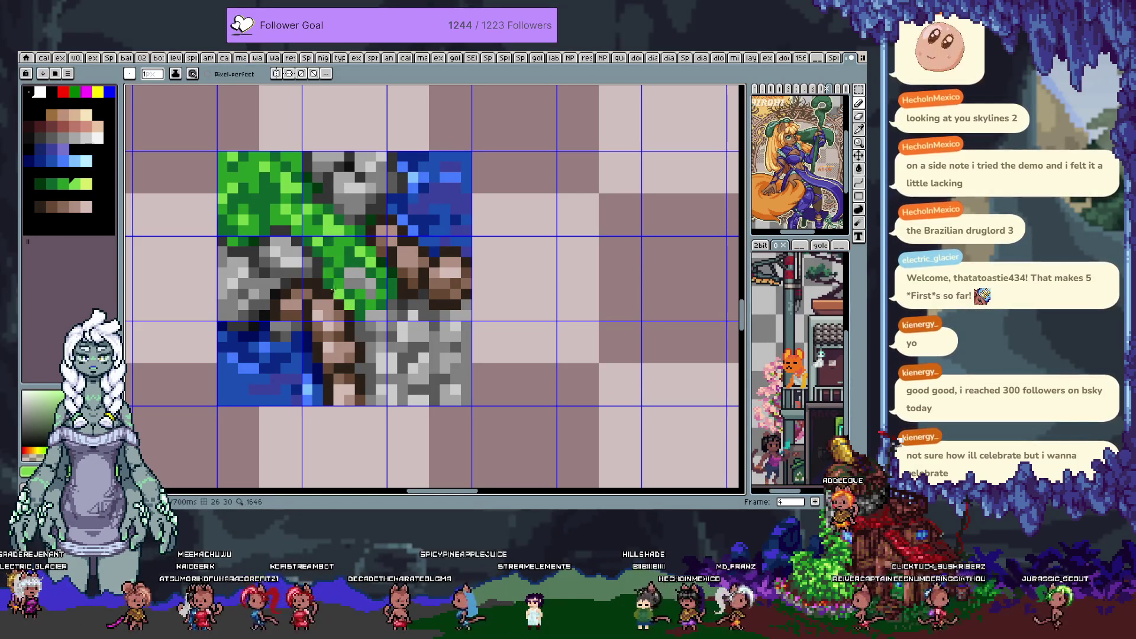
{"action": "key", "text": "ctrl+apostrophe"}
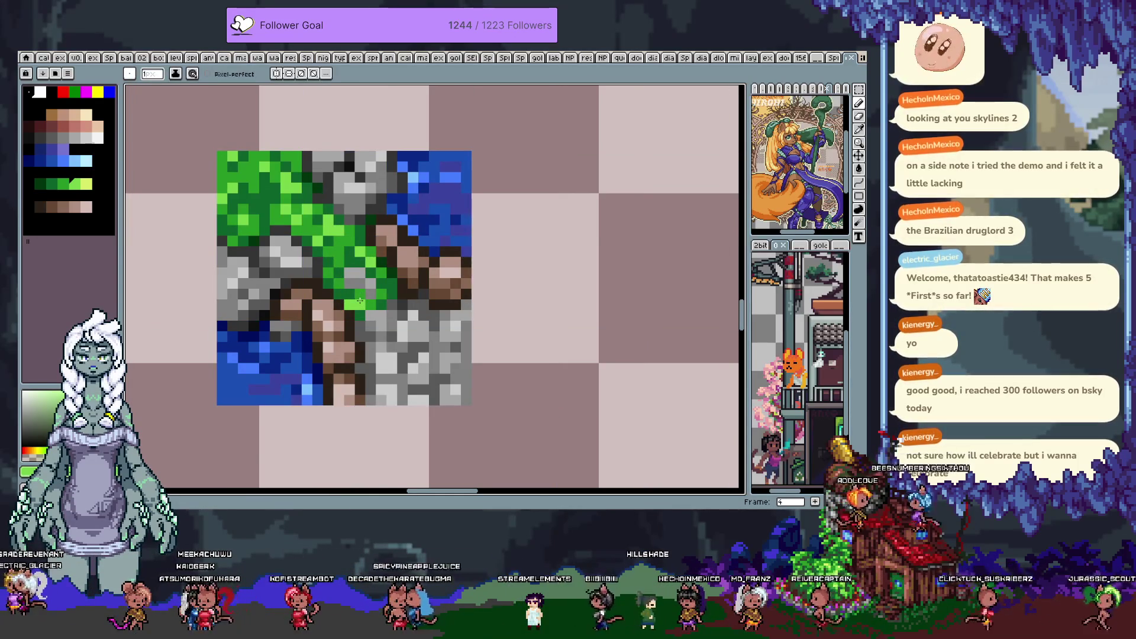
Sample a mid grey from the stone and repaint stone pixels beside the centre grass tile
{"action": "scroll", "coordinate": [360, 300], "scroll_direction": "down", "scroll_amount": 5}
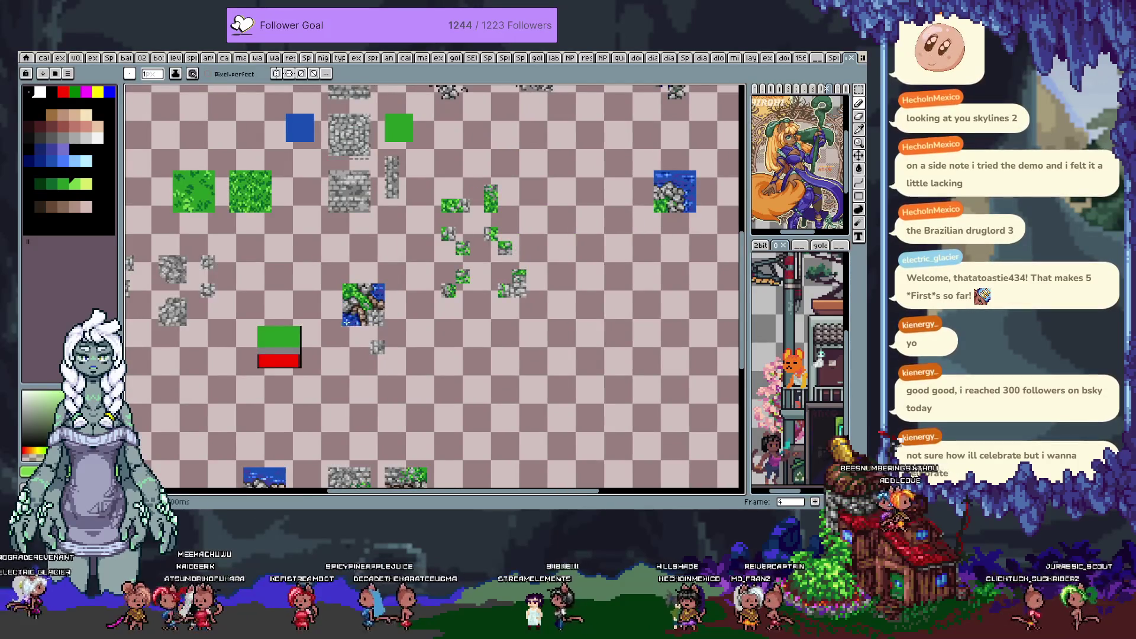
{"action": "scroll", "coordinate": [347, 324], "scroll_direction": "up", "scroll_amount": 4}
{"action": "key", "text": "i"}
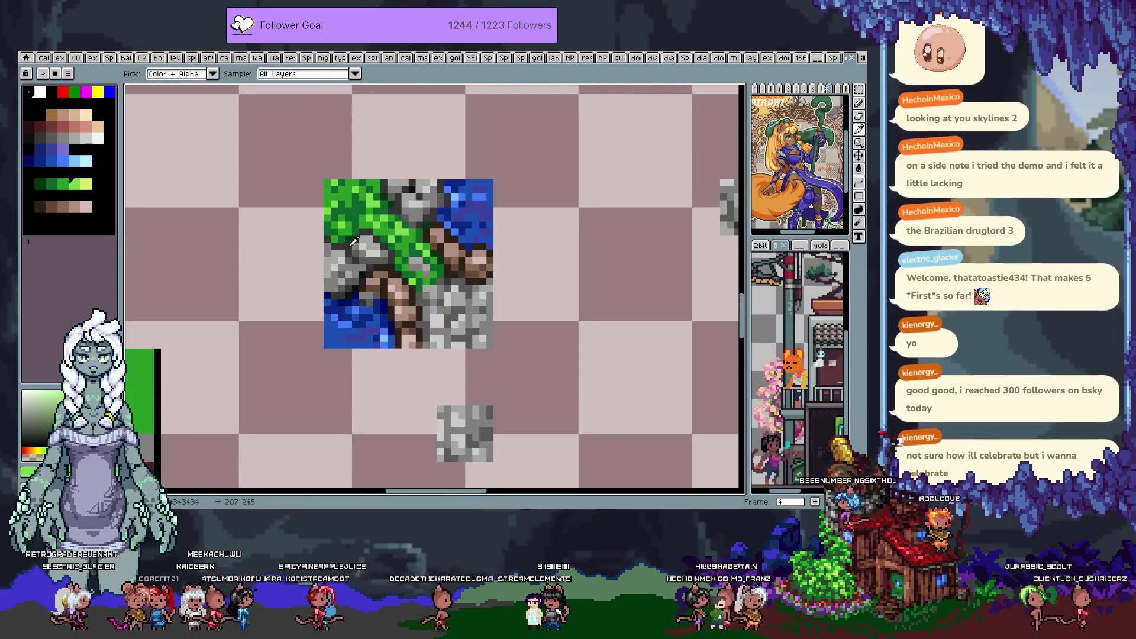
{"action": "left_click", "coordinate": [354, 241]}
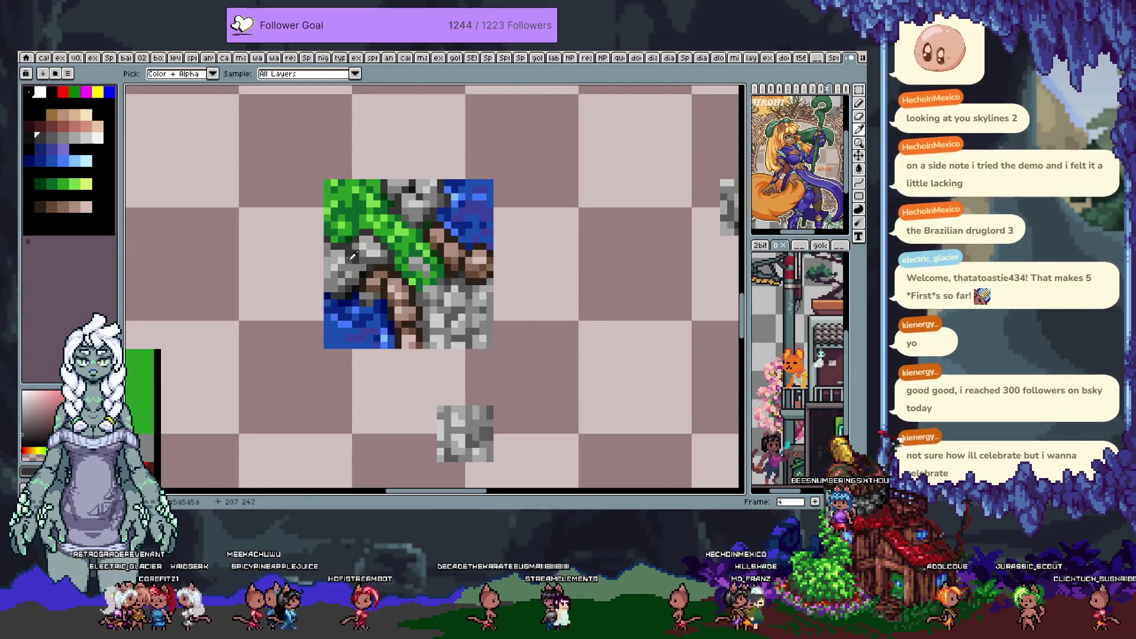
{"action": "key", "text": "b"}
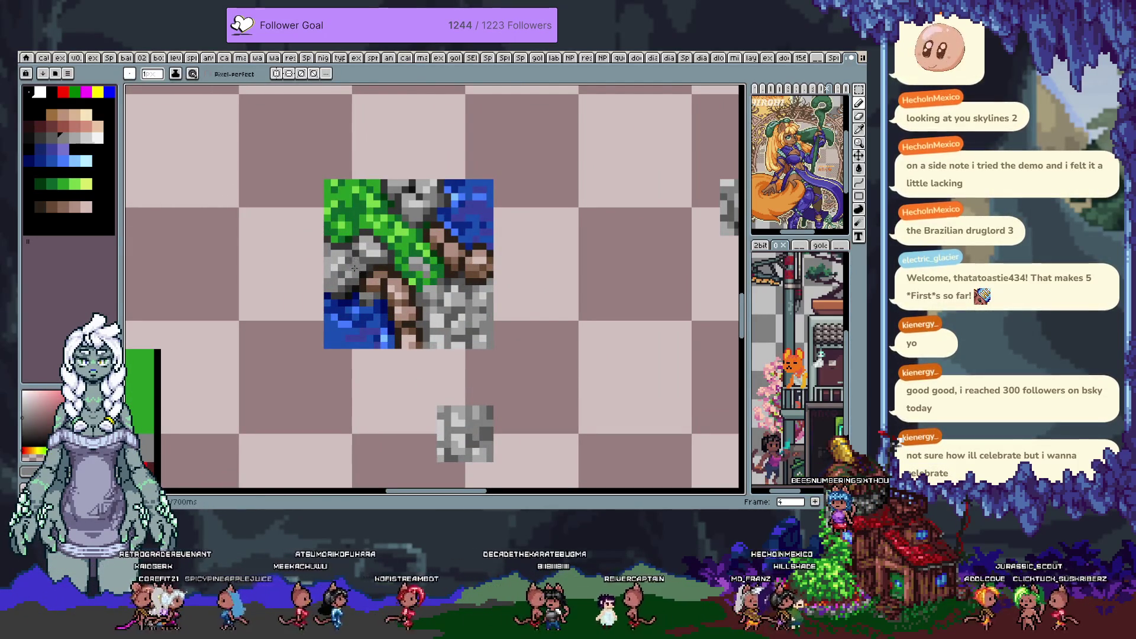
{"action": "left_click", "coordinate": [362, 256], "text": "alt"}
{"action": "key", "text": "alt"}
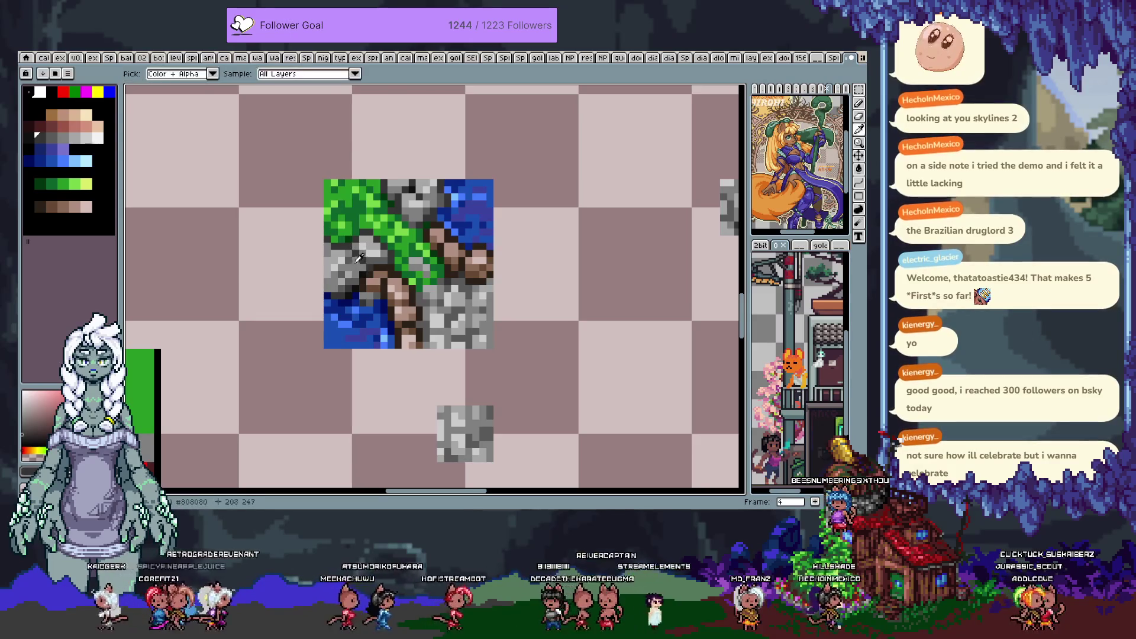
{"action": "left_click", "coordinate": [327, 272], "text": "alt"}
{"action": "left_click", "coordinate": [327, 272], "text": "alt"}
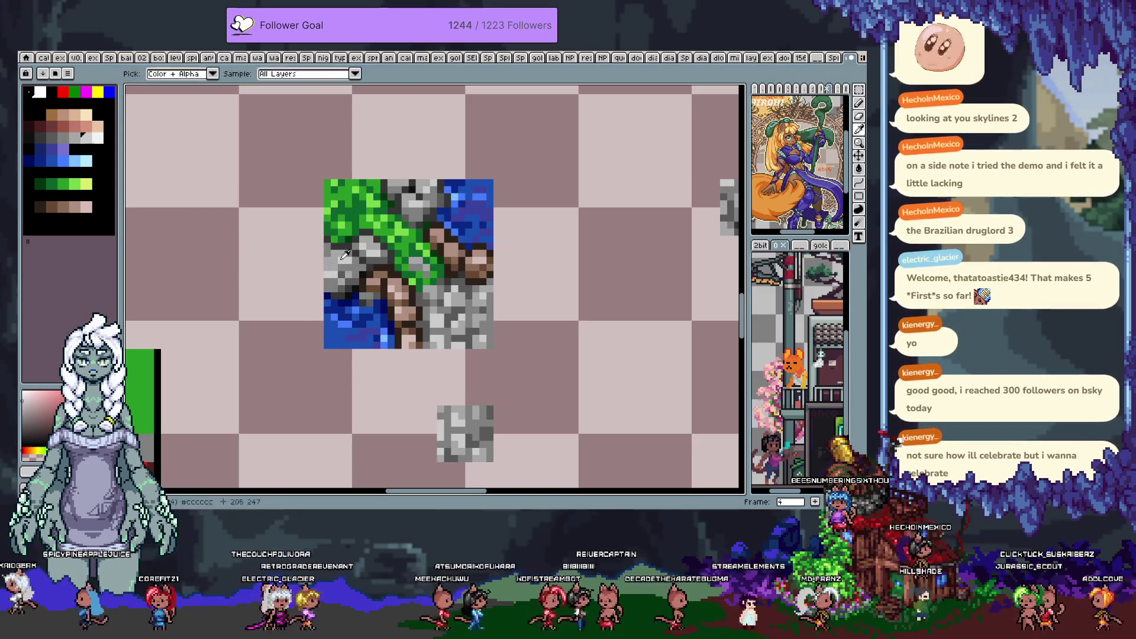
Sample lighter stone greys and repaint more pixels along the grass–stone edge
{"action": "left_click", "coordinate": [351, 260], "text": "alt"}
{"action": "key", "text": "alt"}
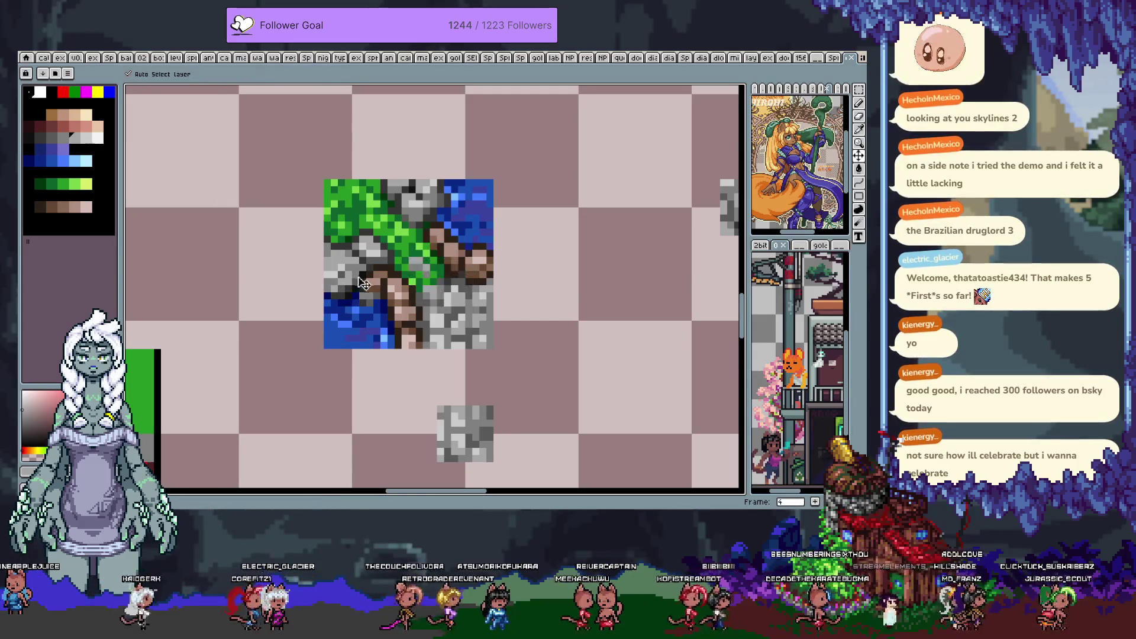
{"action": "left_click", "coordinate": [357, 279], "text": "alt"}
{"action": "left_click", "coordinate": [355, 273], "text": "alt"}
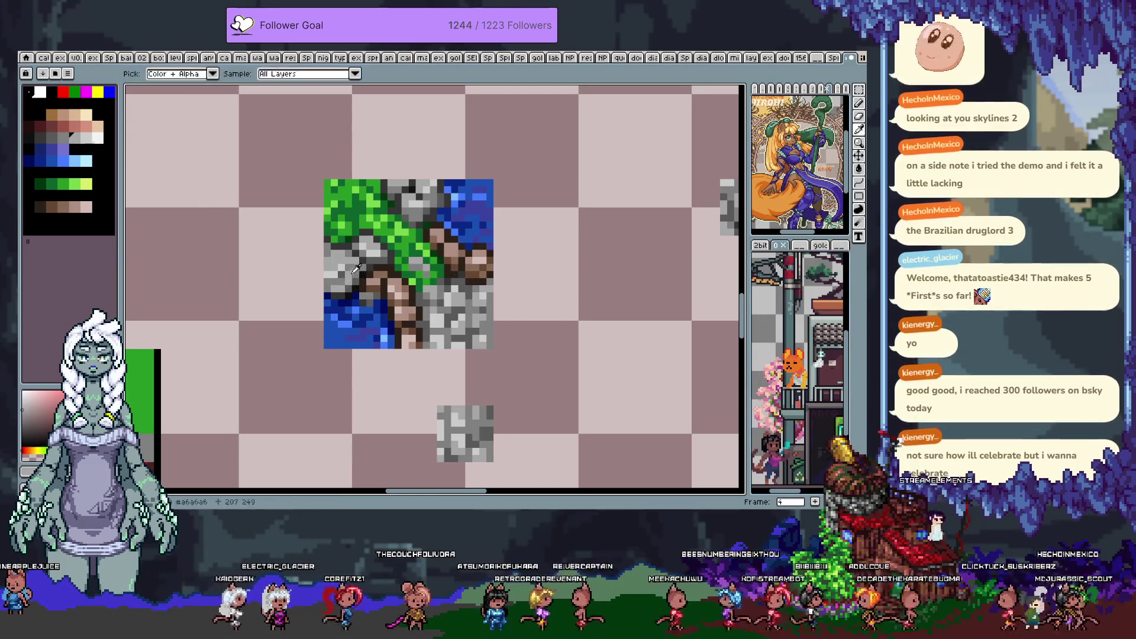
{"action": "left_click", "coordinate": [330, 284], "text": "alt"}
{"action": "left_click", "coordinate": [334, 267], "text": "alt"}
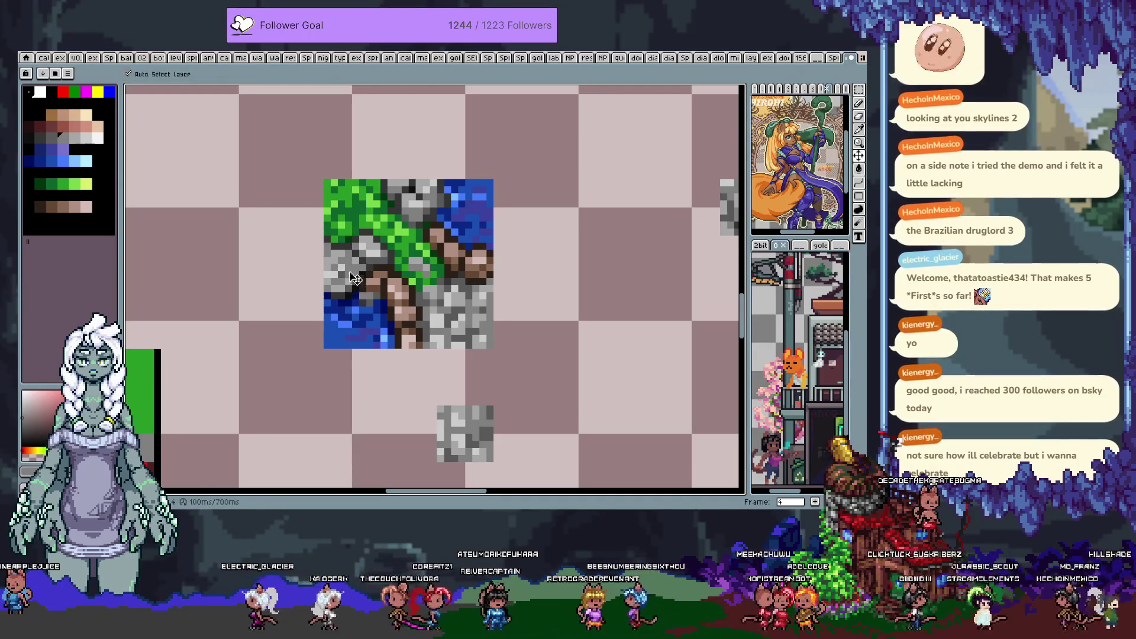
{"action": "left_click", "coordinate": [348, 266], "text": "alt"}
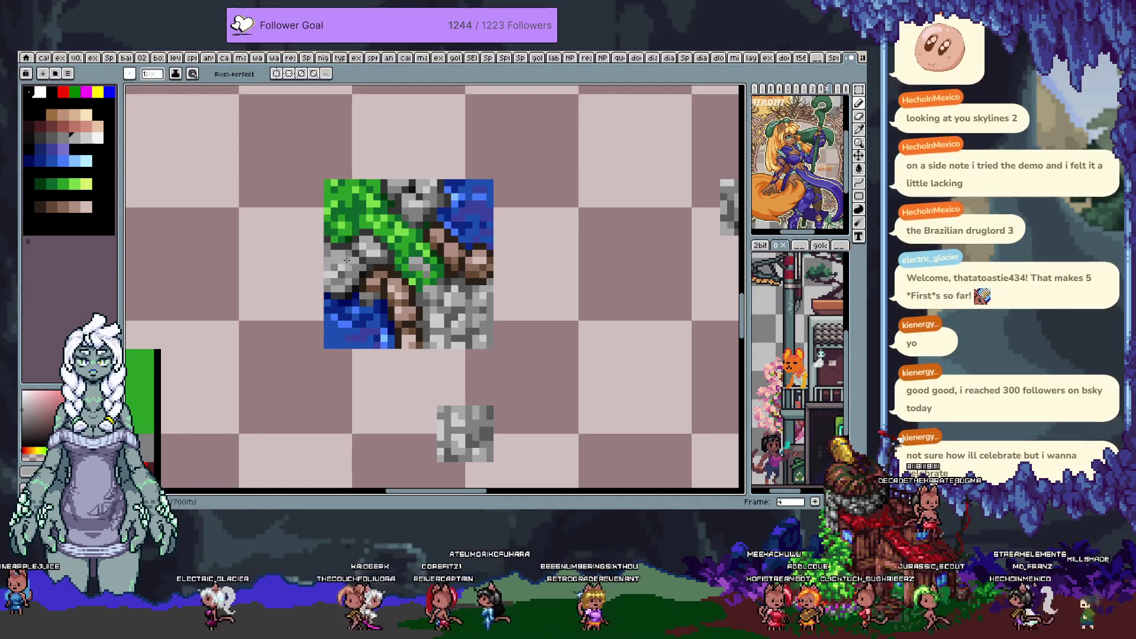
{"action": "left_click", "coordinate": [355, 285], "text": "alt"}
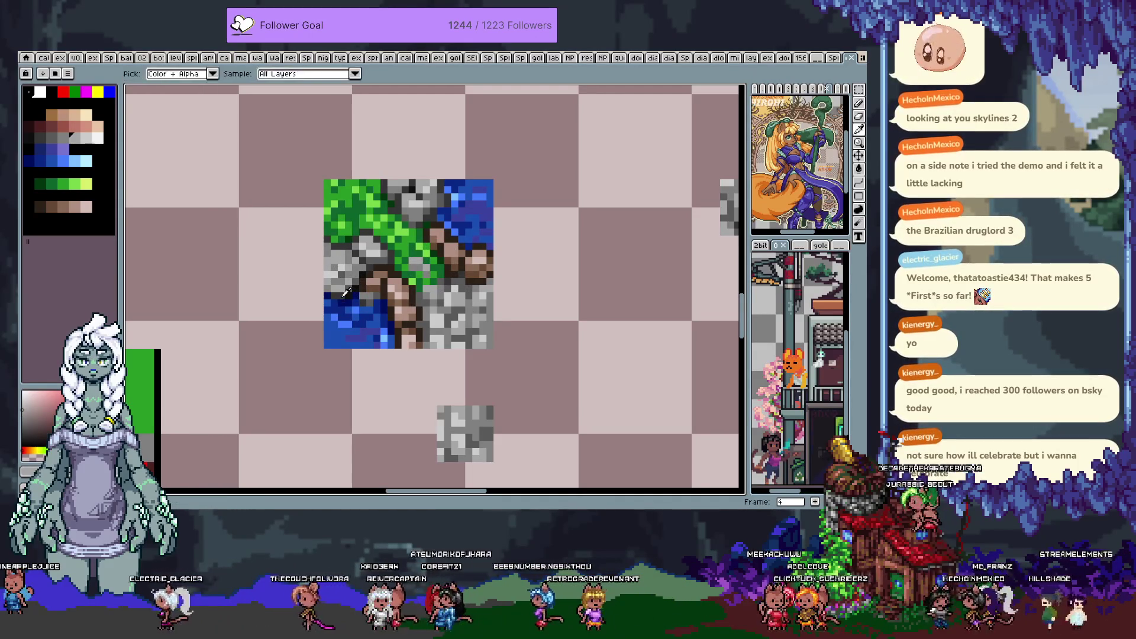
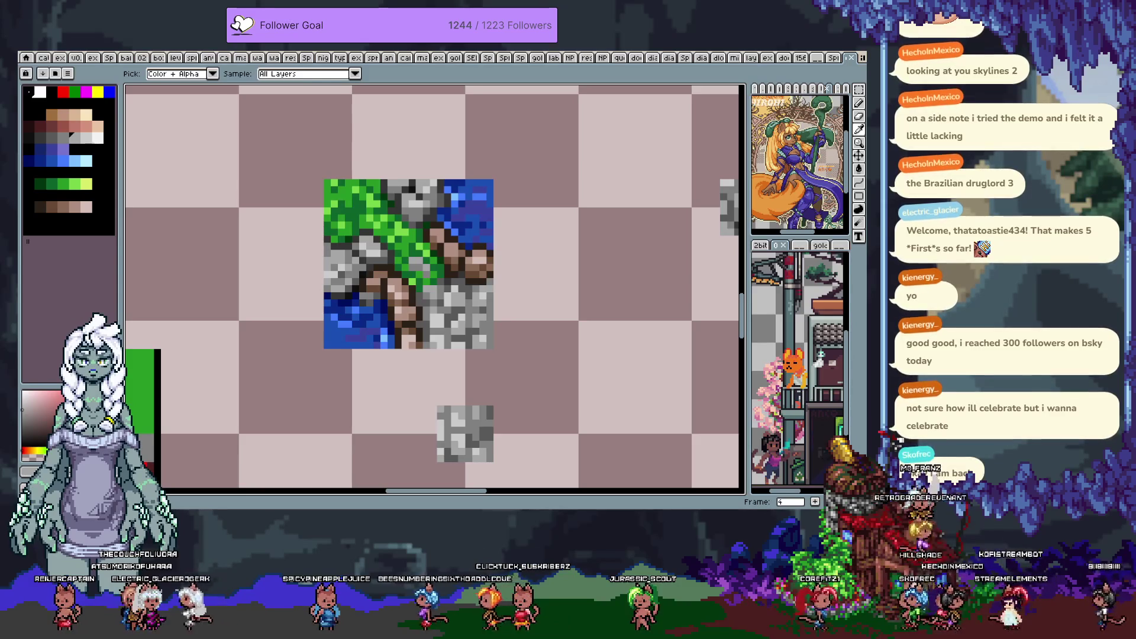
Recentre the tile and repaint dirt and stone edge pixels with sampled dark brown and greys
{"action": "left_click_drag", "start_coordinate": [455, 249], "coordinate": [440, 294]}
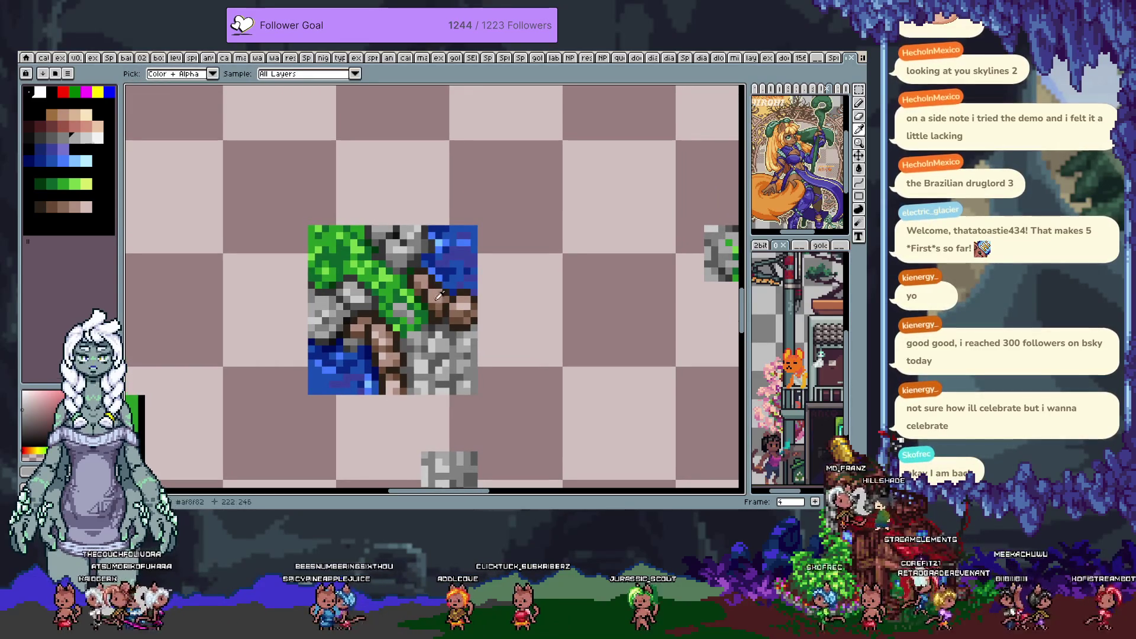
{"action": "left_click", "coordinate": [440, 294], "text": "alt"}
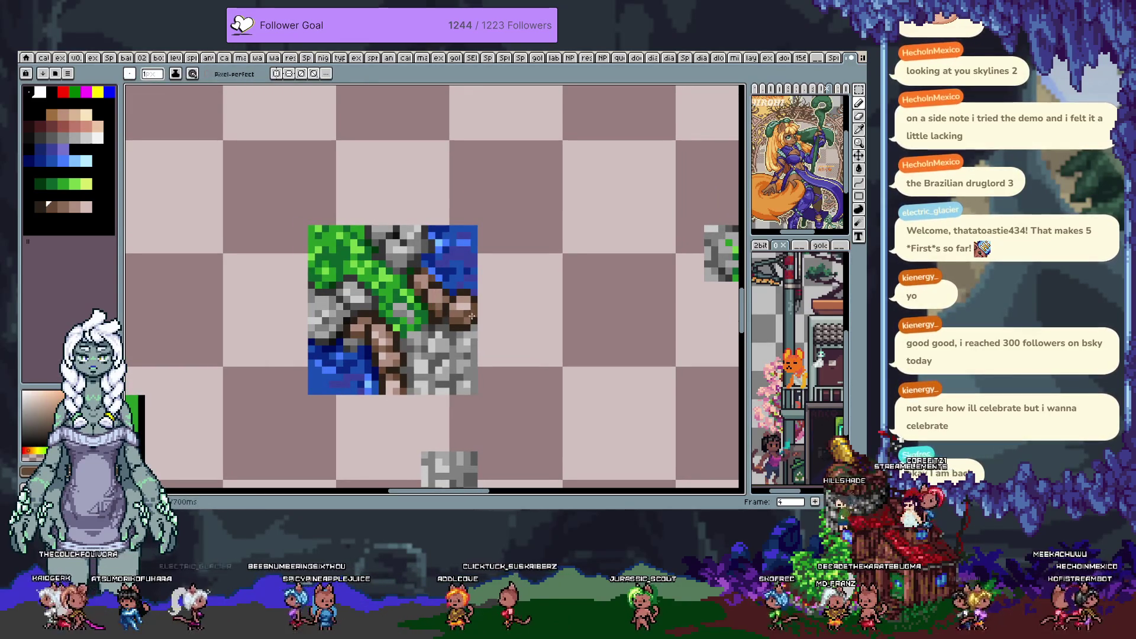
{"action": "key", "text": "alt"}
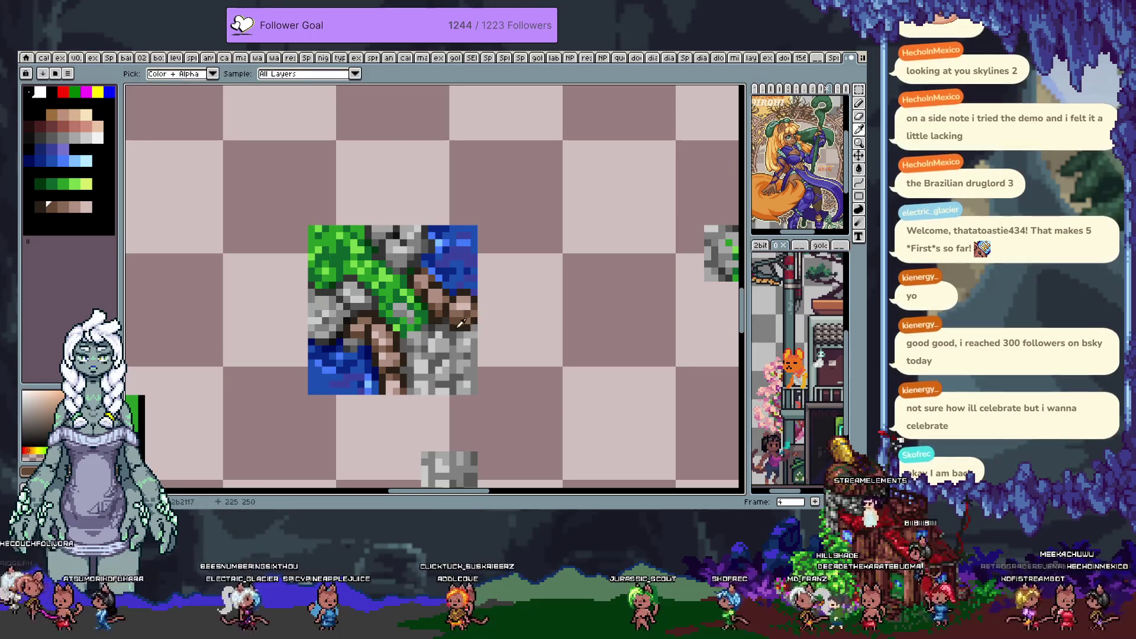
{"action": "left_click", "coordinate": [457, 326], "text": "alt"}
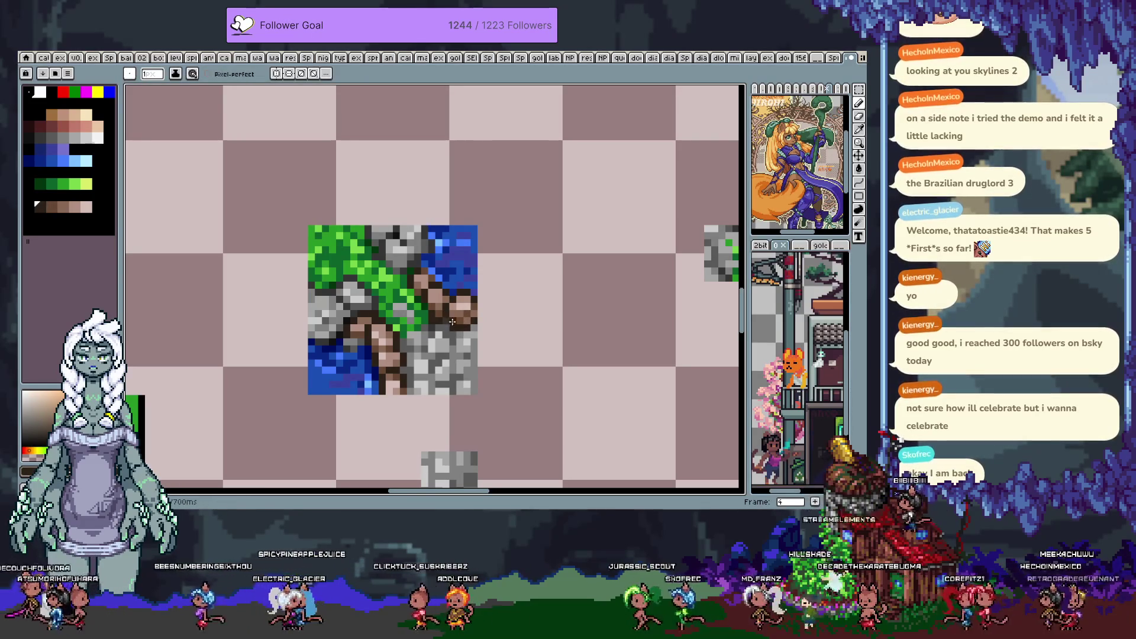
{"action": "left_click", "coordinate": [452, 329], "text": "alt"}
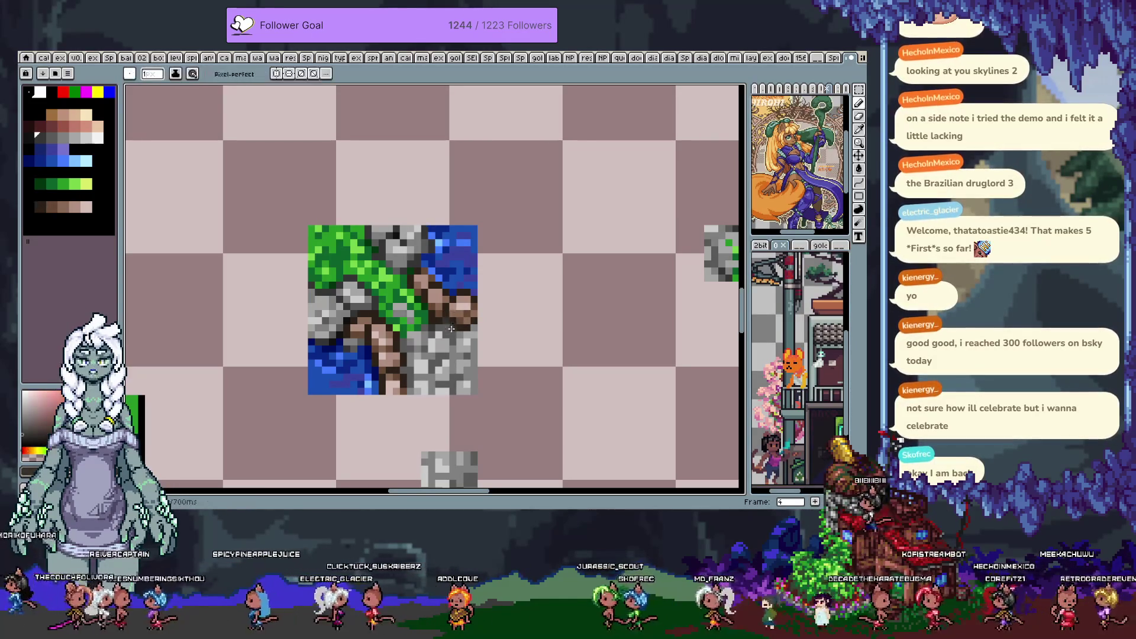
{"action": "left_click", "coordinate": [474, 362], "text": "alt"}
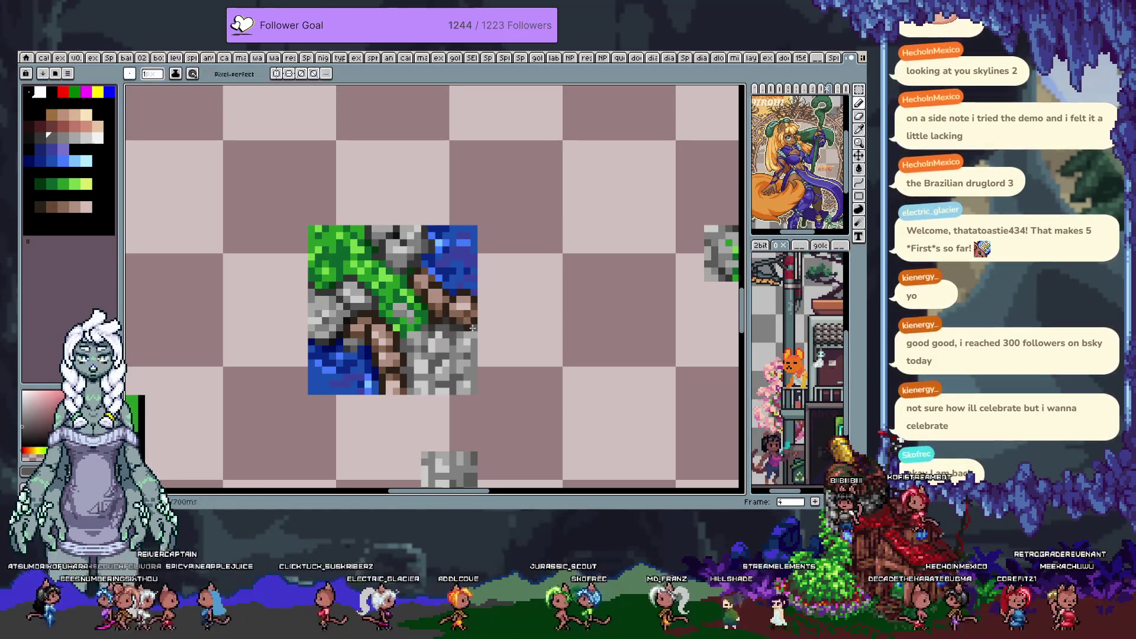
{"action": "left_click", "coordinate": [473, 389], "text": "alt"}
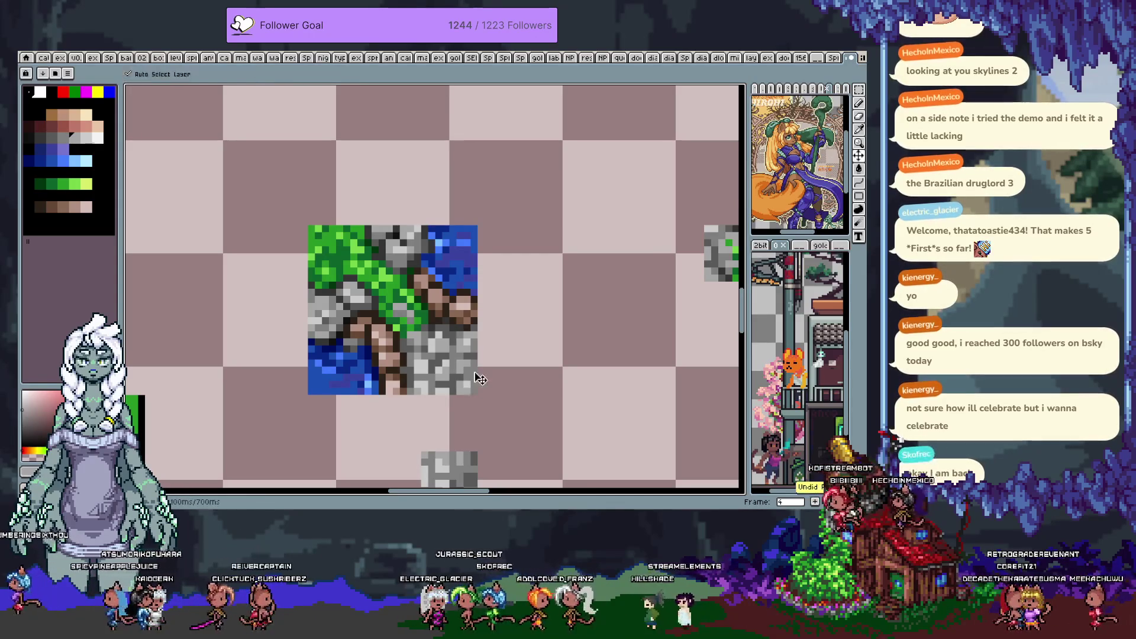
Add grass-green, pinkish-brown dirt and light grey pixels along the grass edge
{"action": "left_click", "coordinate": [476, 379], "text": "alt"}
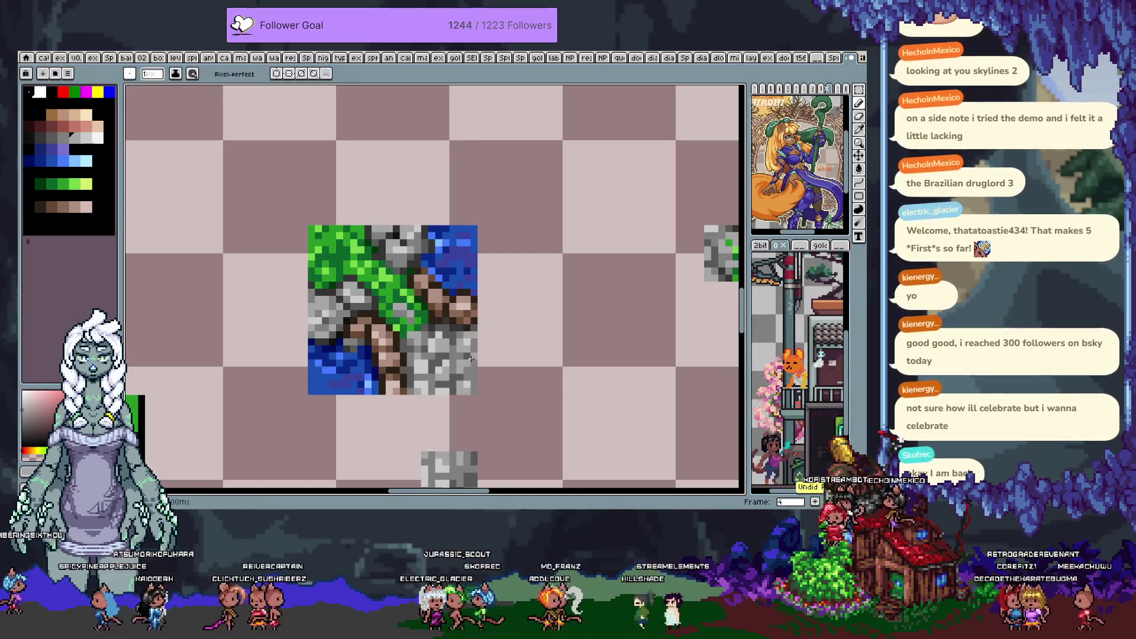
{"action": "left_click", "coordinate": [405, 346], "text": "alt"}
{"action": "left_click", "coordinate": [403, 352], "text": "alt"}
{"action": "key", "text": "alt"}
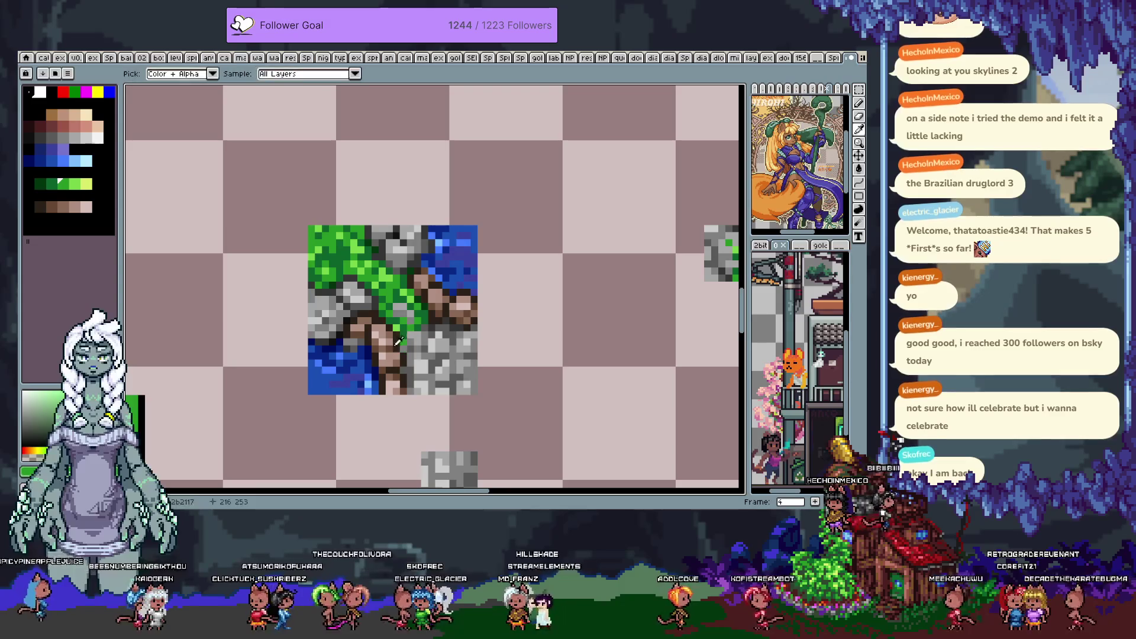
{"action": "left_click", "coordinate": [394, 335], "text": "alt"}
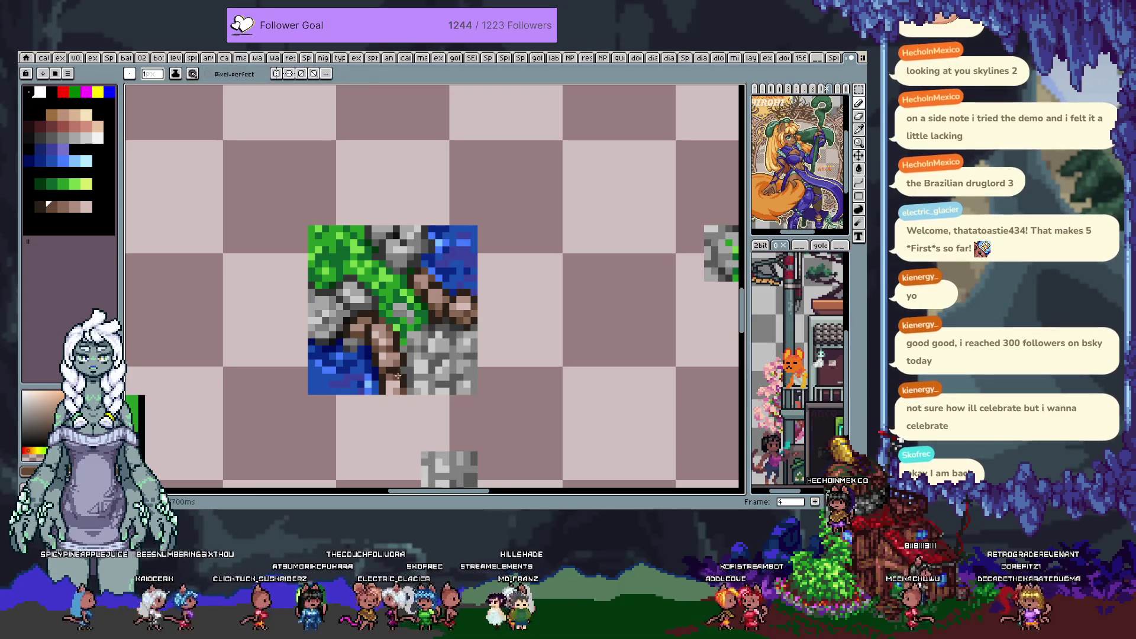
{"action": "left_click", "coordinate": [349, 324], "text": "alt"}
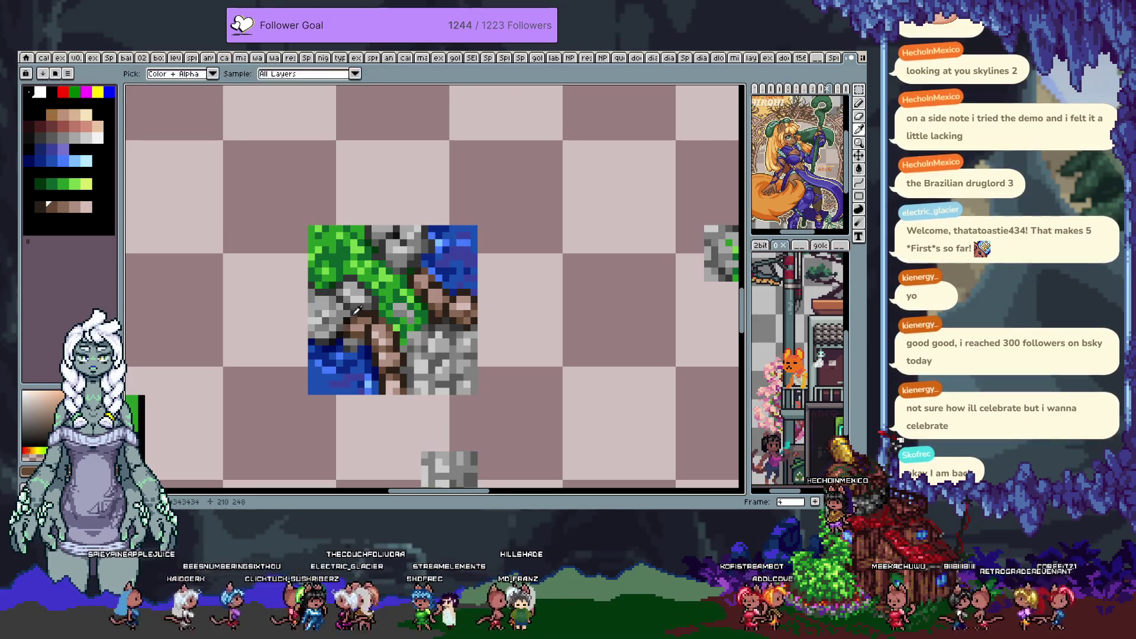
Lower the view and repaint stone pixels in lighter greys, undoing one bad stroke
{"action": "key", "text": "space"}
{"action": "left_click_drag", "start_coordinate": [339, 360], "coordinate": [353, 413]}
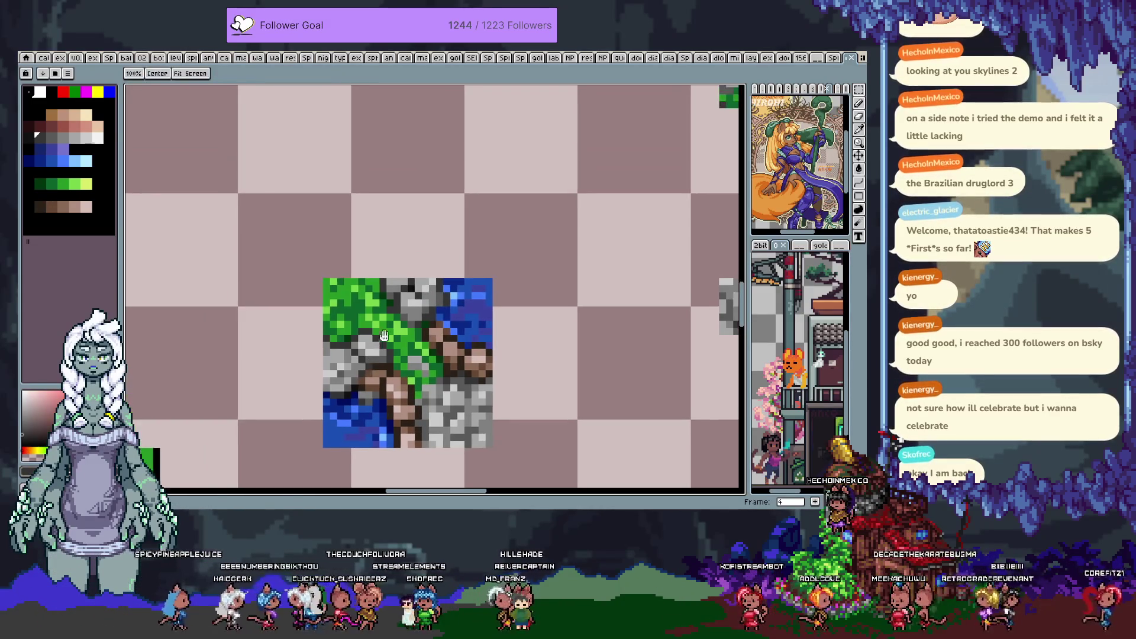
{"action": "left_click", "coordinate": [421, 306], "text": "alt"}
{"action": "key", "text": "ctrl+z"}
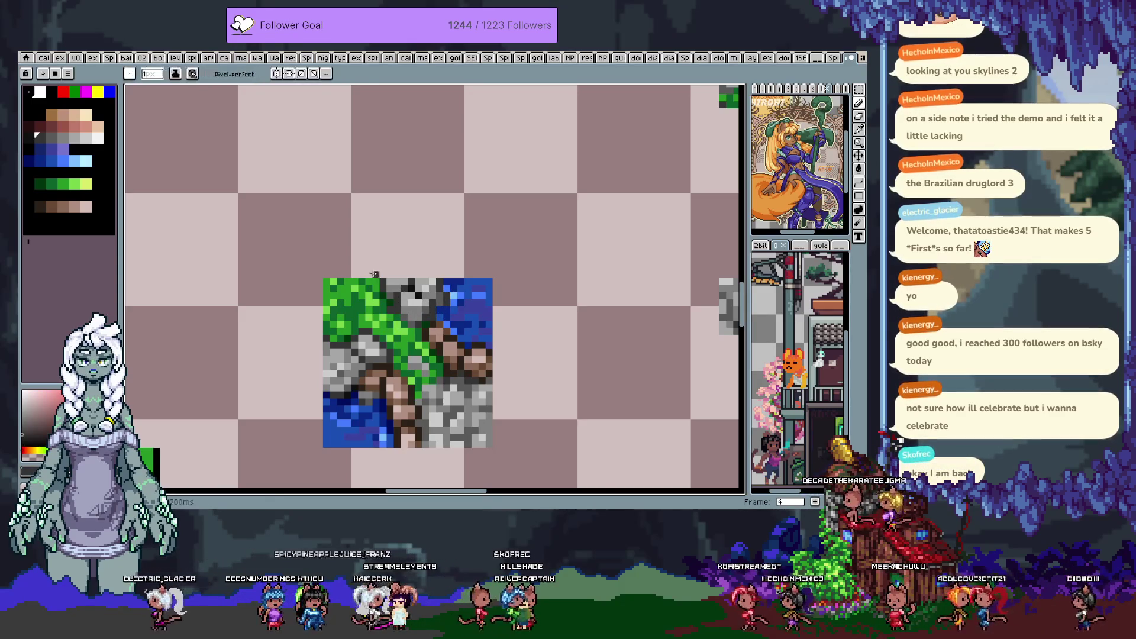
{"action": "left_click", "coordinate": [357, 303], "text": "alt"}
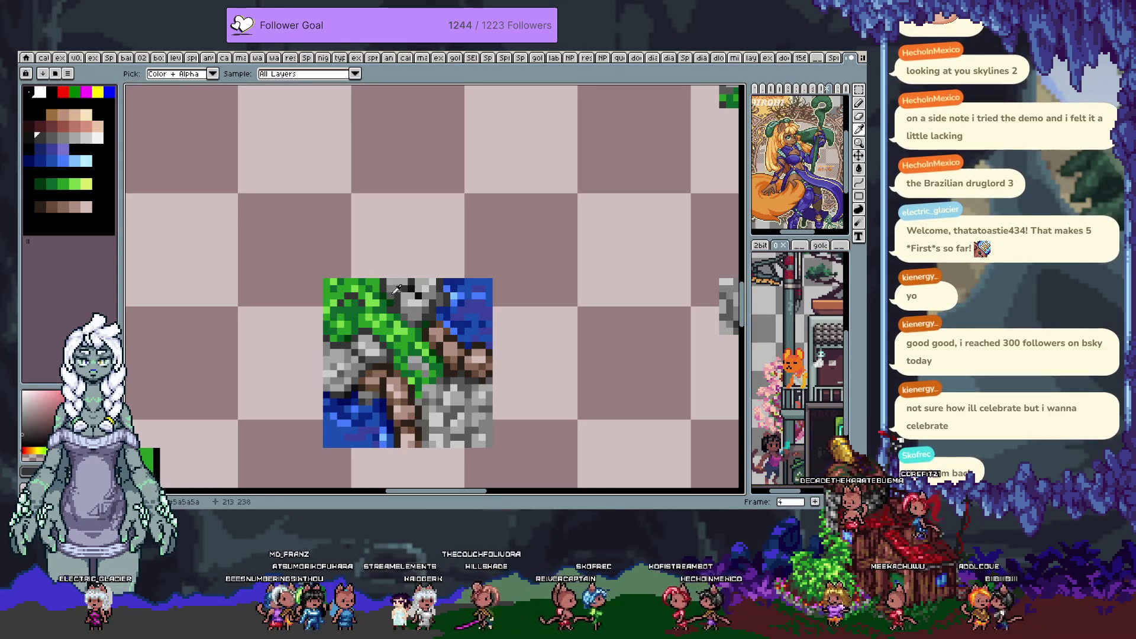
{"action": "left_click", "coordinate": [357, 304], "text": "alt"}
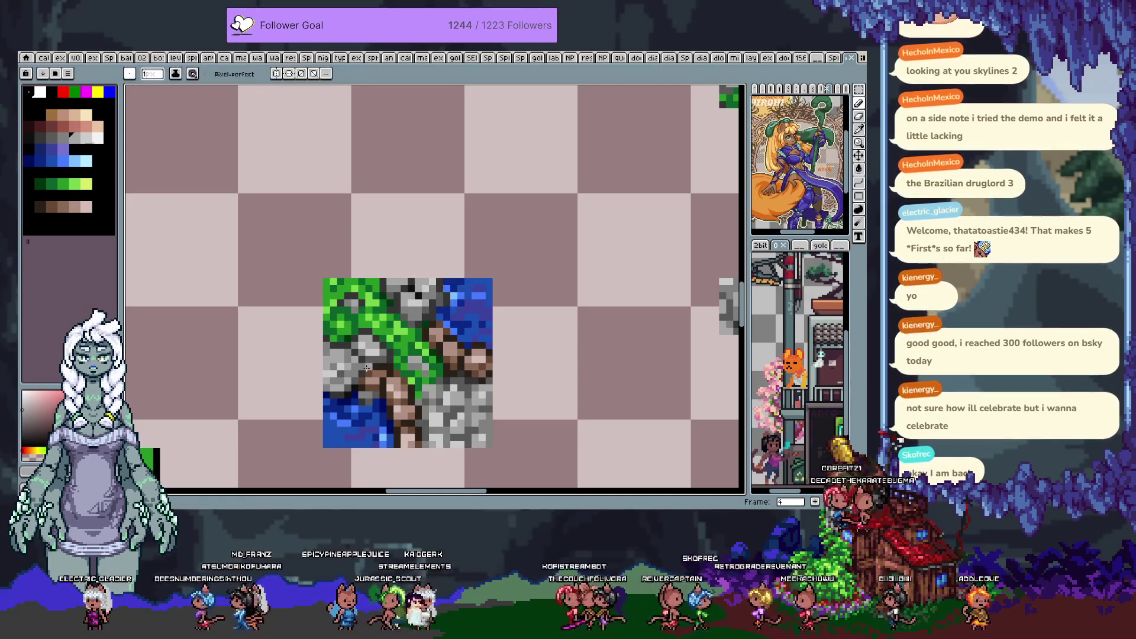
{"action": "scroll", "coordinate": [367, 367], "scroll_direction": "down", "scroll_amount": 3}
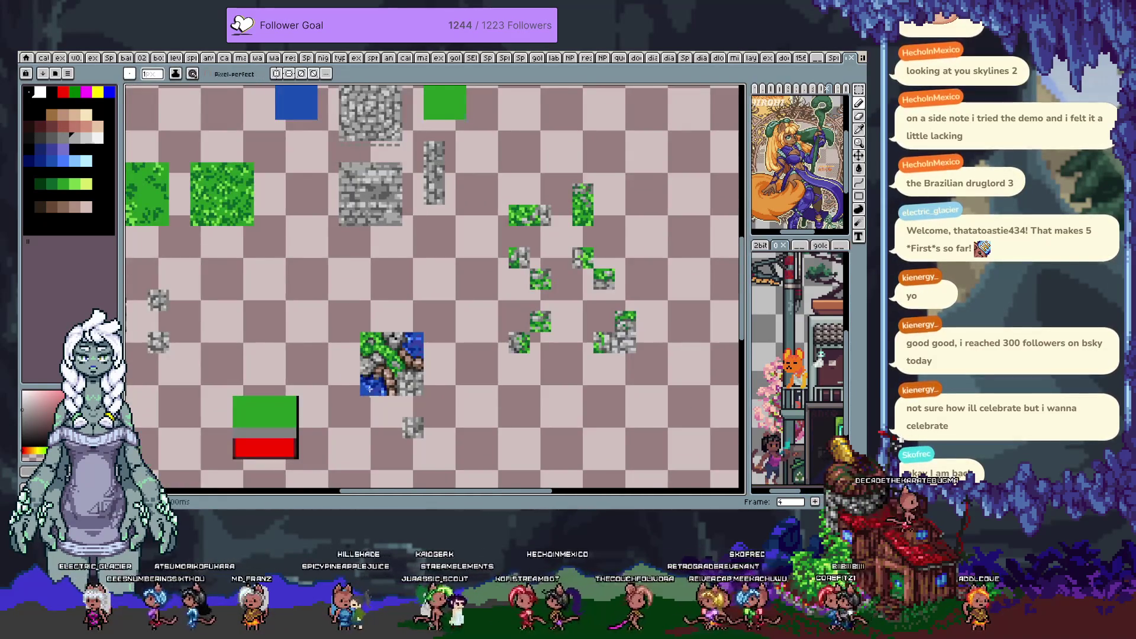
Dot light blue highlights into the water corner, resample the dark blue, and zoom out over the sheet
{"action": "scroll", "coordinate": [367, 391], "scroll_direction": "up", "scroll_amount": 3}
{"action": "key", "text": "i"}
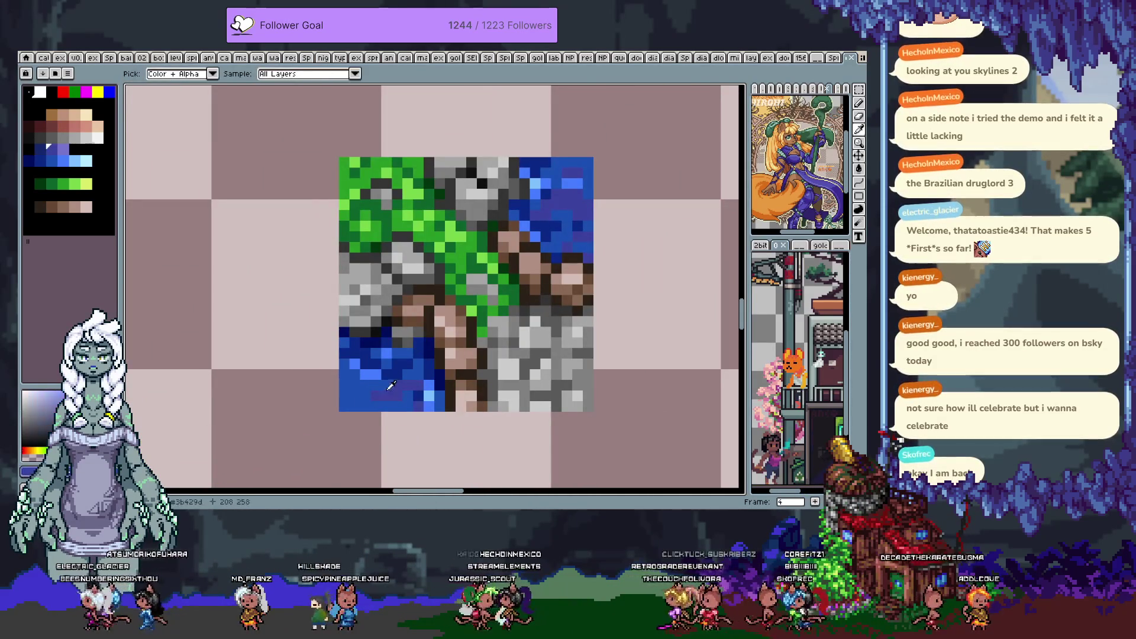
{"action": "key", "text": "b"}
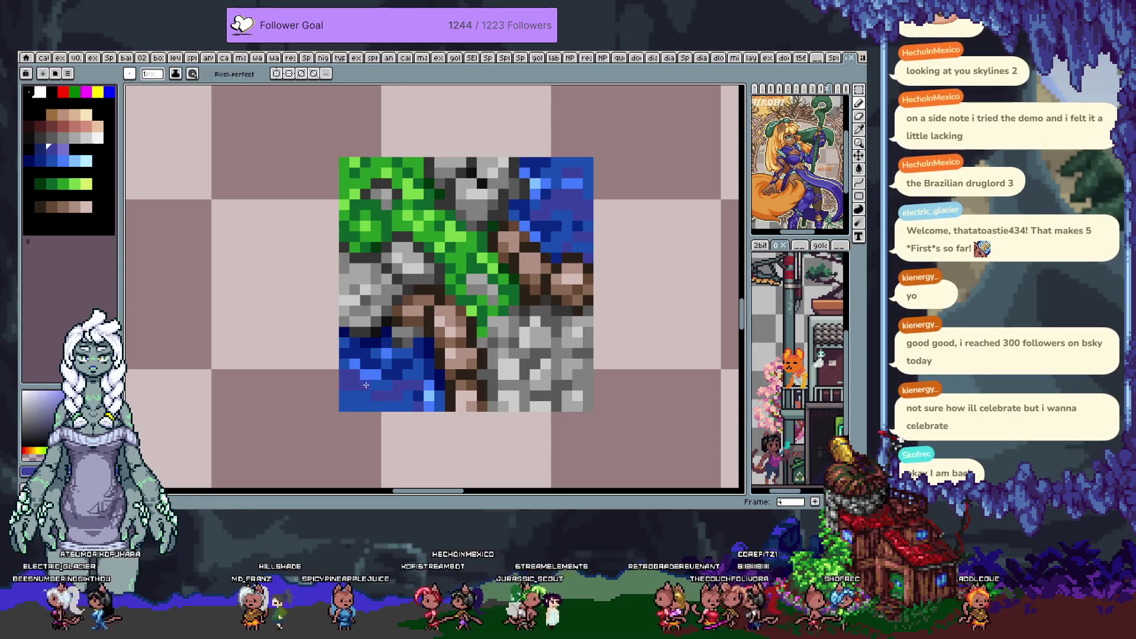
{"action": "left_click", "coordinate": [372, 375], "text": "alt"}
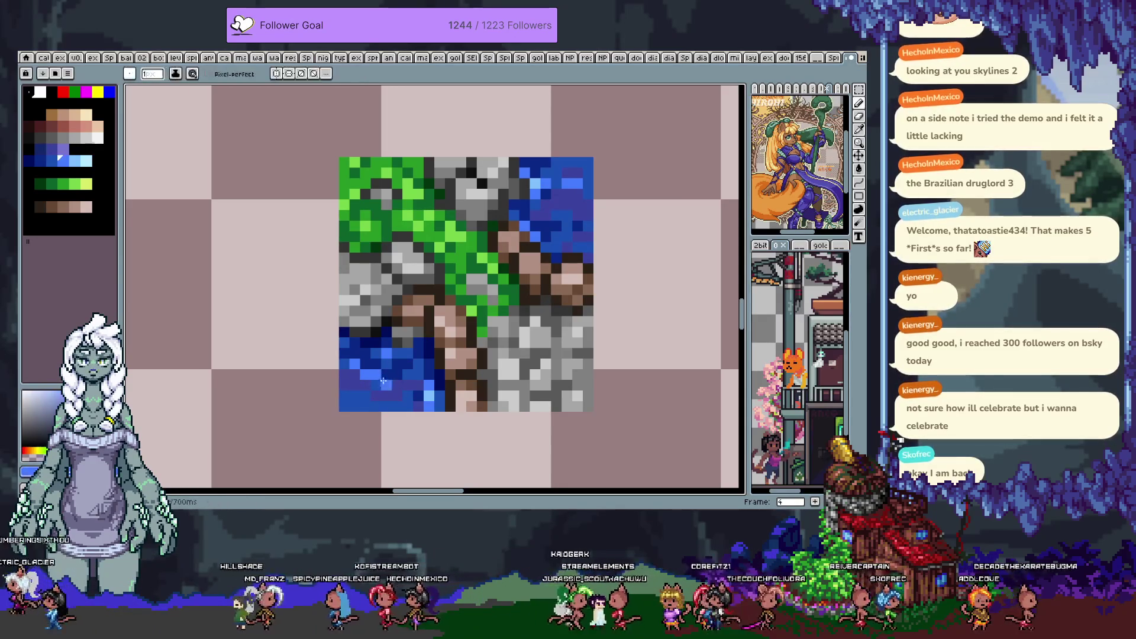
{"action": "left_click", "coordinate": [385, 384]}
{"action": "key", "text": "i"}
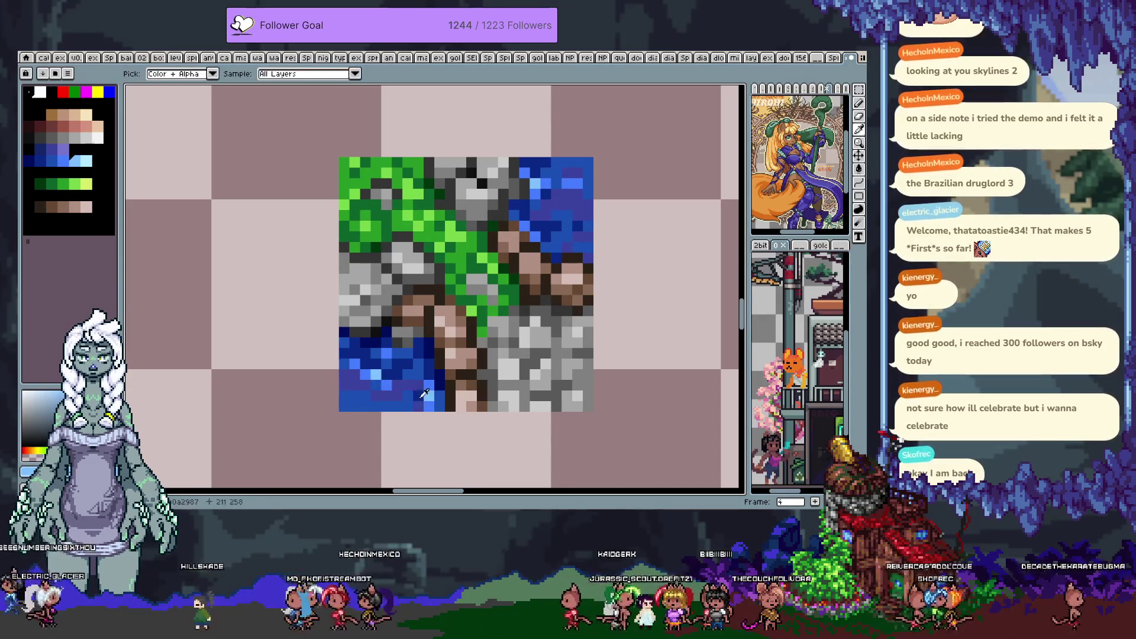
{"action": "left_click", "coordinate": [412, 382]}
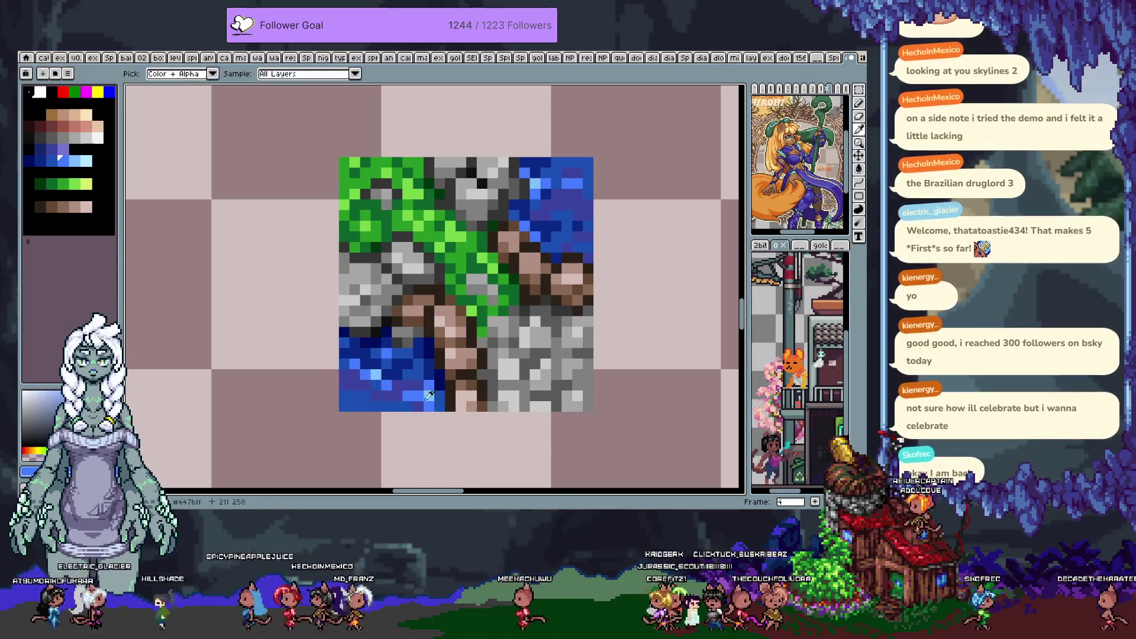
{"action": "key", "text": "b"}
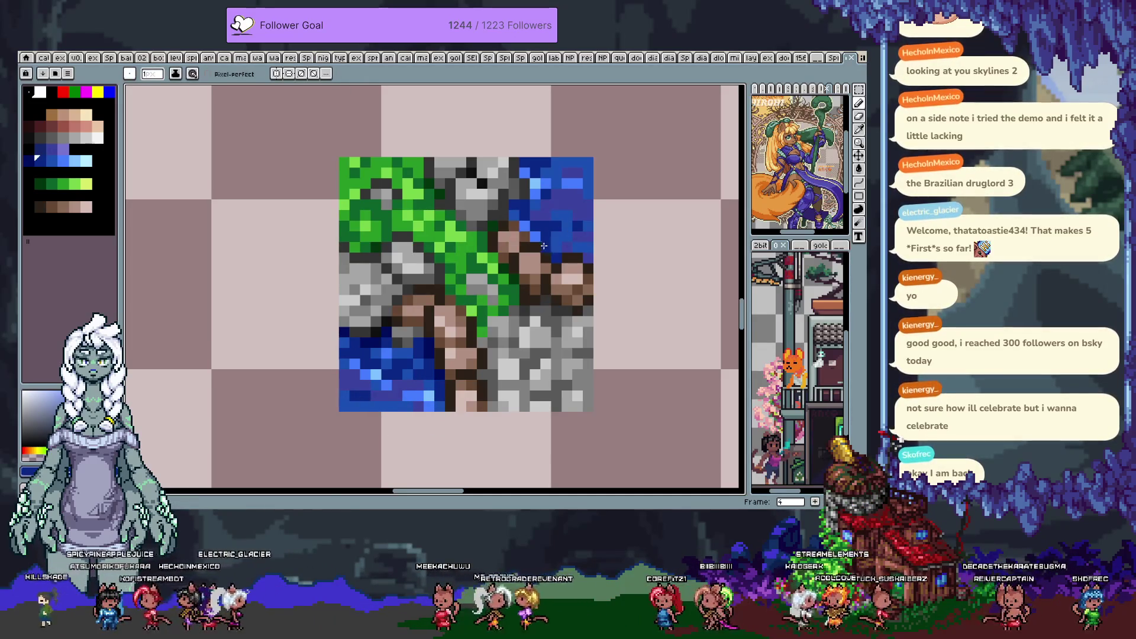
{"action": "scroll", "coordinate": [543, 246], "scroll_direction": "down", "scroll_amount": 3}
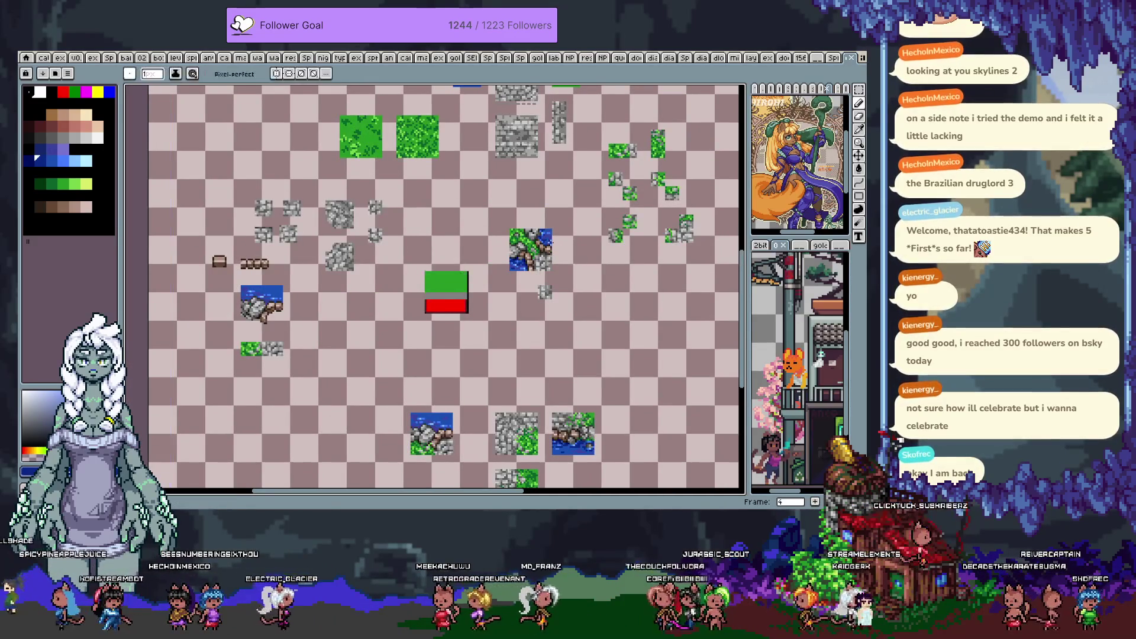
{"action": "scroll", "coordinate": [548, 236], "scroll_direction": "up", "scroll_amount": 1}
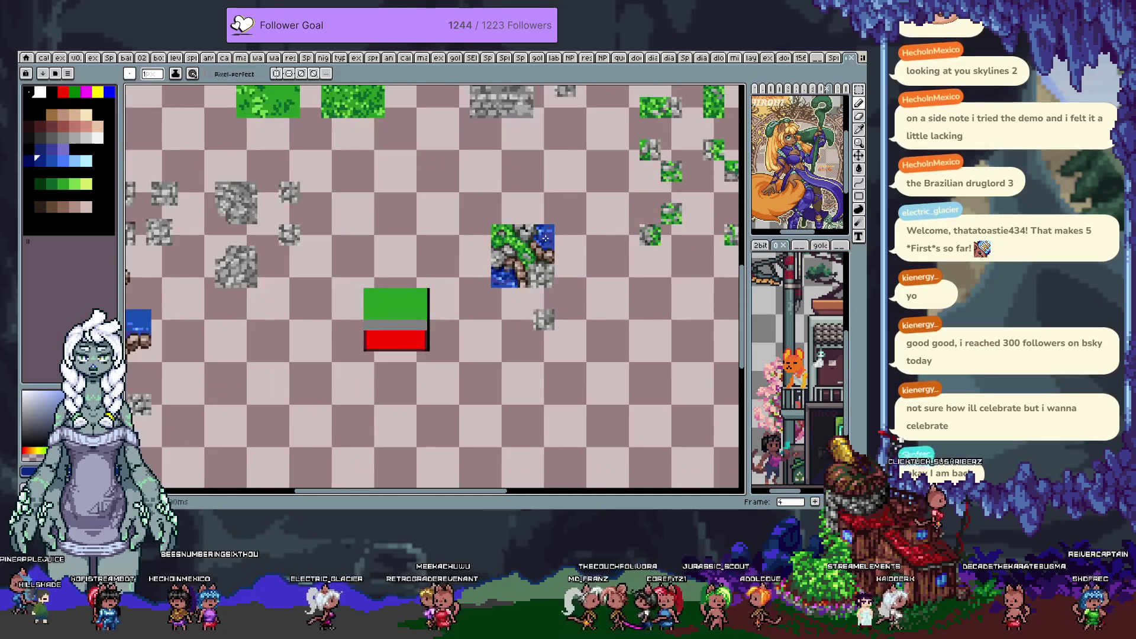
{"action": "scroll", "coordinate": [539, 269], "scroll_direction": "up", "scroll_amount": 2}
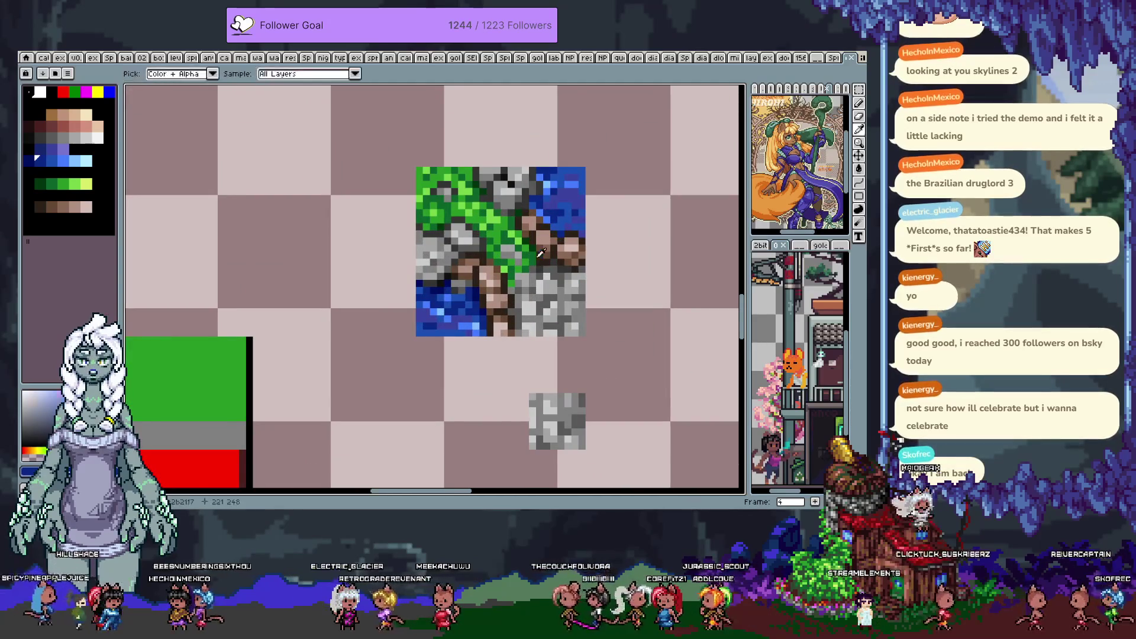
Select the transition tile with a rectangle, tightened to its exact bounds with the magic wand
{"action": "key", "text": "w"}
{"action": "left_click", "coordinate": [606, 272]}
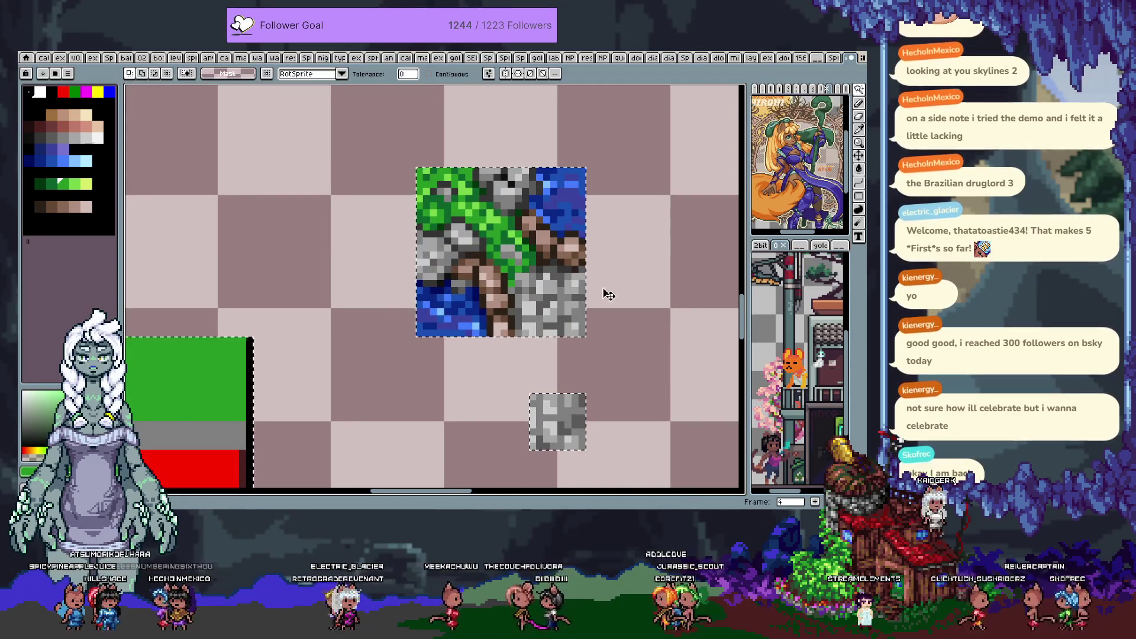
{"action": "key", "text": "ctrl+d"}
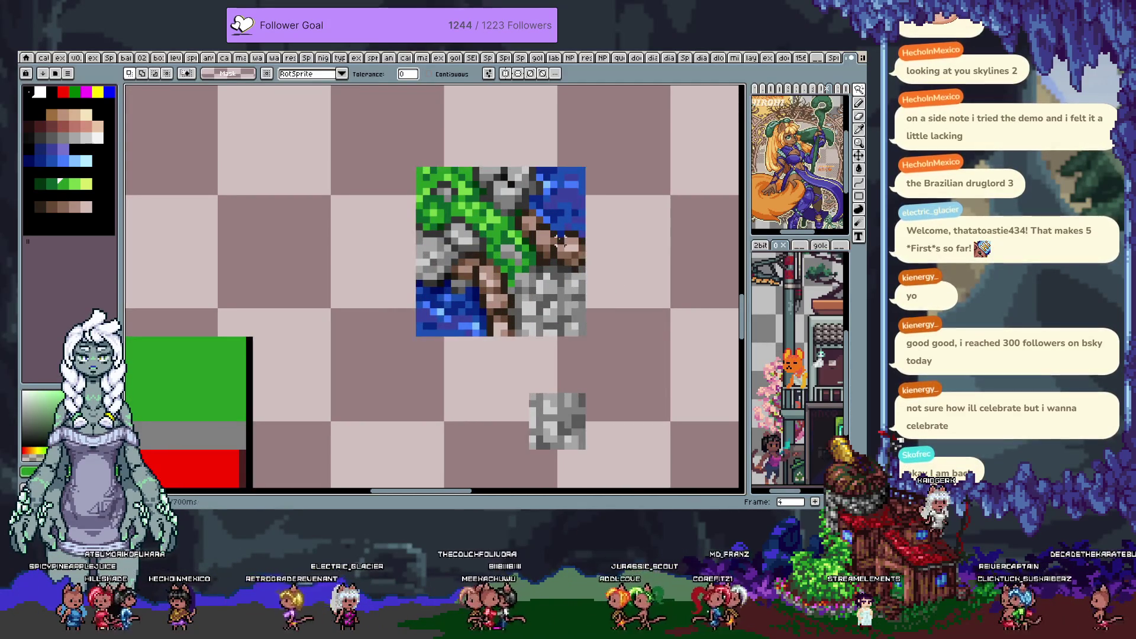
{"action": "key", "text": "m"}
{"action": "scroll", "coordinate": [567, 219], "scroll_direction": "down", "scroll_amount": 1}
{"action": "left_click_drag", "start_coordinate": [372, 152], "coordinate": [538, 308]}
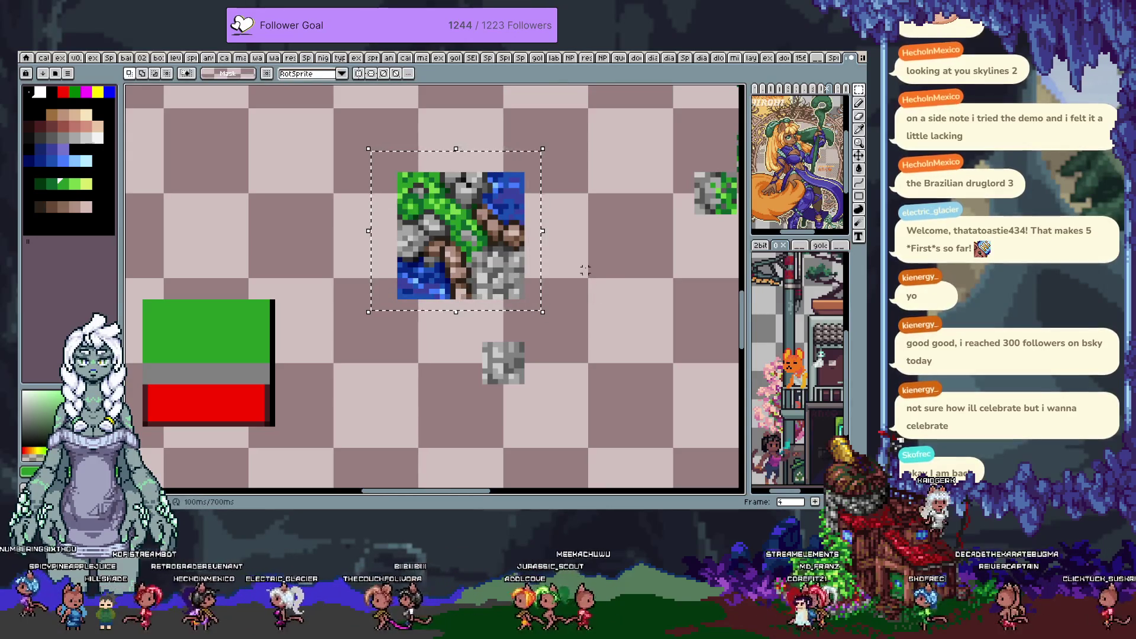
{"action": "key", "text": "w"}
{"action": "left_click", "coordinate": [523, 242]}
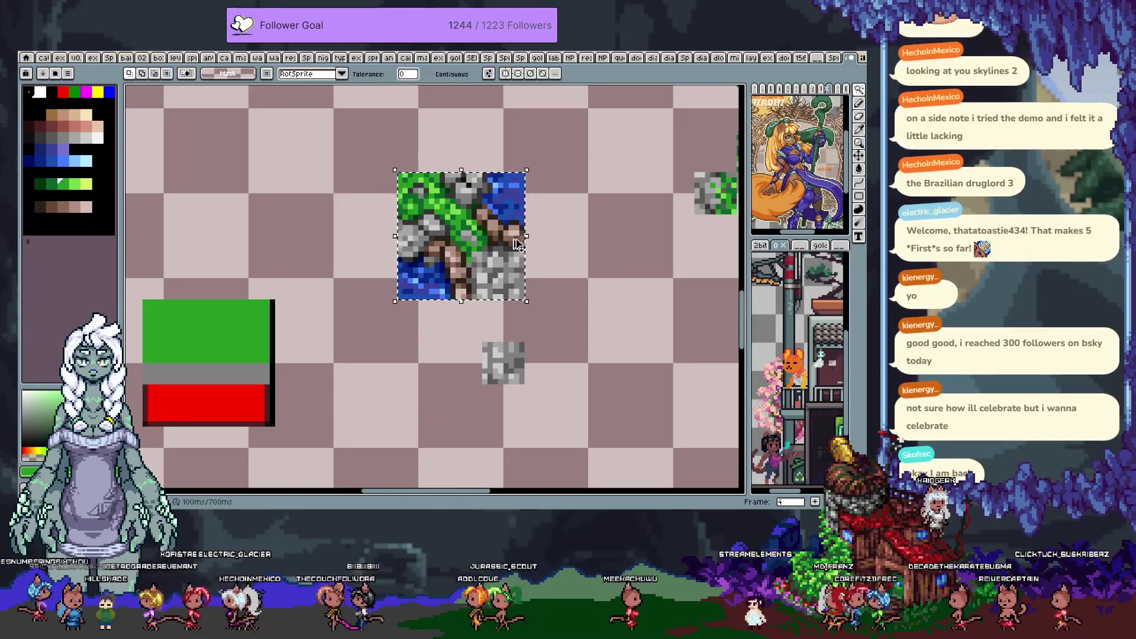
Zoom in on the cliff tile and eyedrop a dark grey to paint with
{"action": "scroll", "coordinate": [523, 241], "scroll_direction": "down", "scroll_amount": 3}
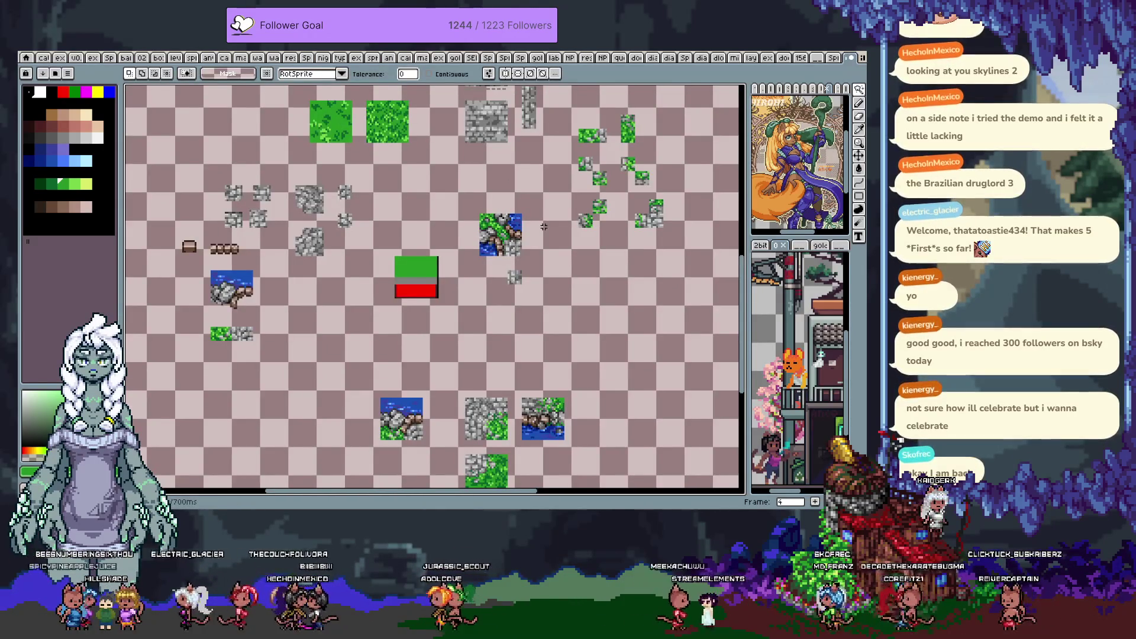
{"action": "scroll", "coordinate": [491, 227], "scroll_direction": "up", "scroll_amount": 6}
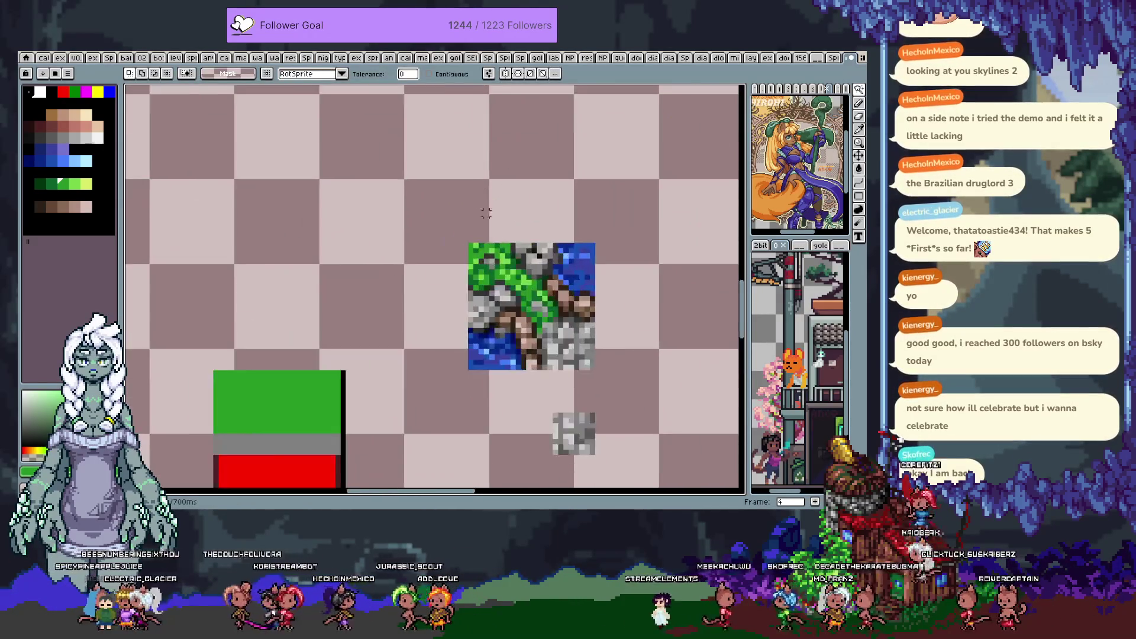
{"action": "key", "text": "i"}
{"action": "left_click", "coordinate": [447, 337]}
{"action": "key", "text": "b"}
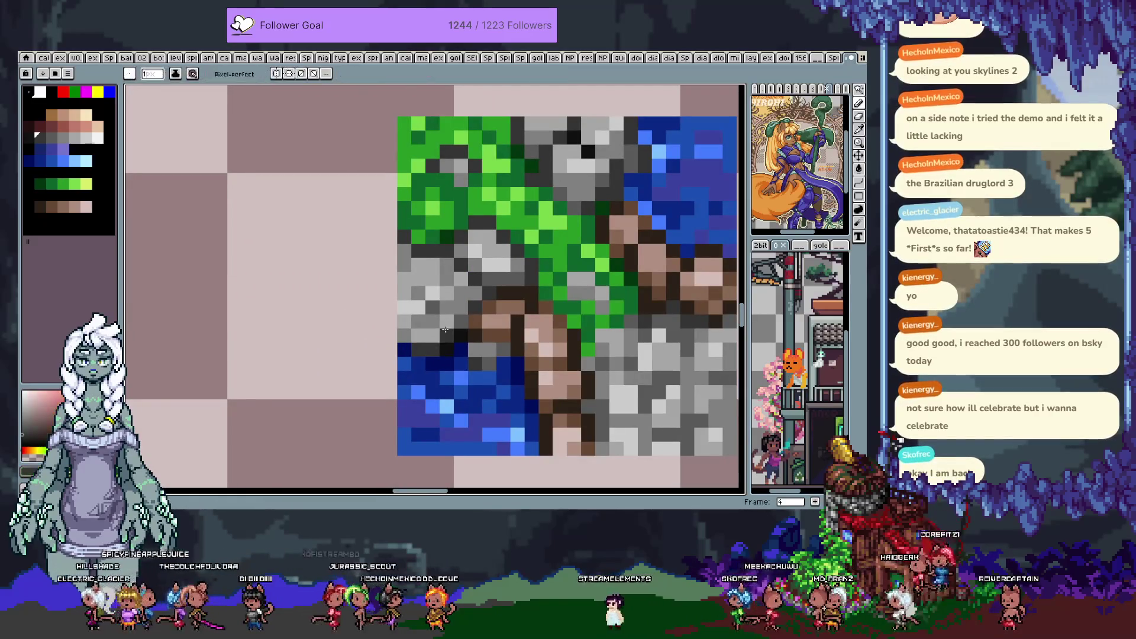
Darken stone pixels with sampled greys, undoing one wrong edit
{"action": "left_click", "coordinate": [465, 323], "text": "alt"}
{"action": "left_click", "coordinate": [404, 322]}
{"action": "key", "text": "alt"}
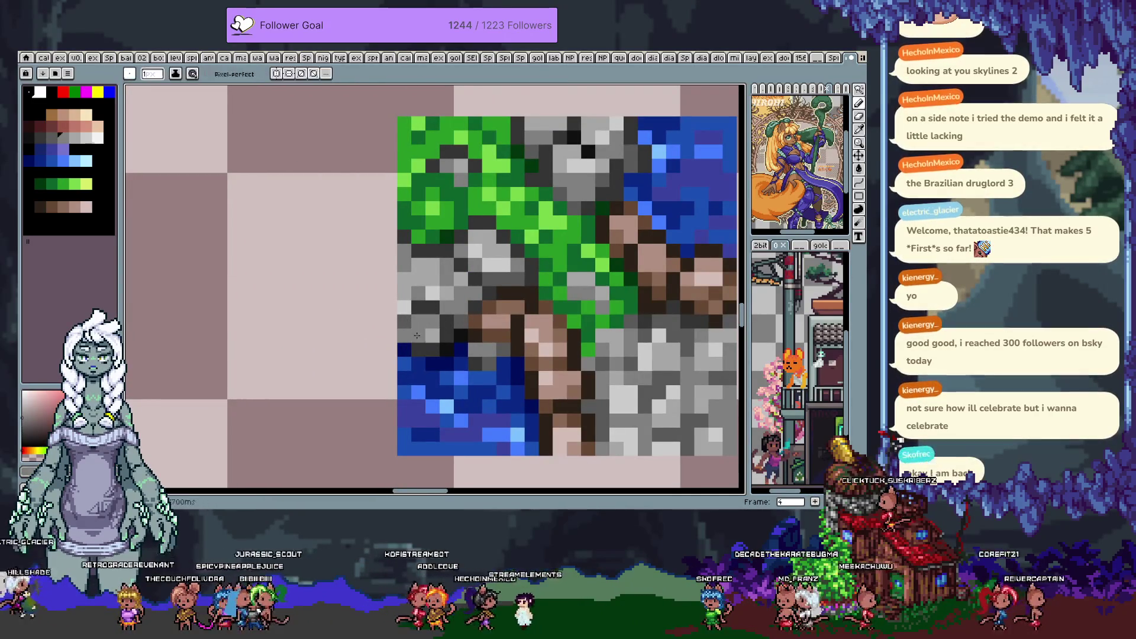
{"action": "left_click", "coordinate": [418, 328], "text": "alt"}
{"action": "key", "text": "alt"}
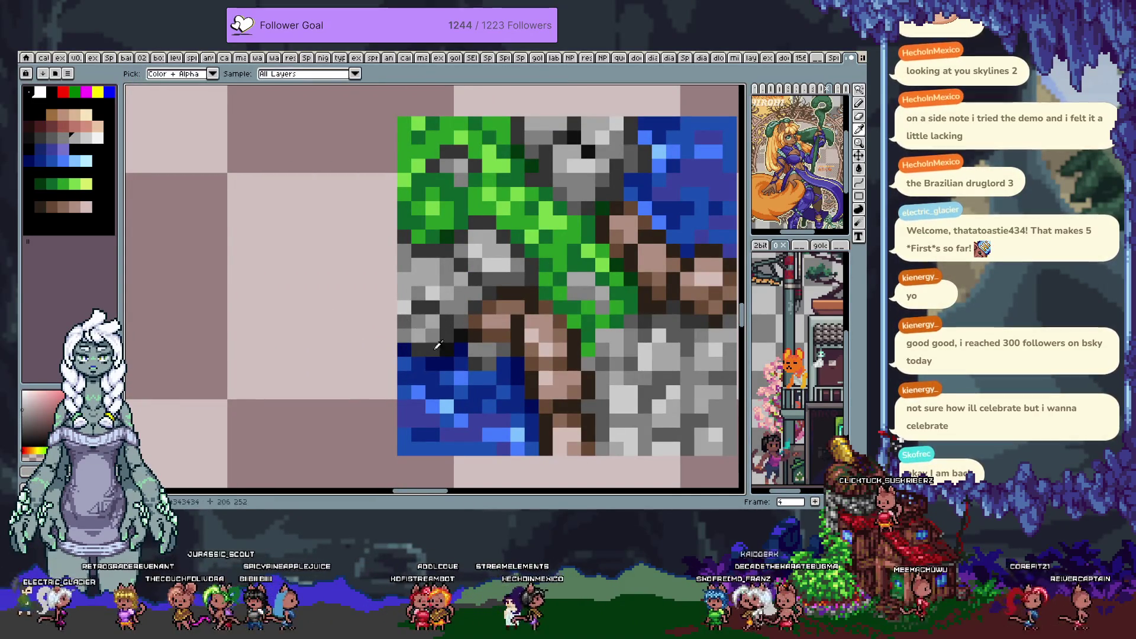
{"action": "left_click", "coordinate": [437, 349], "text": "alt"}
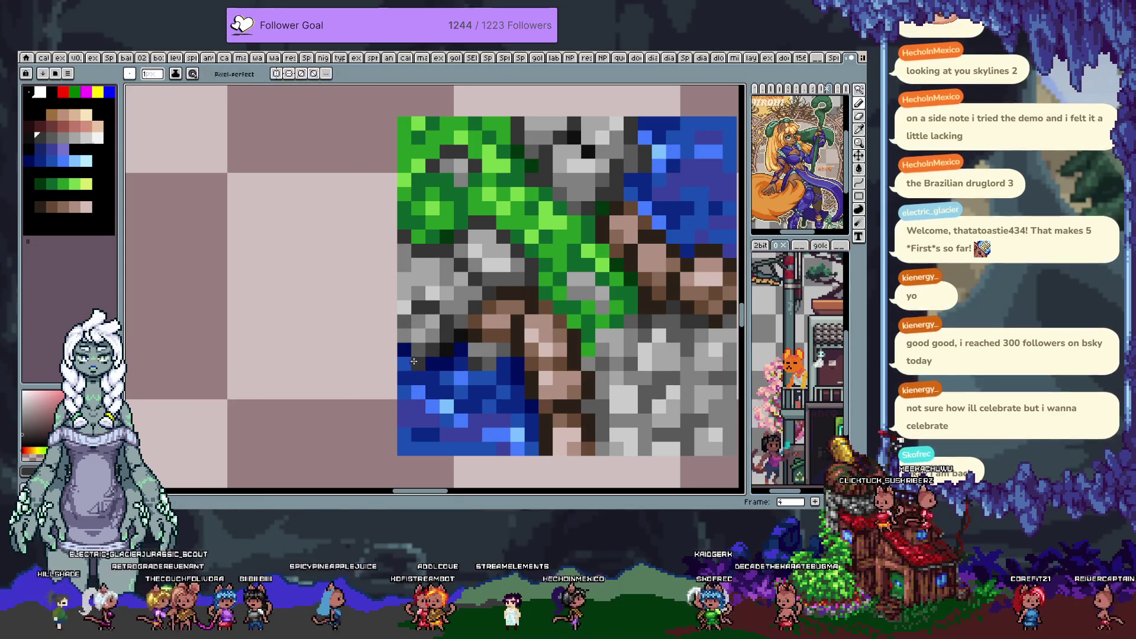
{"action": "key", "text": "ctrl+z"}
Show the tile grid and repaint the water's top edge pixels in bright blue
{"action": "key", "text": "ctrl+apostrophe"}
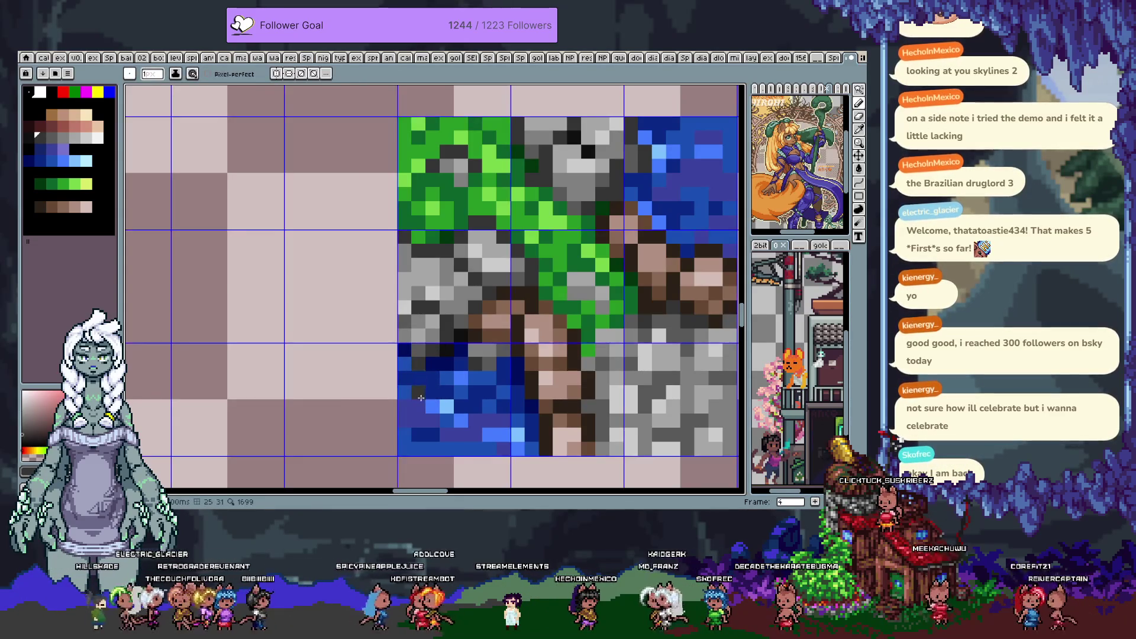
{"action": "left_click", "coordinate": [405, 348], "text": "alt"}
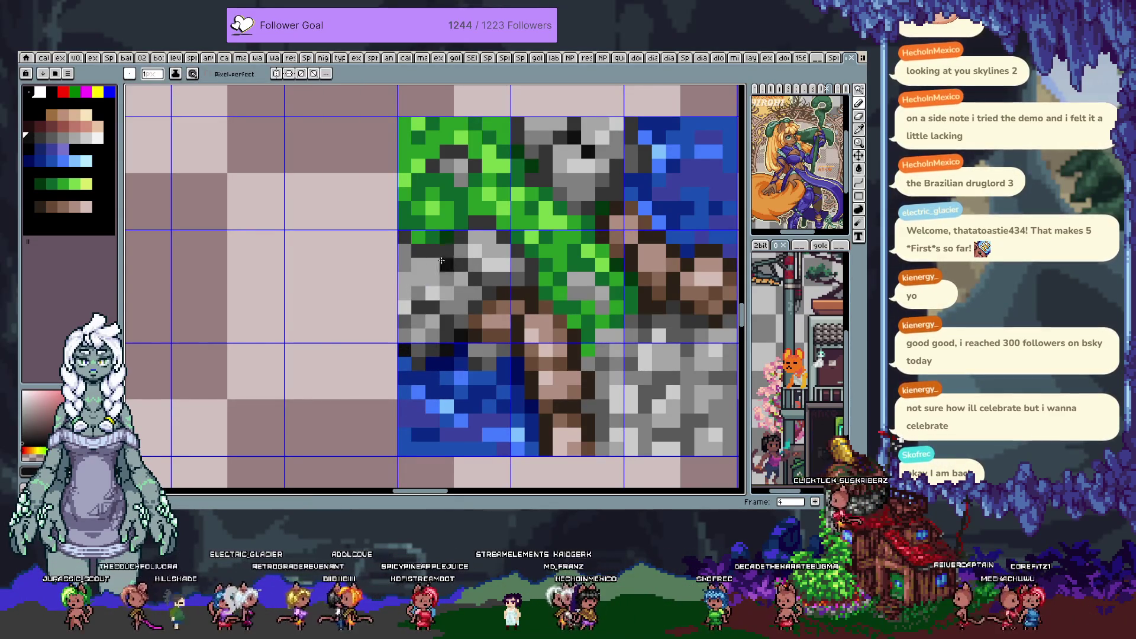
{"action": "left_click", "coordinate": [439, 356], "text": "alt"}
{"action": "left_click", "coordinate": [429, 386], "text": "alt"}
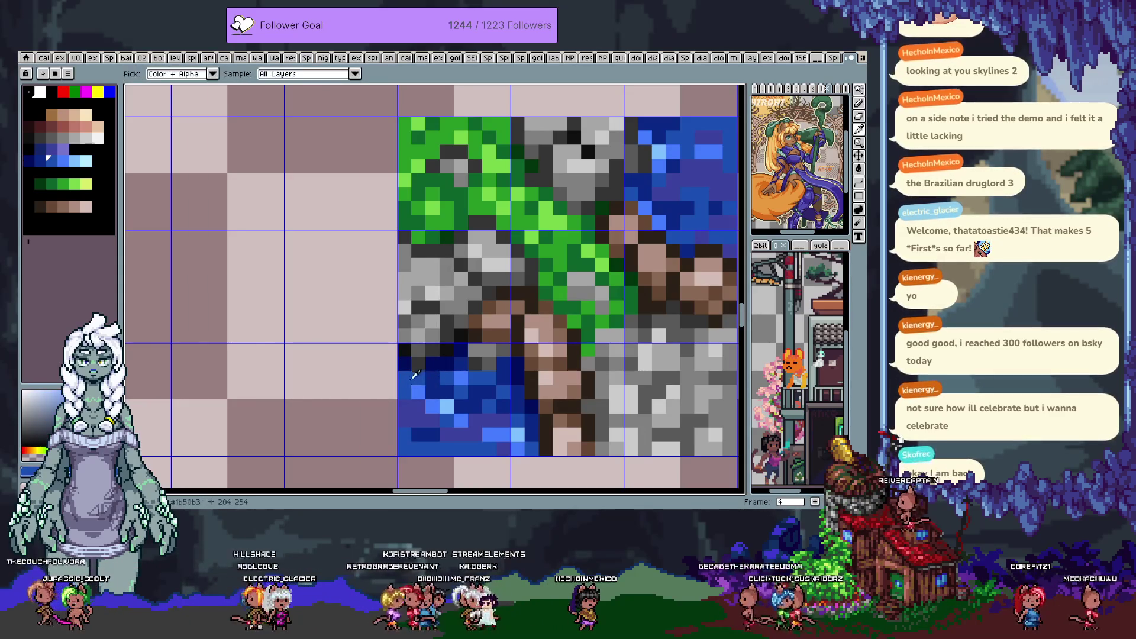
{"action": "left_click", "coordinate": [432, 371], "text": "alt"}
{"action": "left_click", "coordinate": [404, 392]}
{"action": "left_click", "coordinate": [418, 392], "text": "alt"}
{"action": "left_click", "coordinate": [446, 392]}
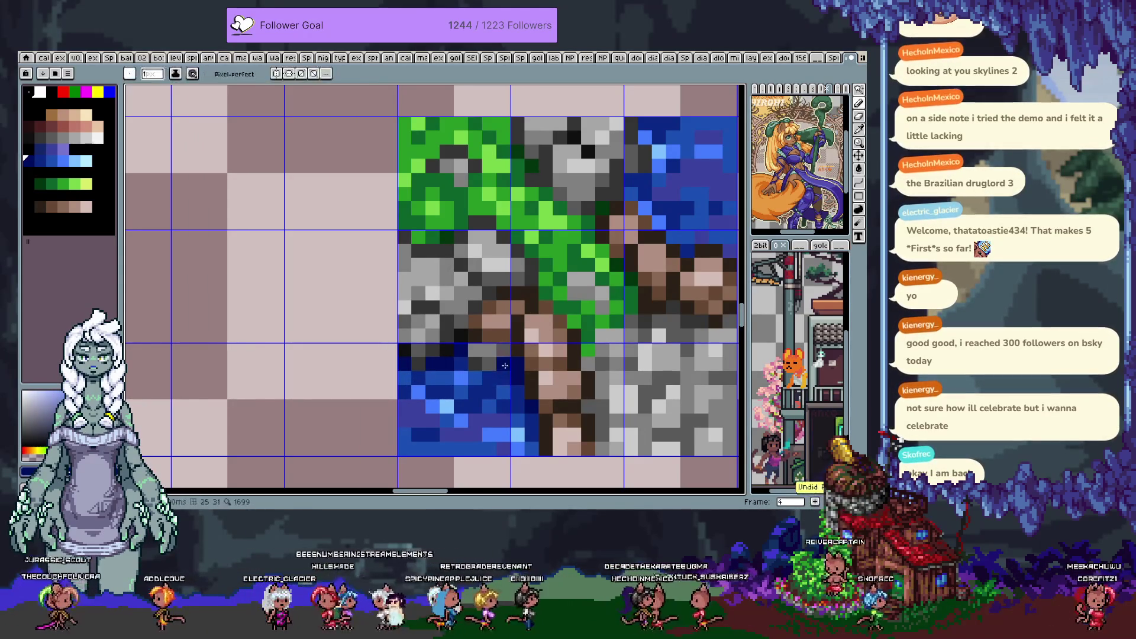
Choose darker blue shades and pan the sheet toward the other tiles
{"action": "left_click", "coordinate": [526, 405], "text": "alt"}
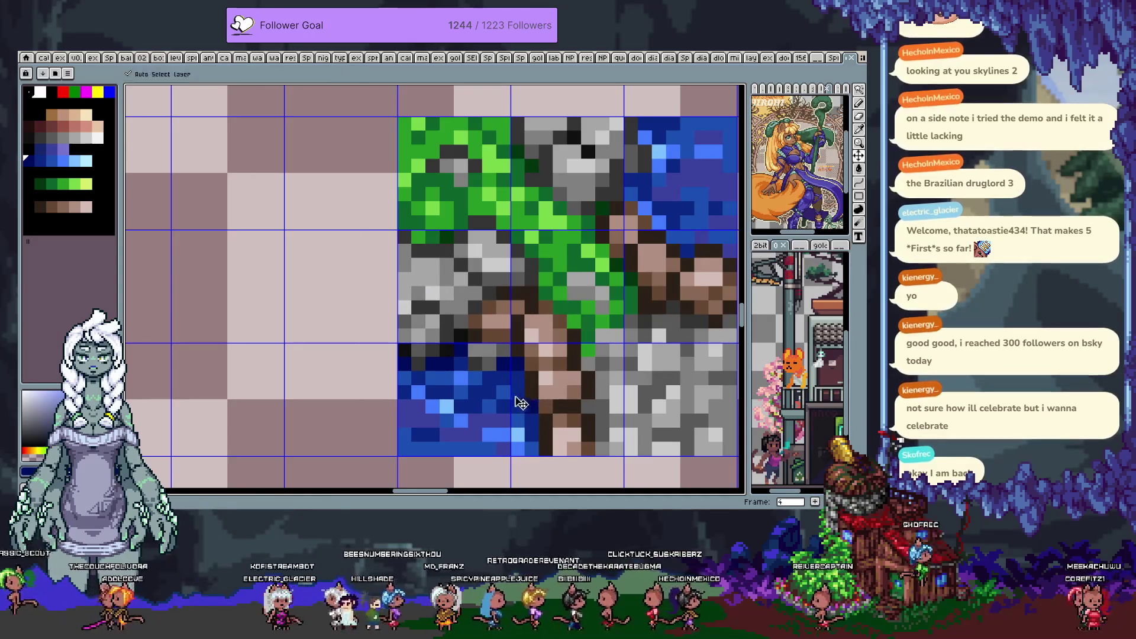
{"action": "left_click", "coordinate": [502, 409], "text": "alt"}
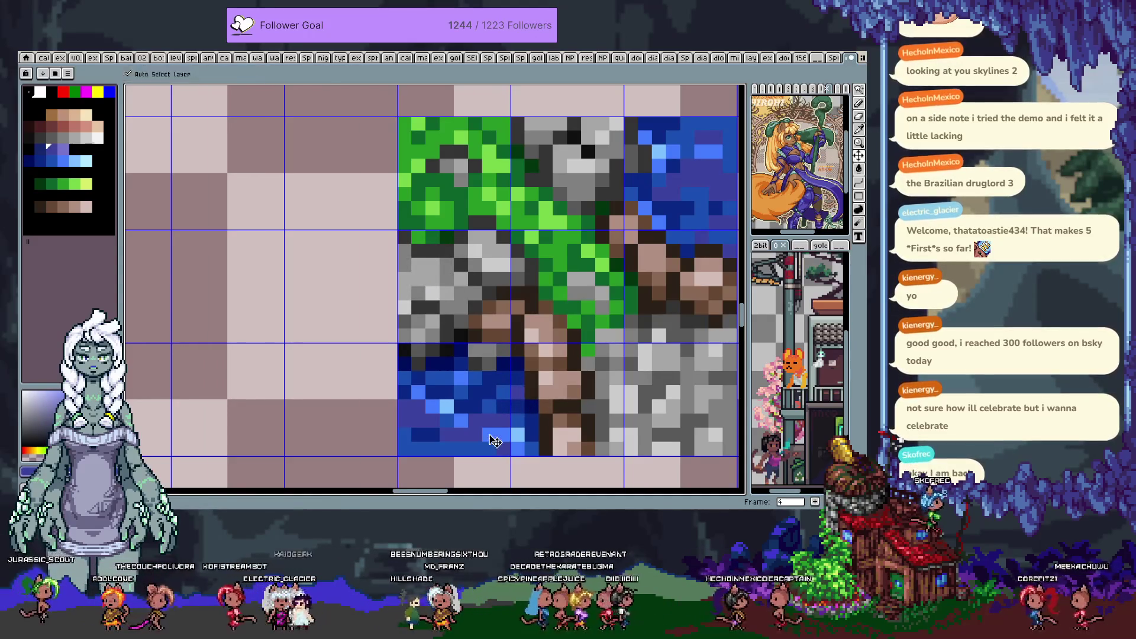
{"action": "scroll", "coordinate": [550, 399], "scroll_direction": "down", "scroll_amount": 4}
{"action": "left_click_drag", "start_coordinate": [572, 402], "coordinate": [525, 383]}
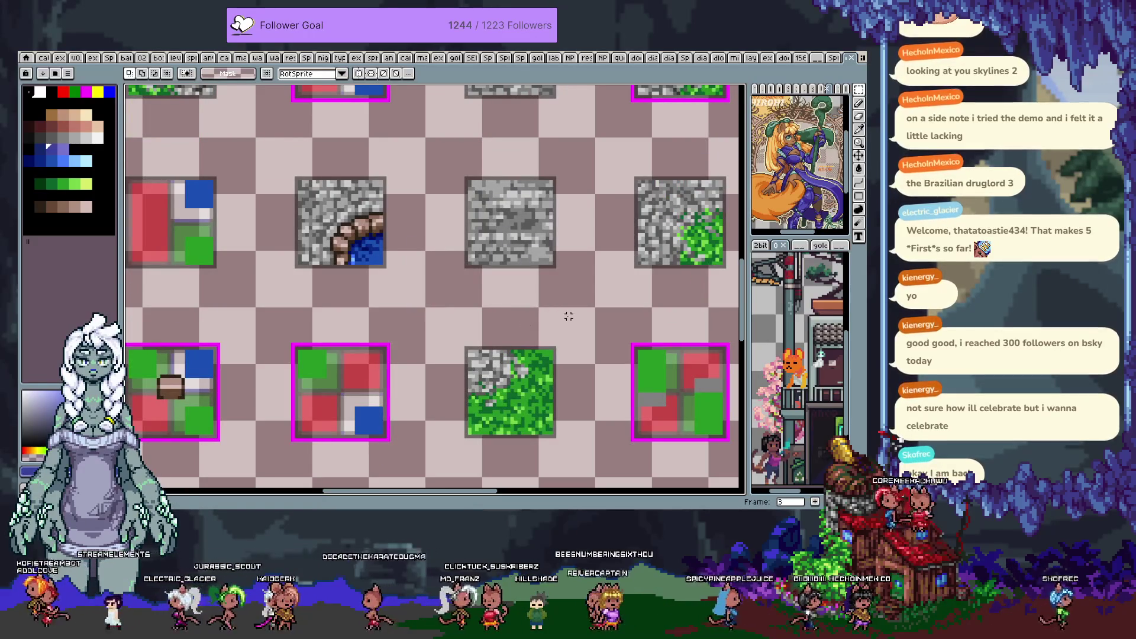
Paste the cliff tile, then cancel the paste
{"action": "scroll", "coordinate": [451, 320], "scroll_direction": "down", "scroll_amount": 2}
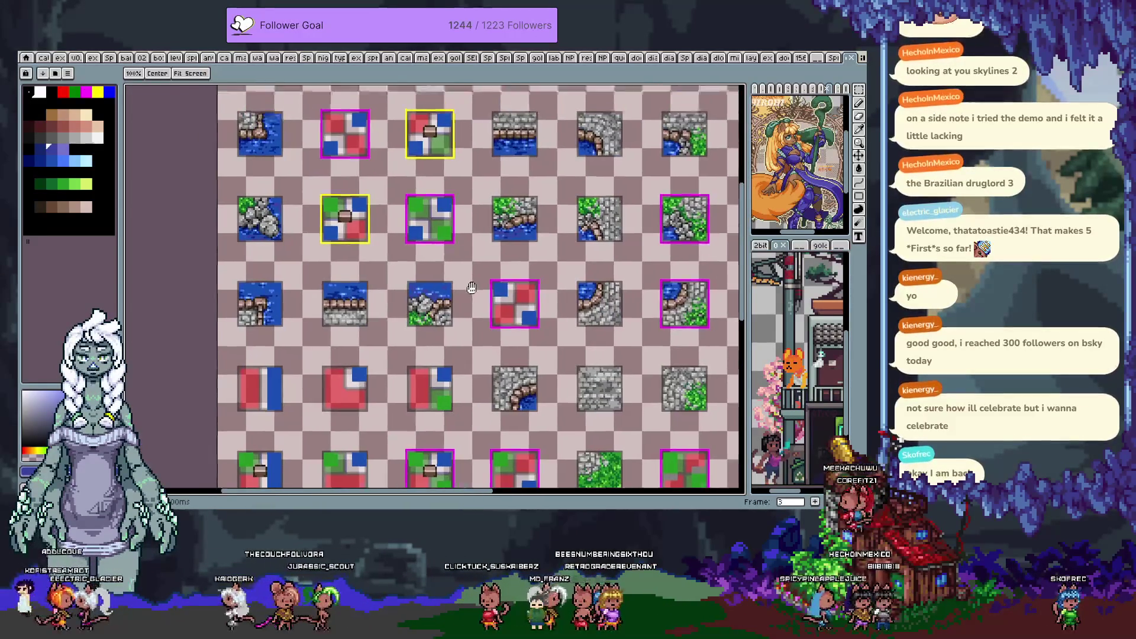
{"action": "scroll", "coordinate": [331, 283], "scroll_direction": "up", "scroll_amount": 2}
{"action": "scroll", "coordinate": [331, 283], "scroll_direction": "up", "scroll_amount": 1}
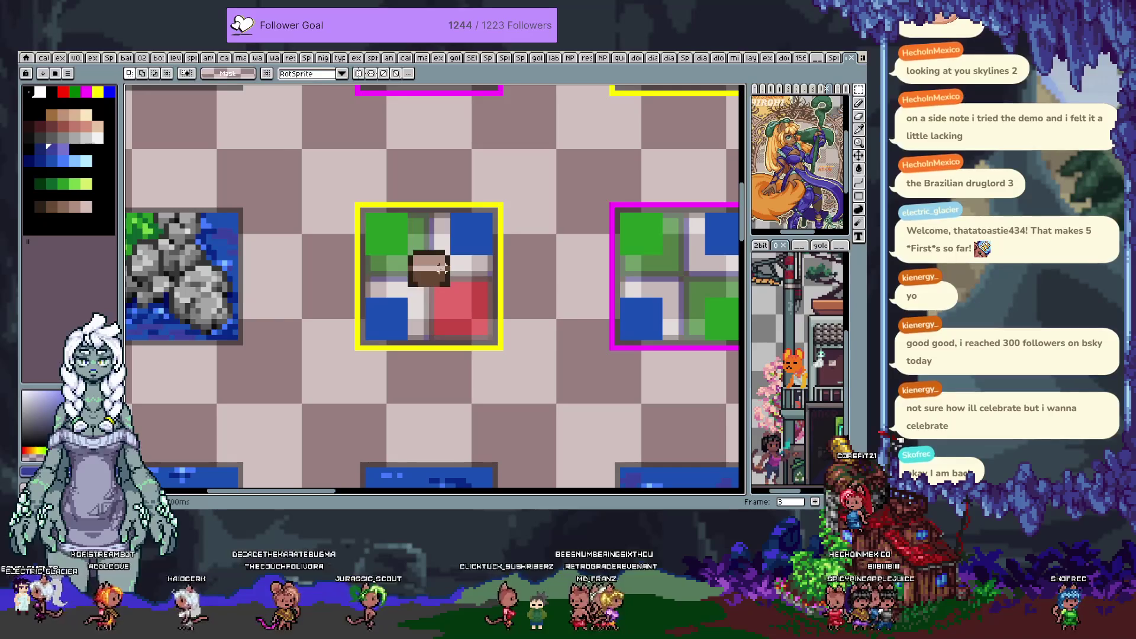
{"action": "key", "text": "ctrl+v"}
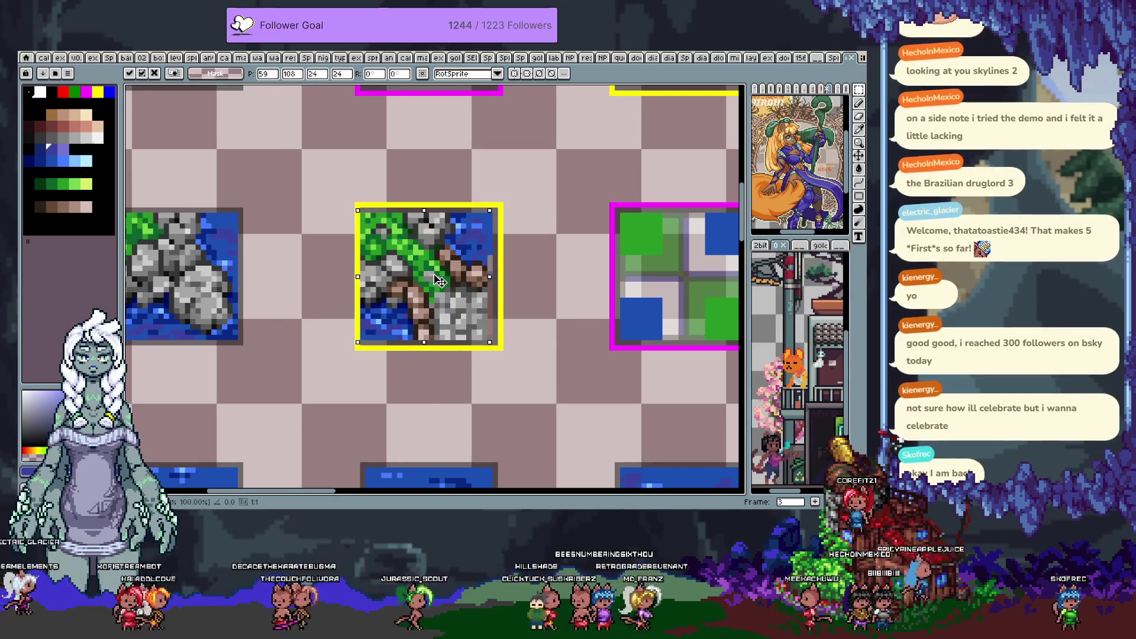
{"action": "key", "text": "Escape"}
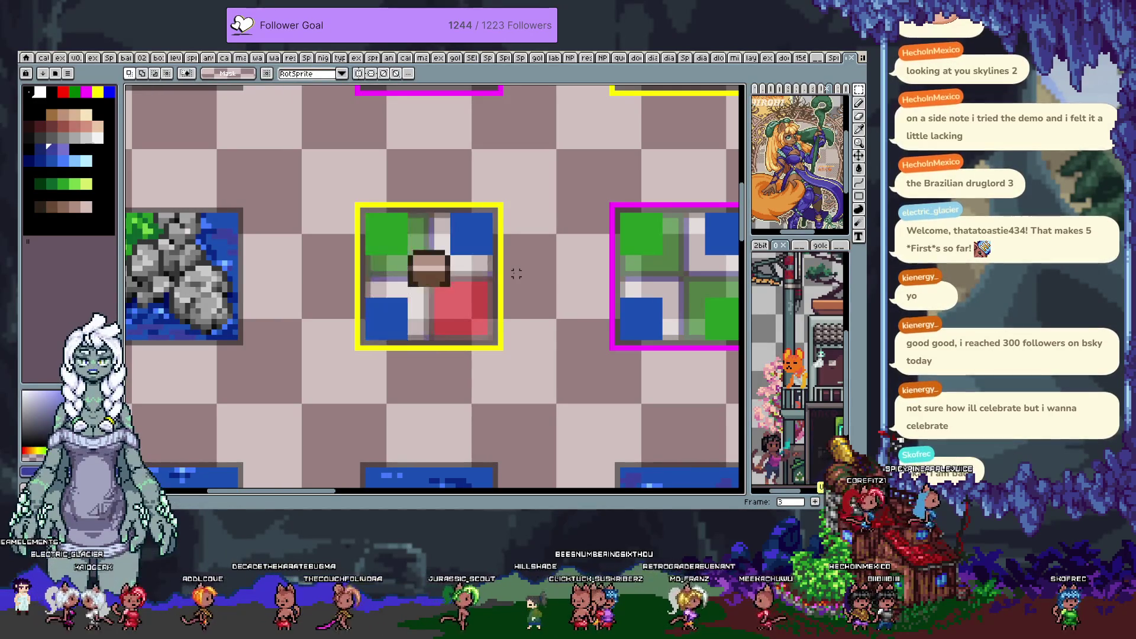
On frame 2, paste the cliff tile over the yellow slot and nudge it into place
{"action": "scroll", "coordinate": [512, 246], "scroll_direction": "down", "scroll_amount": 5}
{"action": "scroll", "coordinate": [512, 246], "scroll_direction": "up", "scroll_amount": 2}
{"action": "scroll", "coordinate": [480, 232], "scroll_direction": "up", "scroll_amount": 3}
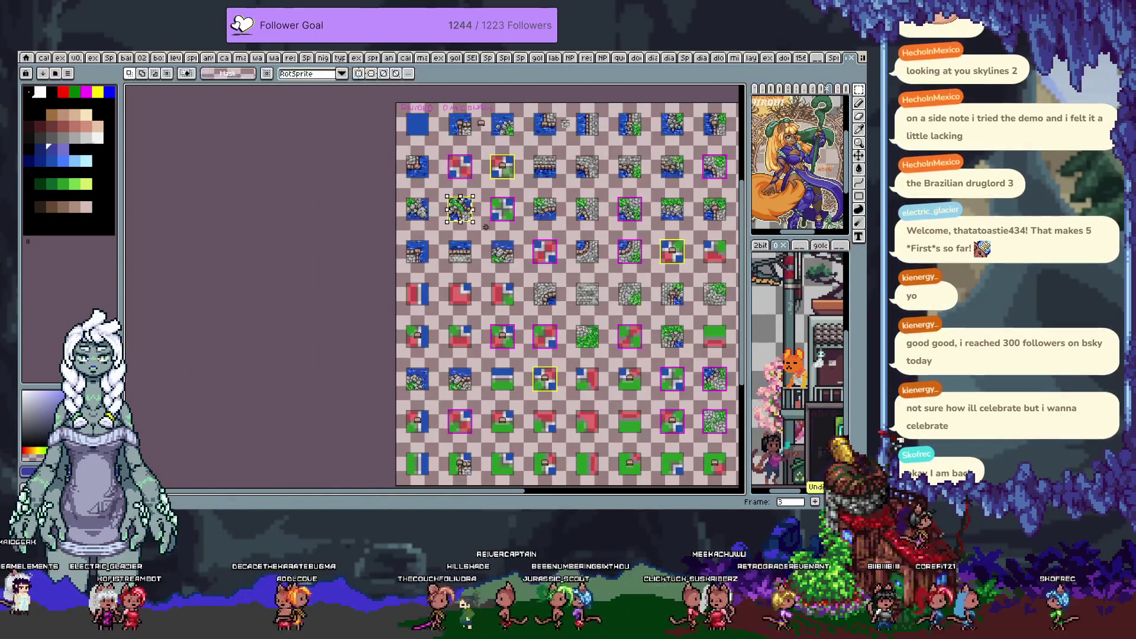
{"action": "scroll", "coordinate": [465, 195], "scroll_direction": "up", "scroll_amount": 2}
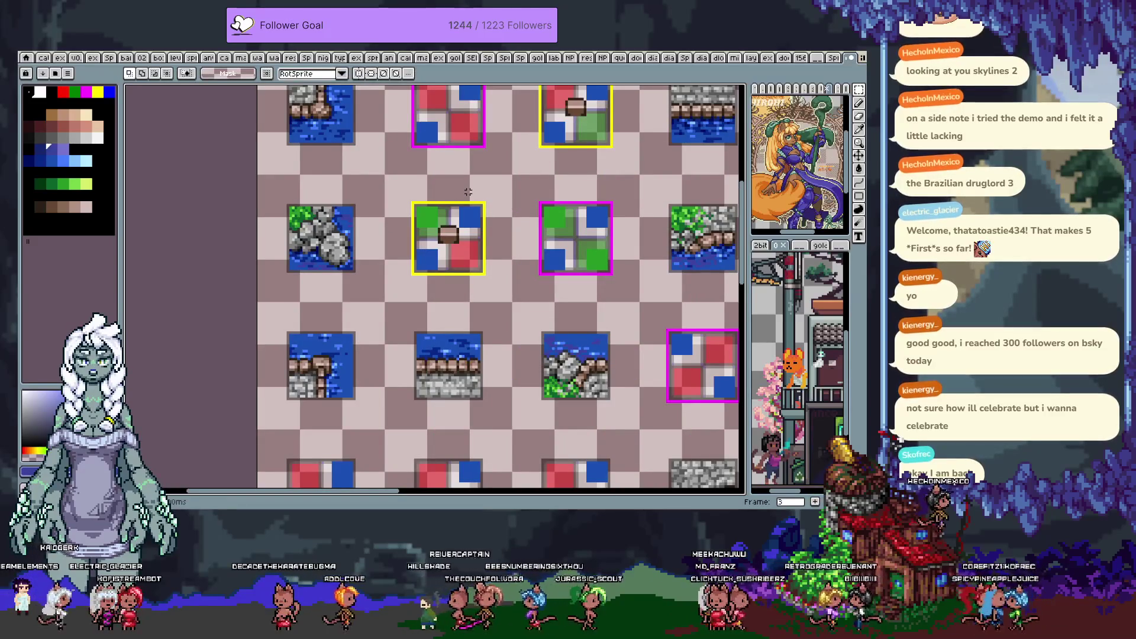
{"action": "key", "text": "comma"}
{"action": "mouse_move", "coordinate": [467, 192]}
{"action": "left_mouse_down"}
{"action": "mouse_move", "coordinate": [498, 396]}
{"action": "mouse_move", "coordinate": [467, 231]}
{"action": "left_mouse_up"}
{"action": "key", "text": "ctrl+v"}
{"action": "scroll", "coordinate": [428, 211], "scroll_direction": "up", "scroll_amount": 2}
{"action": "key", "text": "Left"}
{"action": "key", "text": "Left"}
{"action": "key", "text": "Left"}
{"action": "key", "text": "ctrl+d"}
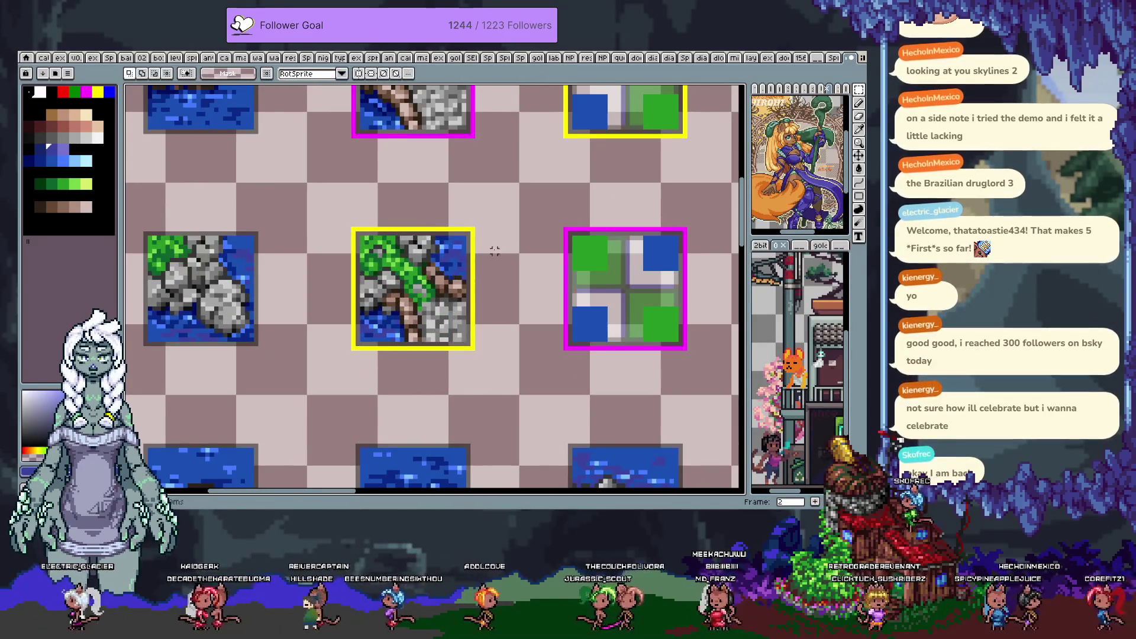
Step forward to frame 3 and the assembled map frame
{"action": "scroll", "coordinate": [494, 233], "scroll_direction": "down", "scroll_amount": 1}
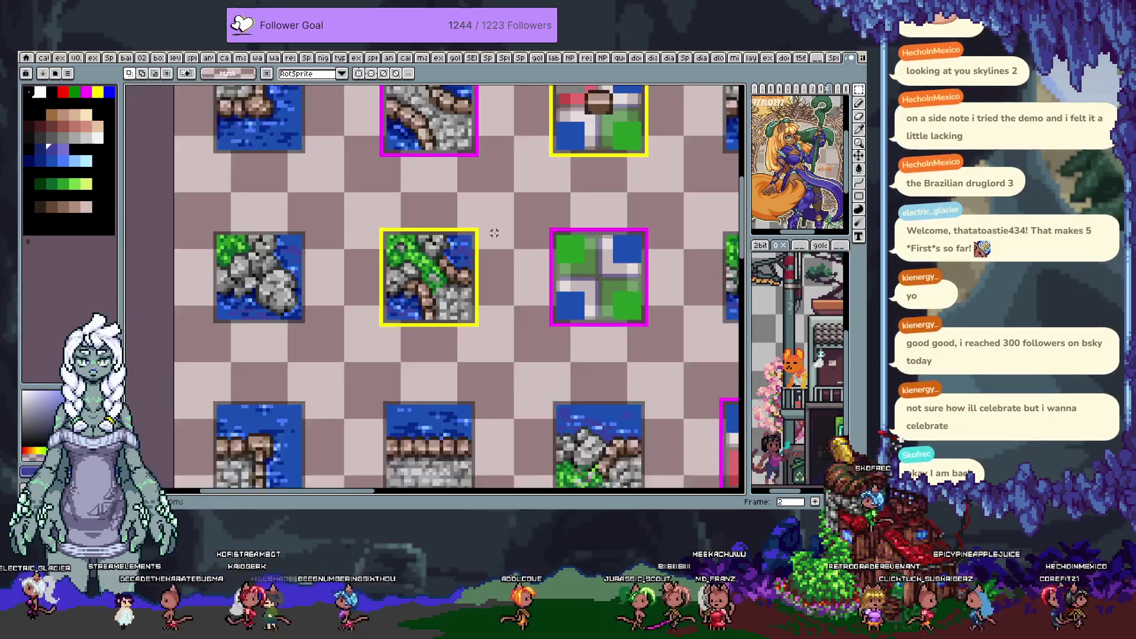
{"action": "scroll", "coordinate": [494, 233], "scroll_direction": "down", "scroll_amount": 1}
{"action": "key", "text": "Right"}
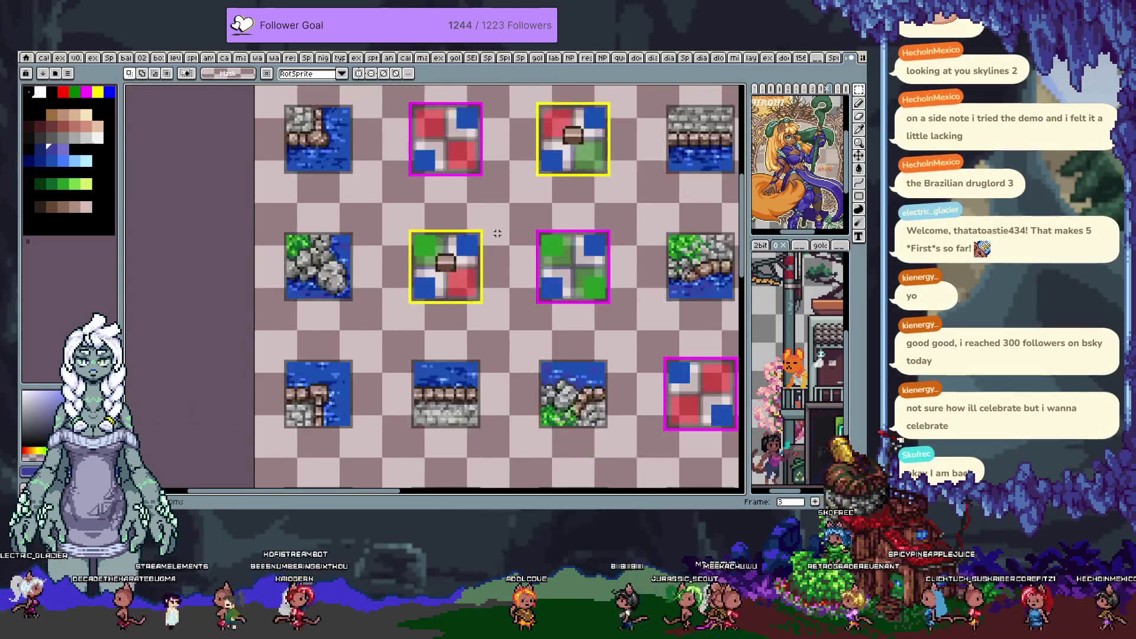
{"action": "key", "text": "Right"}
{"action": "key", "text": "Right"}
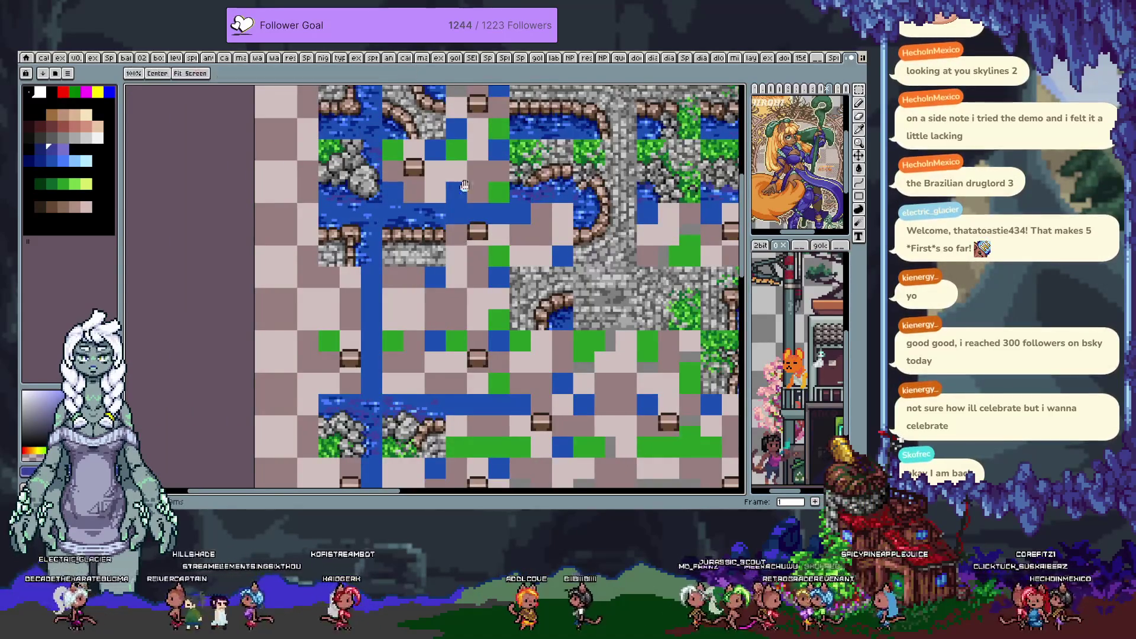
Clear the selected tile area and stamp the stone-path tile block onto the map
{"action": "scroll", "coordinate": [414, 318], "scroll_direction": "up", "scroll_amount": 2}
{"action": "scroll", "coordinate": [420, 313], "scroll_direction": "up", "scroll_amount": 2}
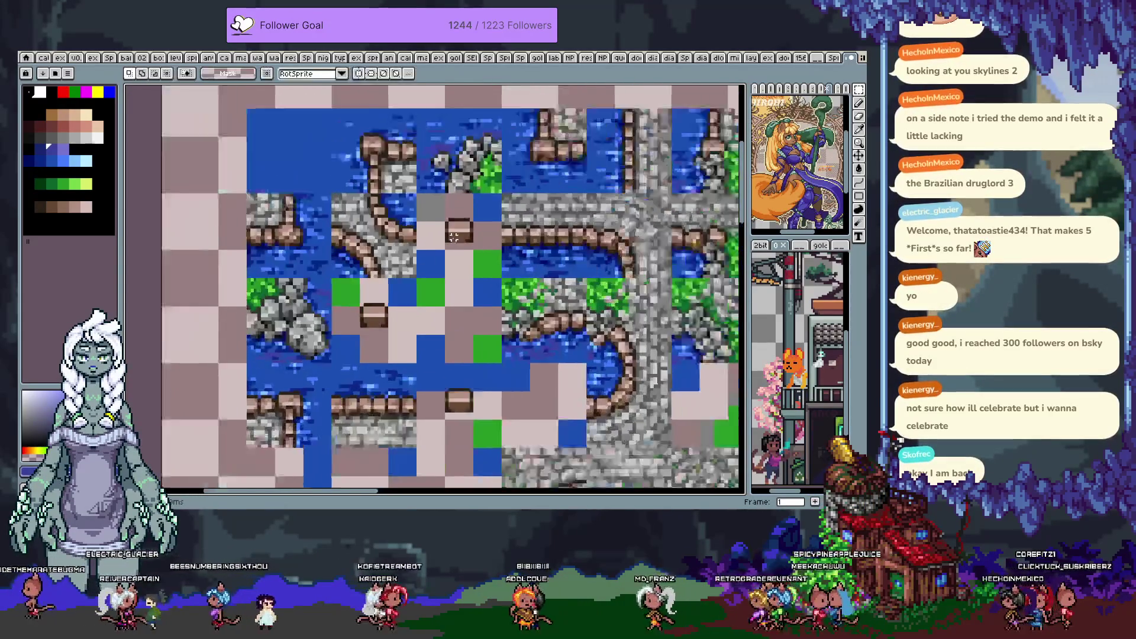
{"action": "key", "text": "Delete"}
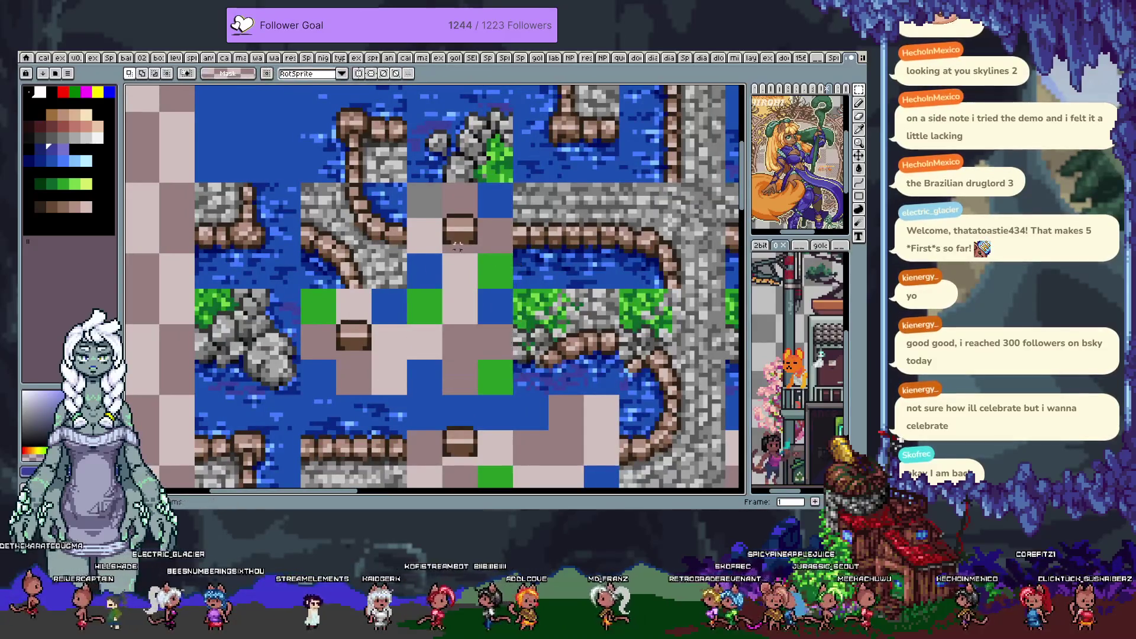
{"action": "key", "text": "b"}
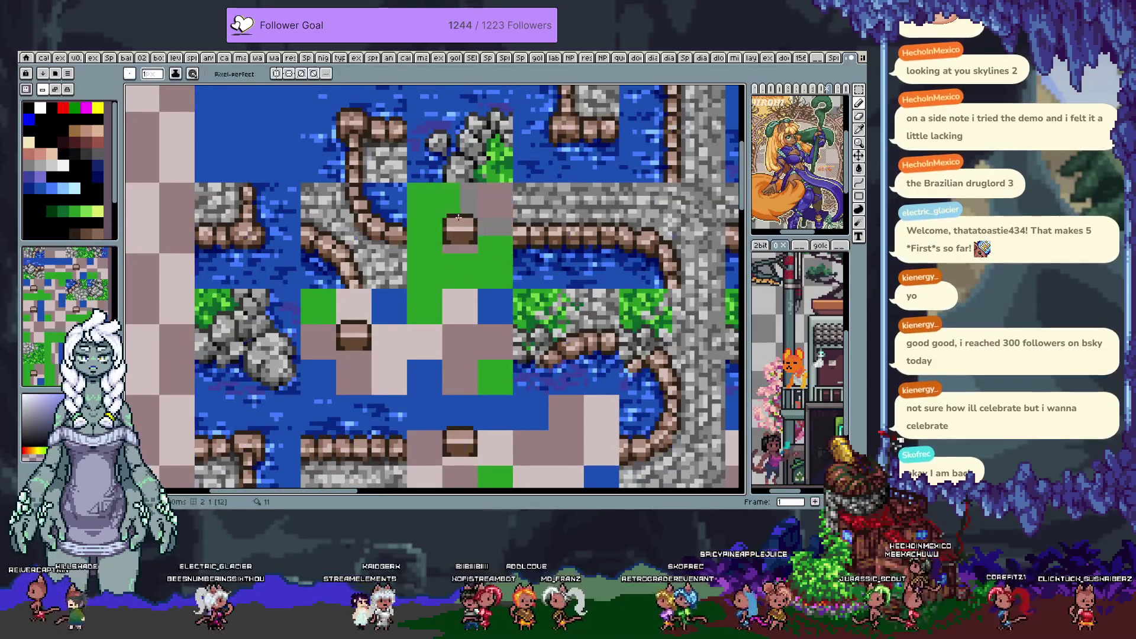
{"action": "left_click", "coordinate": [553, 244]}
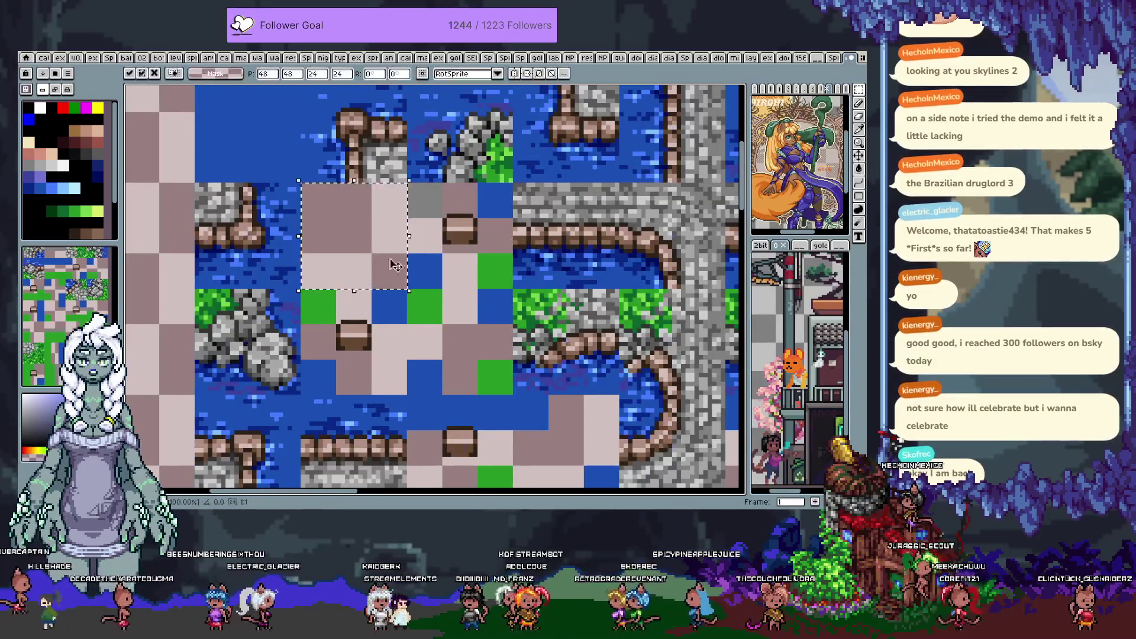
Paste the cliff tile into the map gap beside the water, commit, deselect, and show the other frame
{"action": "key", "text": "m"}
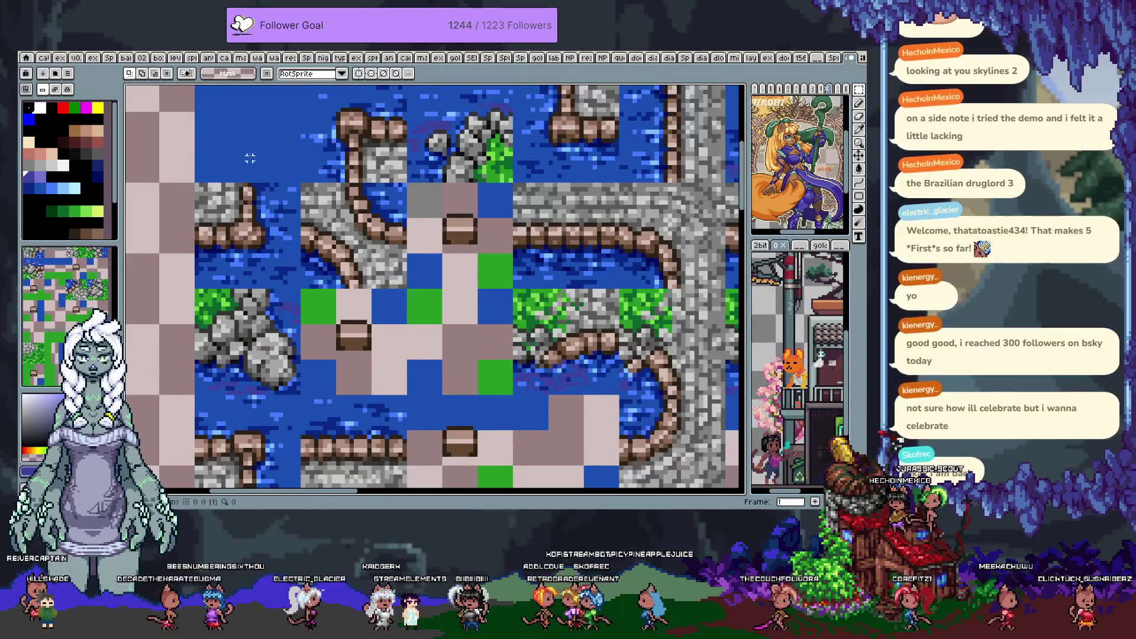
{"action": "key", "text": "ctrl+v"}
{"action": "mouse_move", "coordinate": [402, 277]}
{"action": "left_mouse_down"}
{"action": "mouse_move", "coordinate": [521, 320]}
{"action": "mouse_move", "coordinate": [564, 323]}
{"action": "mouse_move", "coordinate": [353, 333]}
{"action": "left_mouse_up"}
{"action": "key", "text": "Return"}
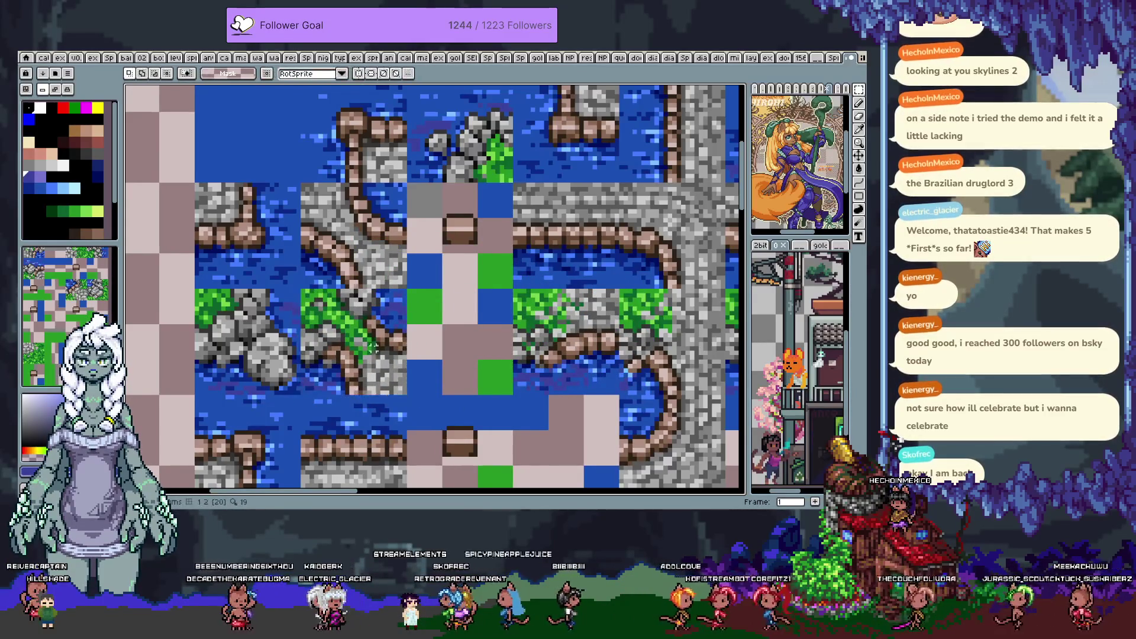
{"action": "scroll", "coordinate": [437, 299], "scroll_direction": "down", "scroll_amount": 3}
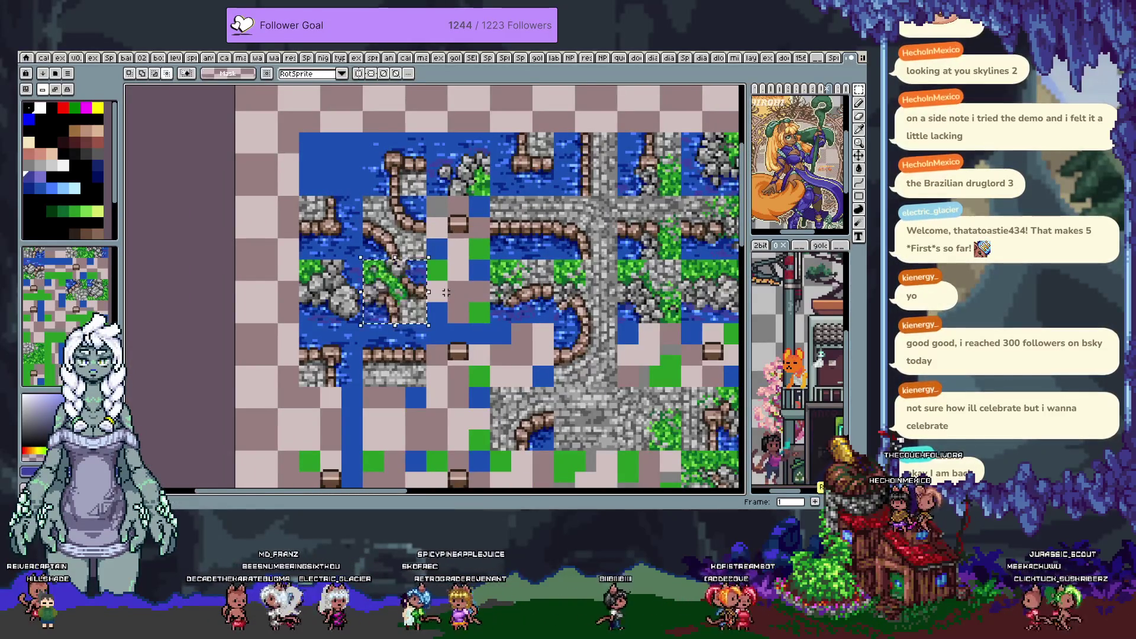
{"action": "left_click", "coordinate": [432, 292]}
{"action": "key", "text": "Left"}
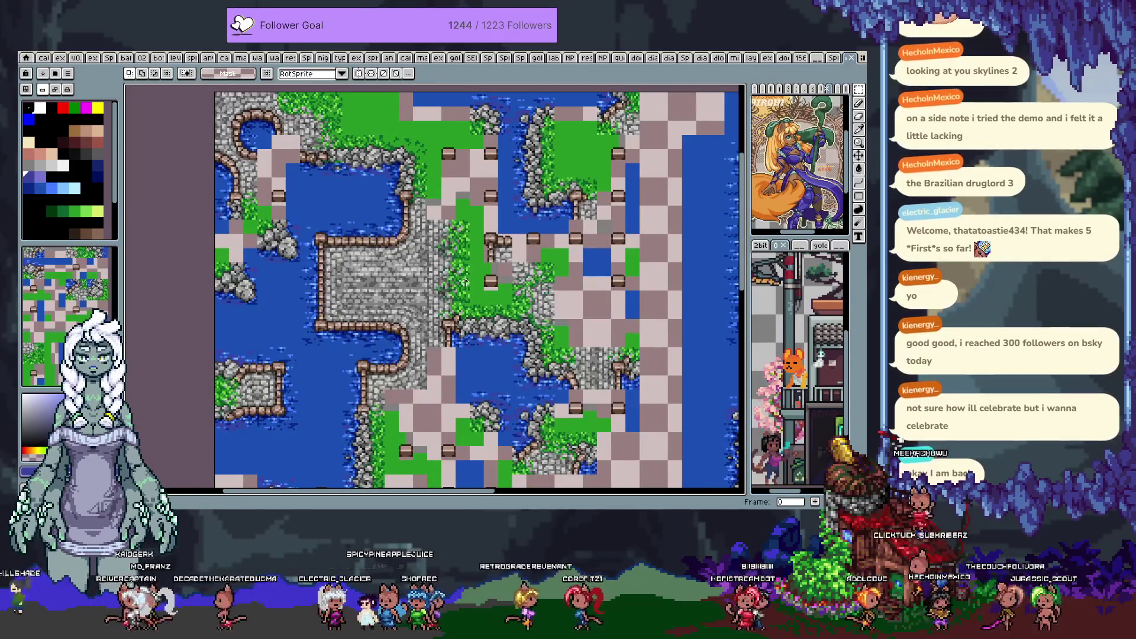
{"action": "key", "text": "space"}
{"action": "mouse_move", "coordinate": [464, 282]}
{"action": "left_mouse_down"}
{"action": "mouse_move", "coordinate": [355, 249]}
{"action": "mouse_move", "coordinate": [307, 278]}
{"action": "mouse_move", "coordinate": [363, 314]}
{"action": "mouse_move", "coordinate": [459, 256]}
{"action": "left_mouse_up"}
{"action": "mouse_move", "coordinate": [277, 269]}
{"action": "left_mouse_down"}
{"action": "mouse_move", "coordinate": [324, 325]}
{"action": "mouse_move", "coordinate": [299, 223]}
{"action": "mouse_move", "coordinate": [316, 306]}
{"action": "mouse_move", "coordinate": [255, 237]}
{"action": "left_mouse_up"}
{"action": "left_click_drag", "start_coordinate": [331, 332], "coordinate": [266, 266]}
{"action": "left_click_drag", "start_coordinate": [343, 355], "coordinate": [273, 283]}
{"action": "mouse_move", "coordinate": [355, 414]}
{"action": "left_mouse_down"}
{"action": "mouse_move", "coordinate": [314, 375]}
{"action": "mouse_move", "coordinate": [440, 290]}
{"action": "left_mouse_up"}
{"action": "left_click_drag", "start_coordinate": [436, 373], "coordinate": [470, 344]}
{"action": "scroll", "coordinate": [36, 271], "scroll_direction": "down", "scroll_amount": 5}
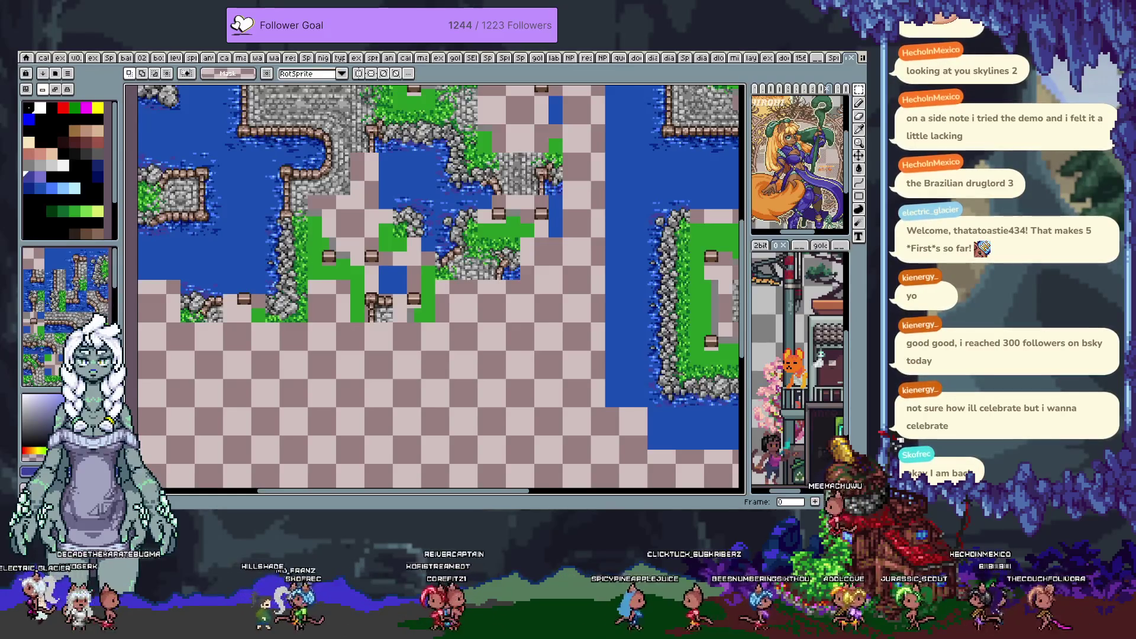
{"action": "left_click", "coordinate": [40, 367]}
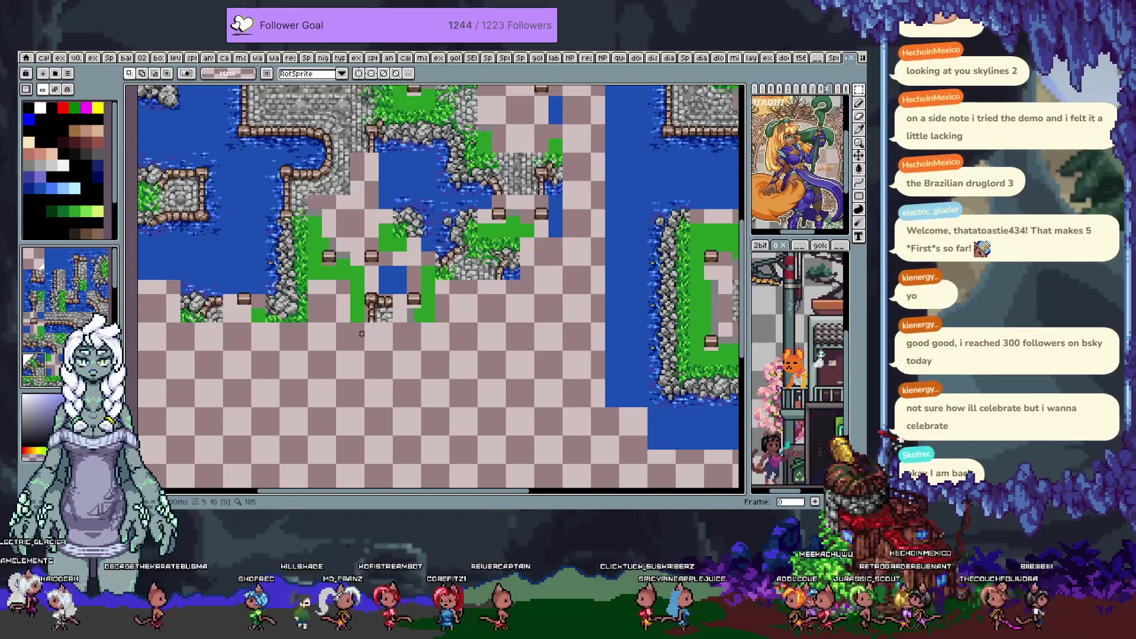
{"action": "key", "text": "ctrl+v"}
{"action": "mouse_move", "coordinate": [496, 303]}
{"action": "left_mouse_down"}
{"action": "mouse_move", "coordinate": [456, 343]}
{"action": "mouse_move", "coordinate": [414, 343]}
{"action": "mouse_move", "coordinate": [484, 315]}
{"action": "mouse_move", "coordinate": [527, 272]}
{"action": "mouse_move", "coordinate": [399, 314]}
{"action": "left_mouse_up"}
{"action": "key", "text": "b"}
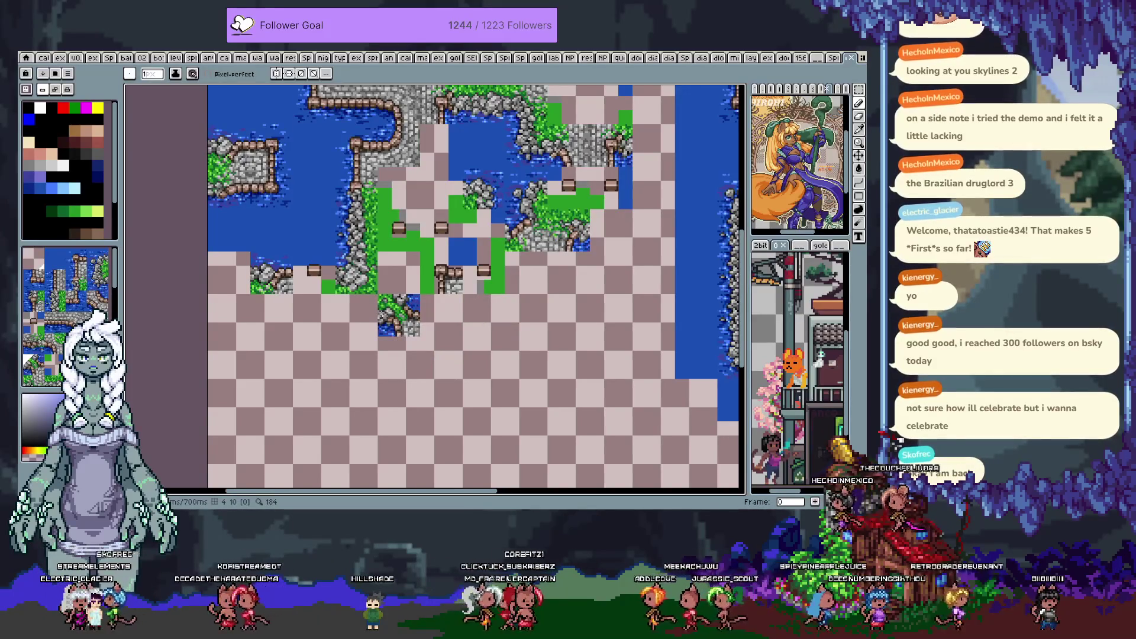
{"action": "left_click_drag", "start_coordinate": [399, 315], "coordinate": [275, 326]}
{"action": "scroll", "coordinate": [275, 327], "scroll_direction": "right", "scroll_amount": 5}
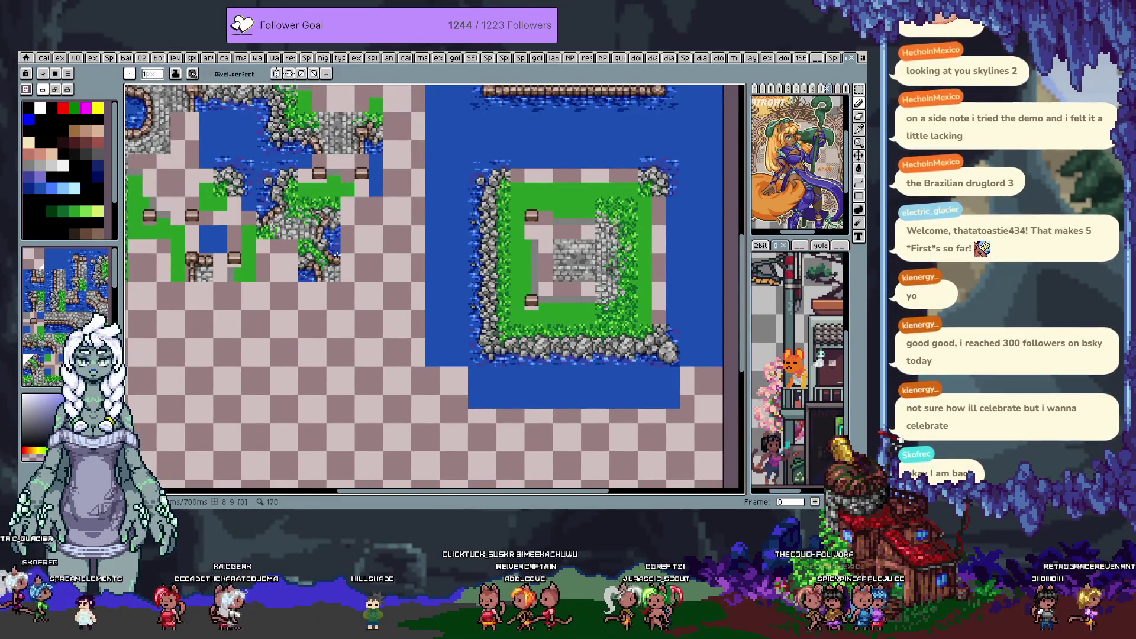
{"action": "left_click_drag", "start_coordinate": [334, 254], "coordinate": [376, 225]}
{"action": "scroll", "coordinate": [376, 227], "scroll_direction": "up", "scroll_amount": 1}
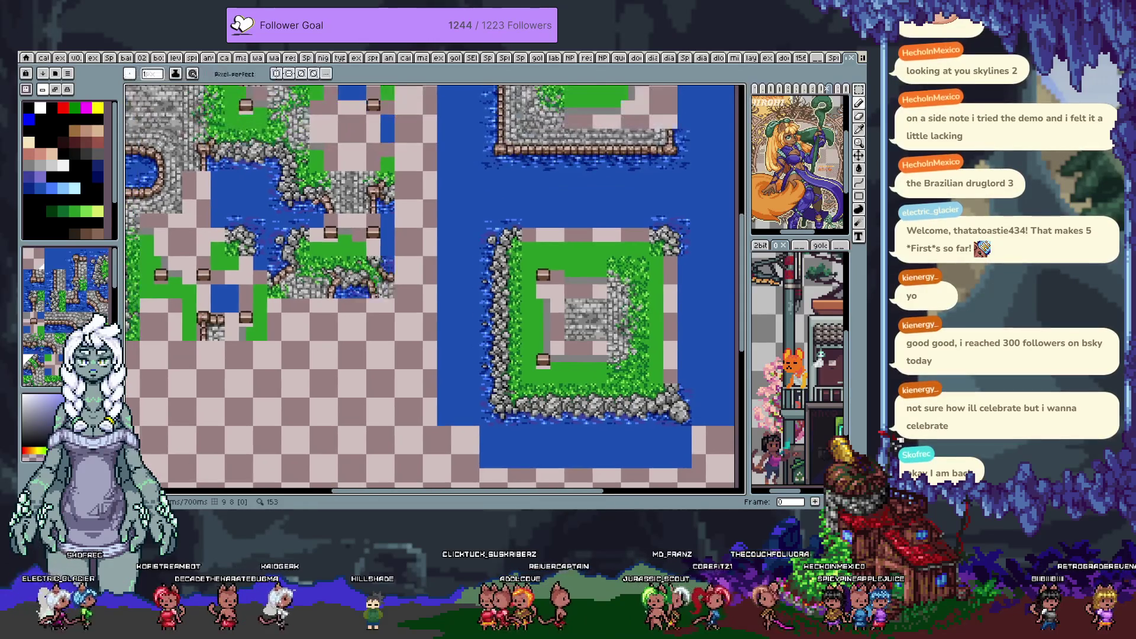
{"action": "left_click_drag", "start_coordinate": [374, 277], "coordinate": [374, 362]}
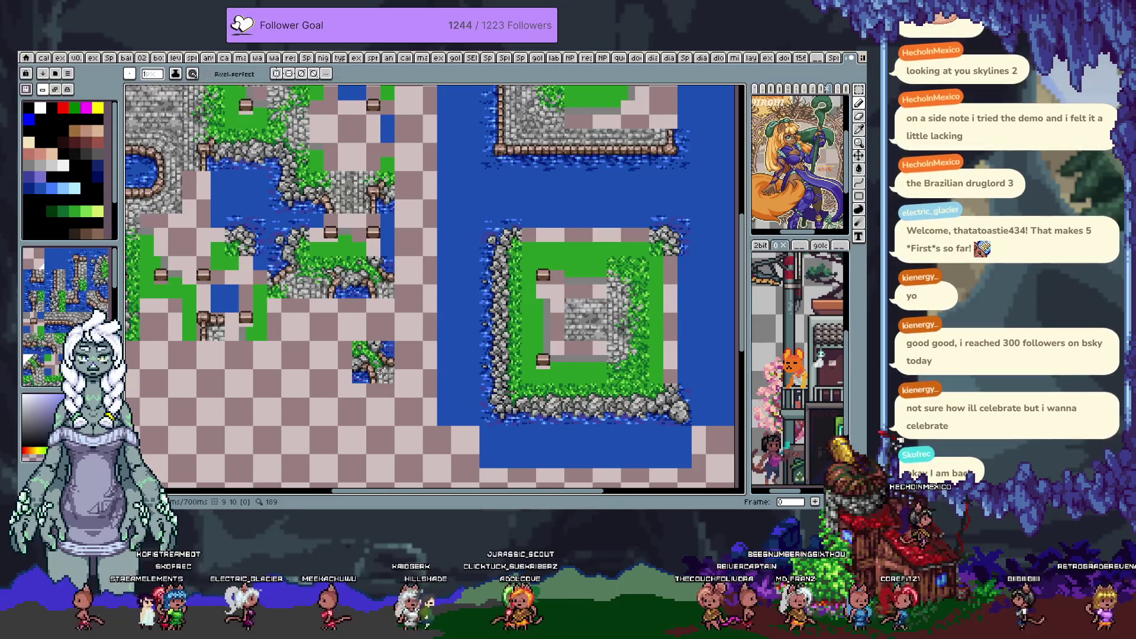
{"action": "mouse_move", "coordinate": [374, 362]}
{"action": "left_mouse_down"}
{"action": "mouse_move", "coordinate": [500, 278]}
{"action": "mouse_move", "coordinate": [467, 190]}
{"action": "mouse_move", "coordinate": [458, 106]}
{"action": "left_mouse_up"}
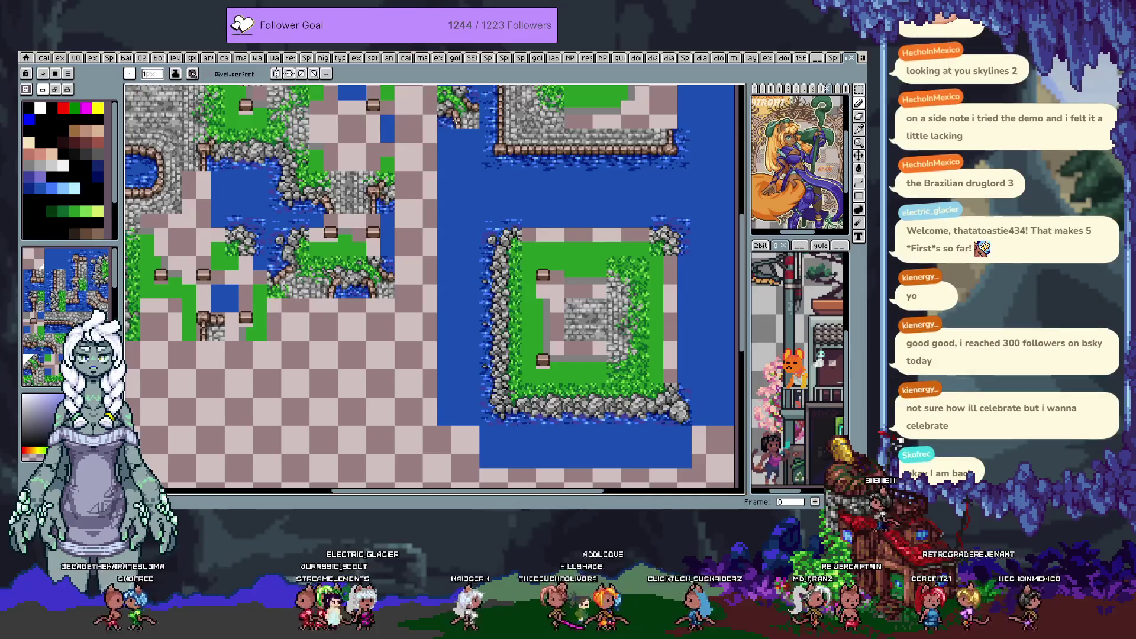
{"action": "key", "text": "ctrl+z"}
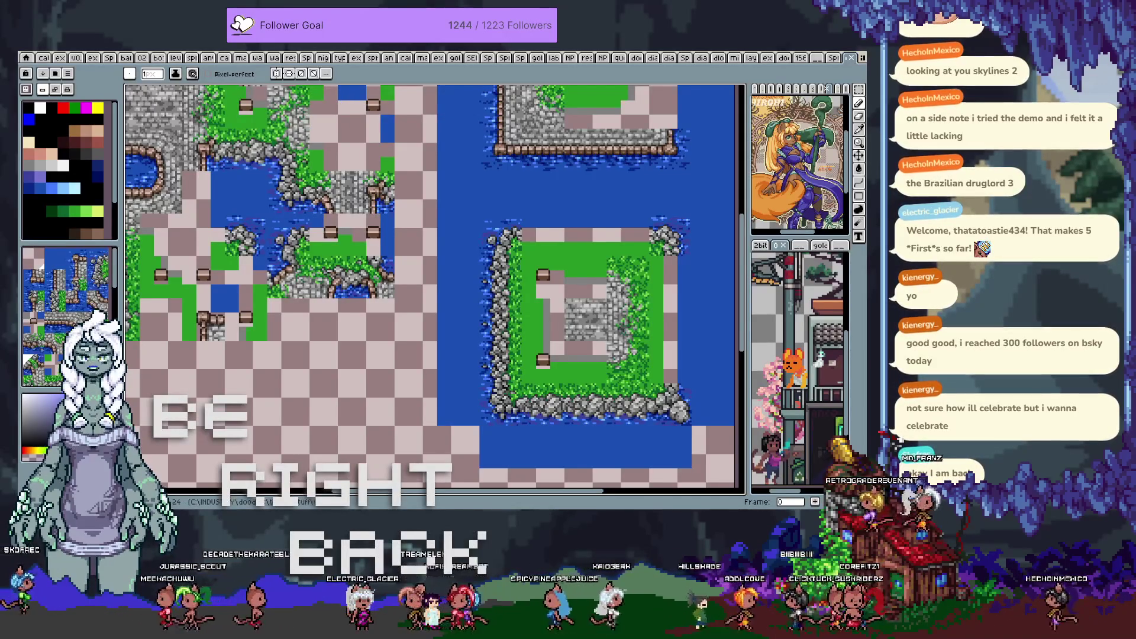
Switch to the catgirl noir collage document with the eyedropper active
{"action": "key", "text": "ctrl+Tab"}
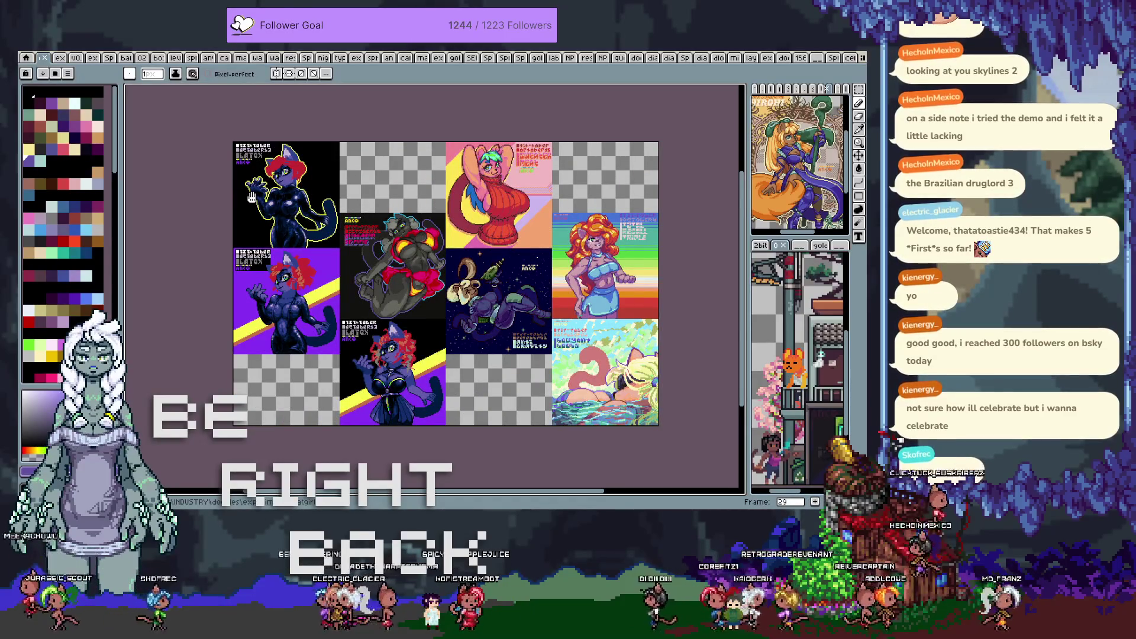
{"action": "key", "text": "i"}
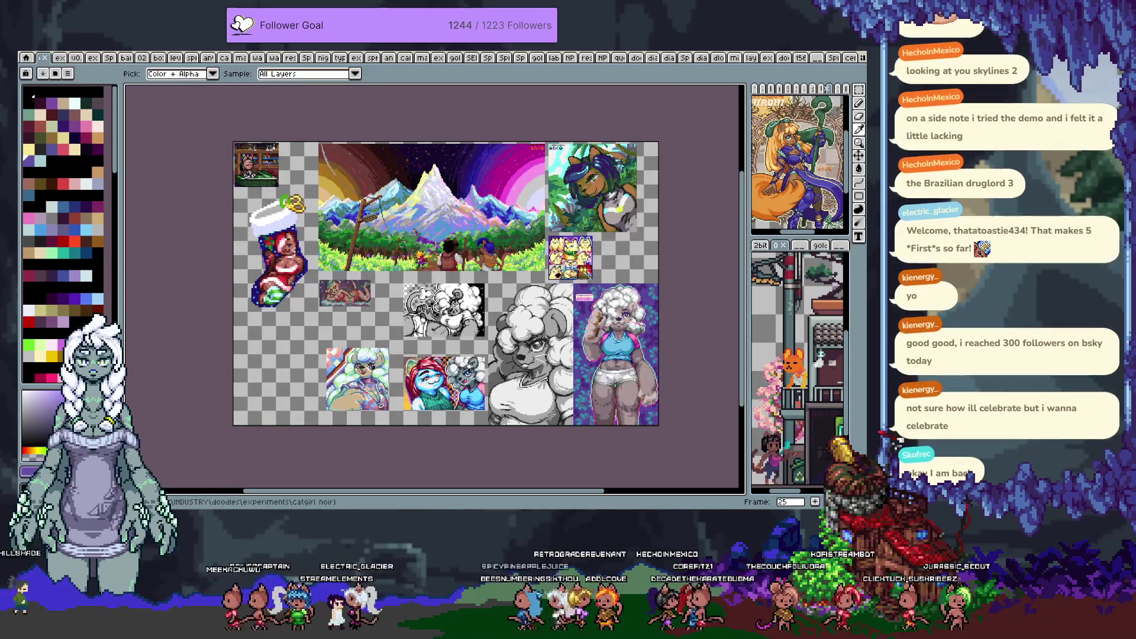
Glance at the tile template and island tilemap, then return to the sheet's divided-diagonals frame
{"action": "key", "text": "b"}
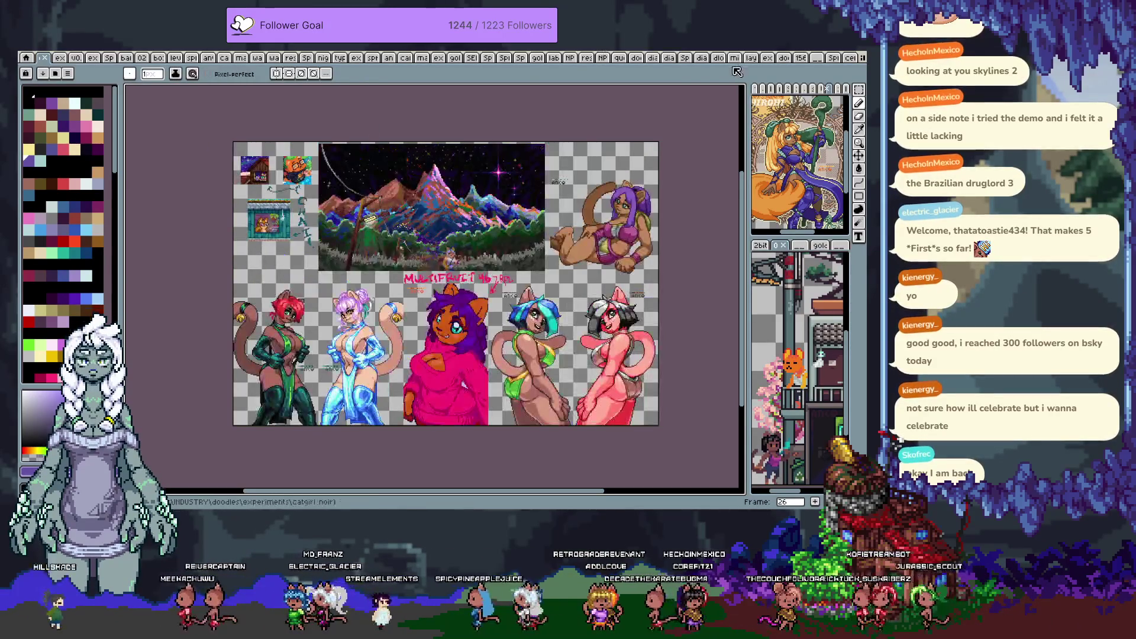
{"action": "left_click", "coordinate": [830, 59]}
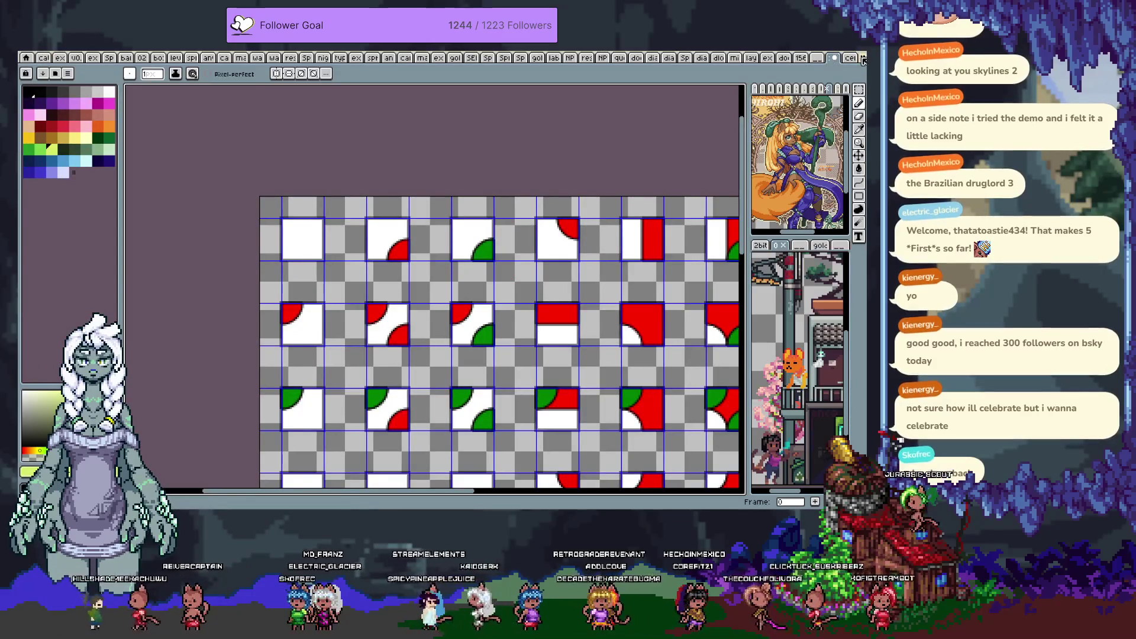
{"action": "left_click", "coordinate": [843, 57]}
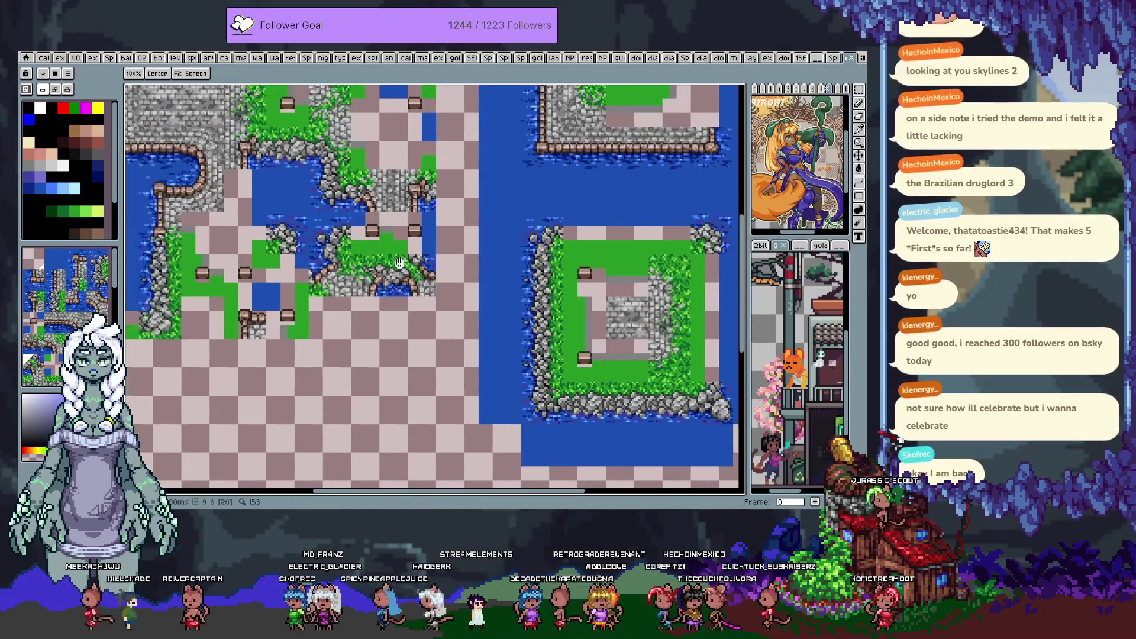
{"action": "left_click_drag", "start_coordinate": [400, 263], "coordinate": [434, 232]}
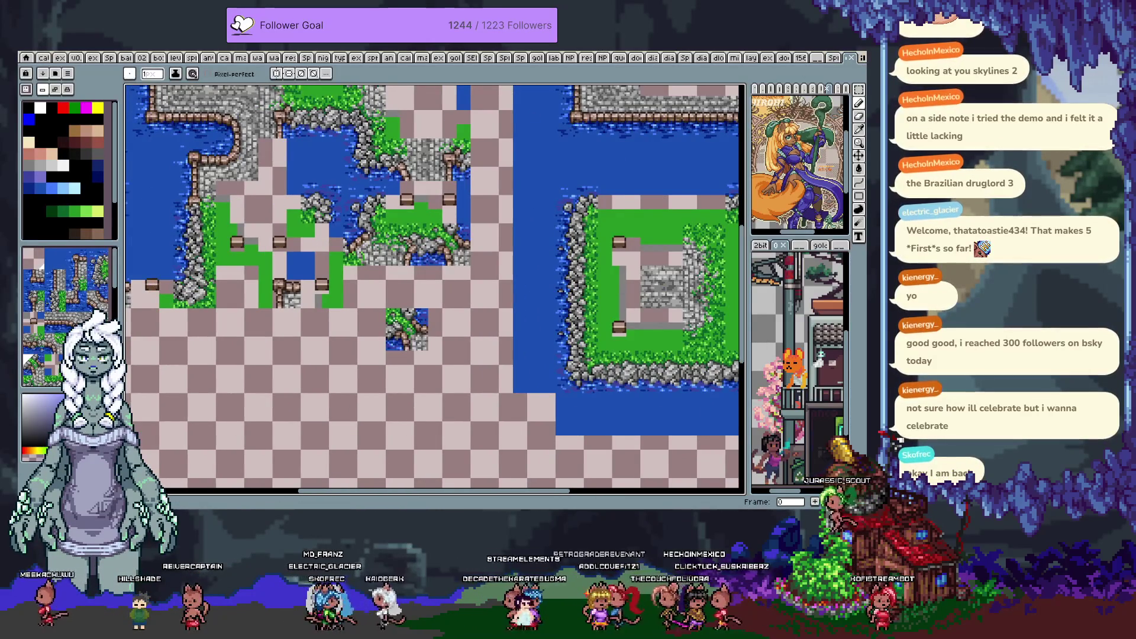
{"action": "key", "text": "ctrl+Tab"}
{"action": "key", "text": "Left"}
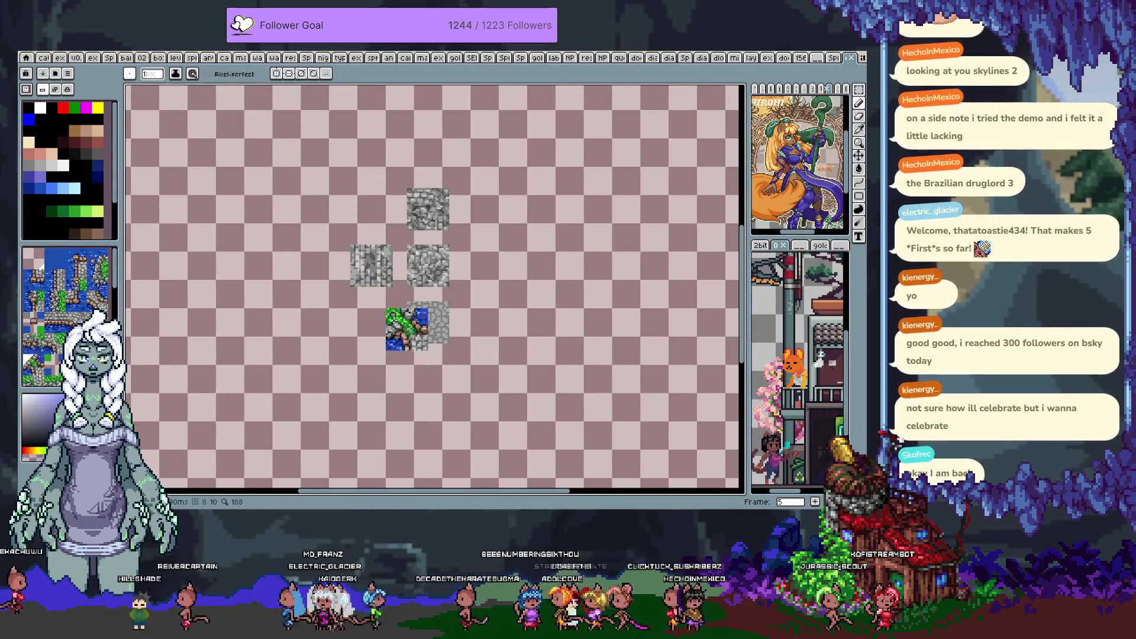
{"action": "key", "text": "Left"}
{"action": "key", "text": "Left"}
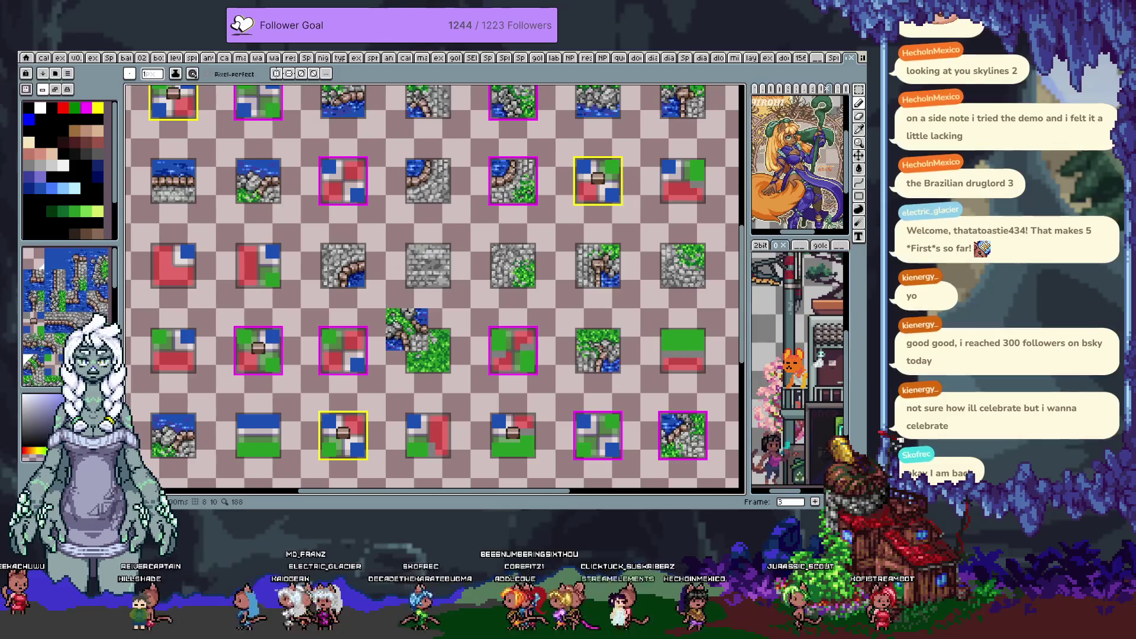
{"action": "mouse_move", "coordinate": [302, 139]}
{"action": "left_mouse_down"}
{"action": "mouse_move", "coordinate": [465, 265]}
{"action": "mouse_move", "coordinate": [414, 331]}
{"action": "mouse_move", "coordinate": [421, 302]}
{"action": "left_mouse_up"}
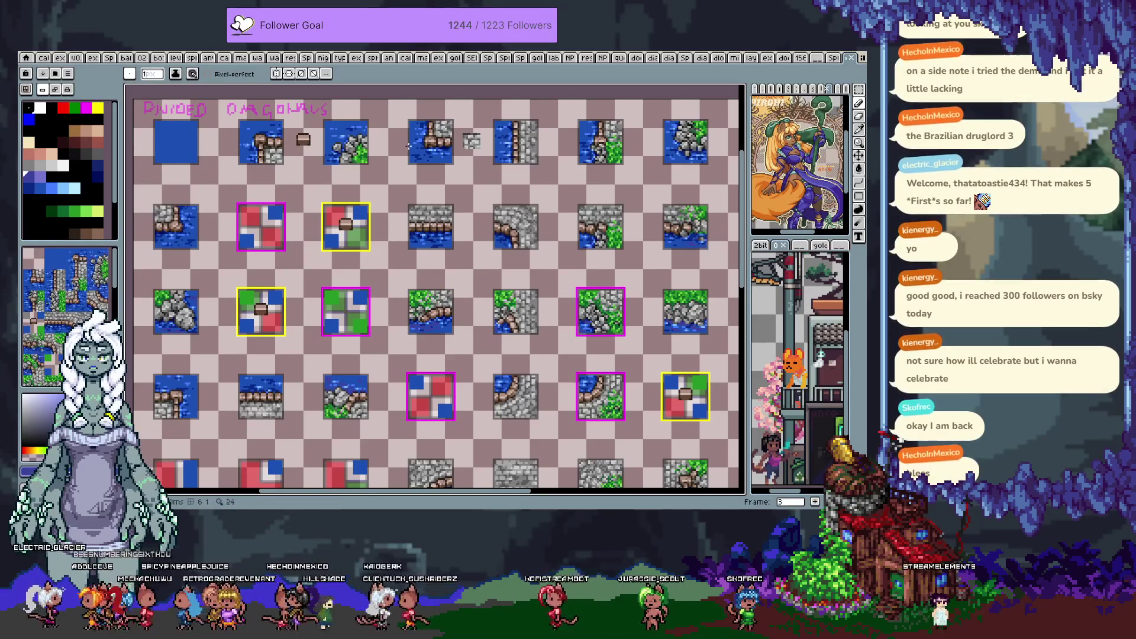
Pan around frame 2 of the tile sheet and zoom onto its grass and stone tiles
{"action": "key", "text": "v"}
{"action": "left_click", "coordinate": [422, 151]}
{"action": "left_click_drag", "start_coordinate": [494, 379], "coordinate": [491, 225]}
{"action": "mouse_move", "coordinate": [532, 334]}
{"action": "left_mouse_down"}
{"action": "mouse_move", "coordinate": [479, 253]}
{"action": "mouse_move", "coordinate": [514, 326]}
{"action": "mouse_move", "coordinate": [623, 349]}
{"action": "left_mouse_up"}
{"action": "mouse_move", "coordinate": [423, 292]}
{"action": "left_mouse_down"}
{"action": "mouse_move", "coordinate": [500, 361]}
{"action": "mouse_move", "coordinate": [487, 386]}
{"action": "left_mouse_up"}
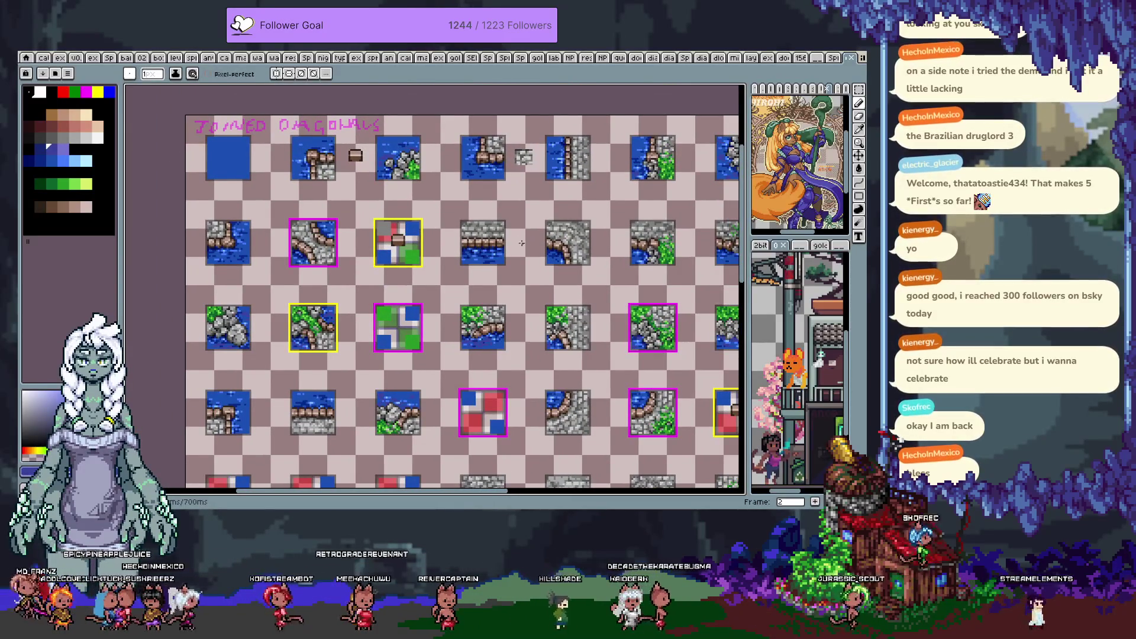
{"action": "left_click_drag", "start_coordinate": [574, 326], "coordinate": [232, 176]}
{"action": "mouse_move", "coordinate": [367, 346]}
{"action": "left_mouse_down"}
{"action": "mouse_move", "coordinate": [403, 305]}
{"action": "mouse_move", "coordinate": [355, 256]}
{"action": "mouse_move", "coordinate": [353, 236]}
{"action": "left_mouse_up"}
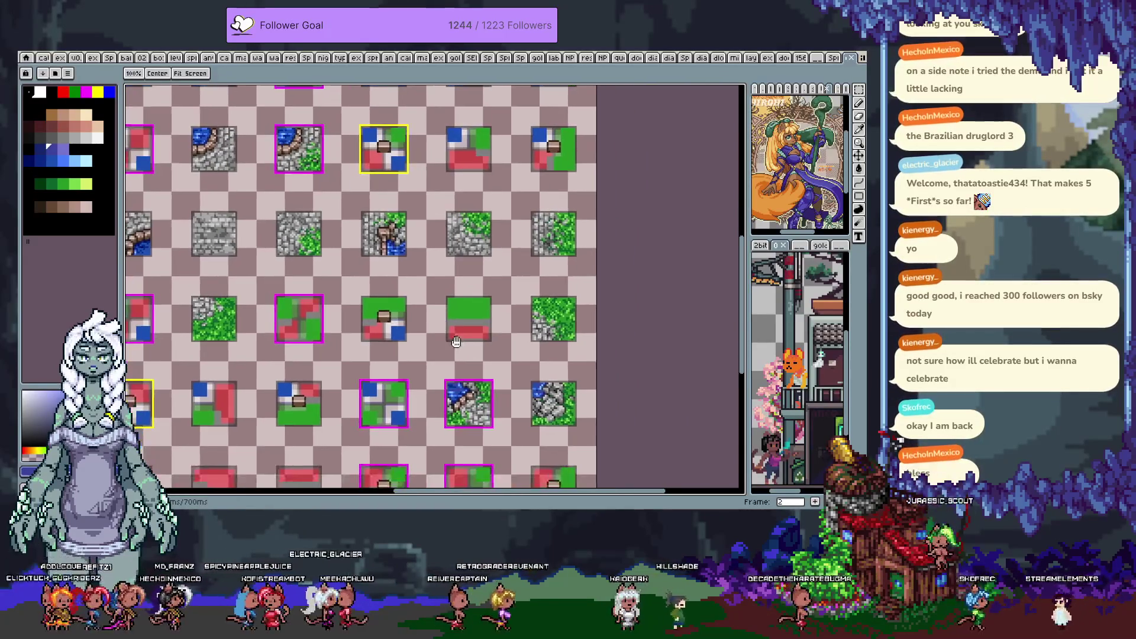
{"action": "left_click_drag", "start_coordinate": [443, 334], "coordinate": [457, 332]}
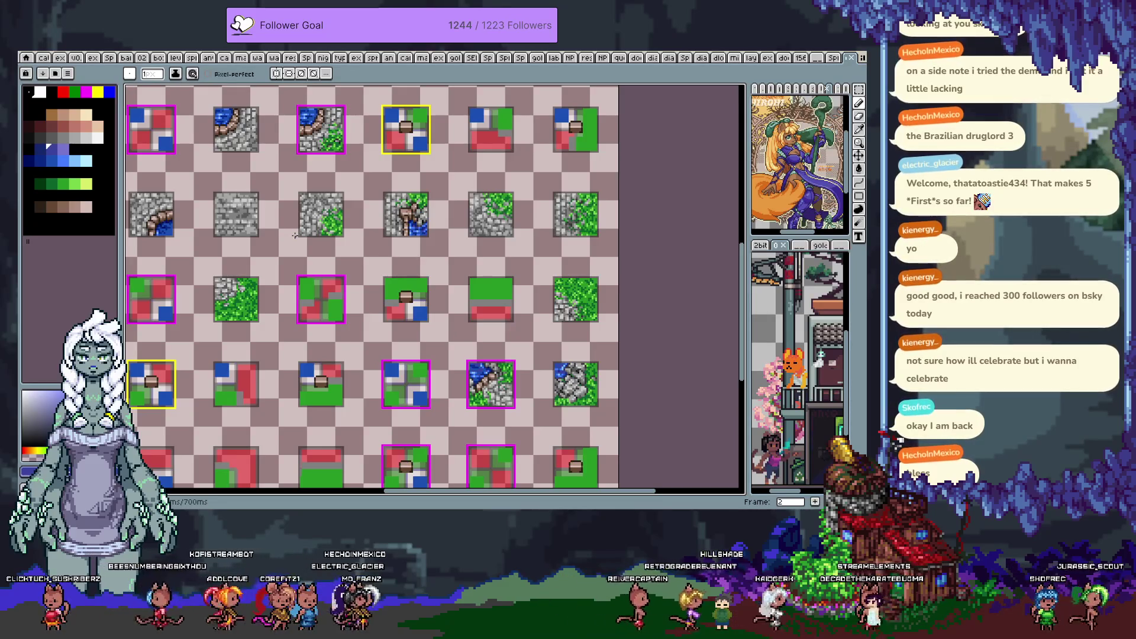
{"action": "scroll", "coordinate": [289, 236], "scroll_direction": "up", "scroll_amount": 1}
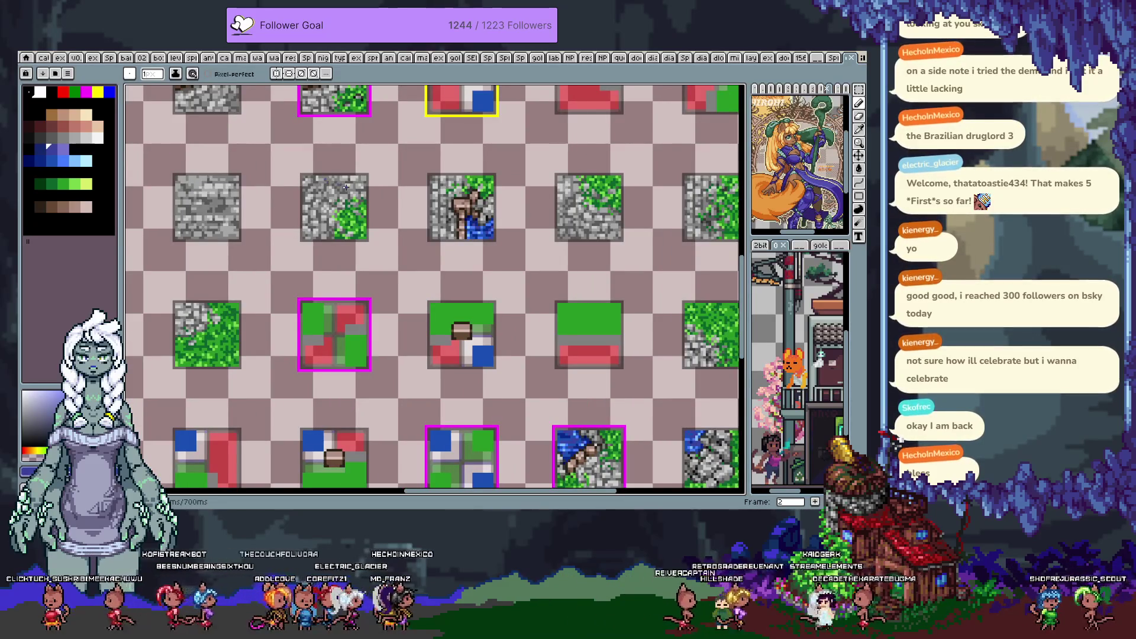
Shift the selected stone strip several tiles right and down, dropping it onto the grass tile
{"action": "key", "text": "m"}
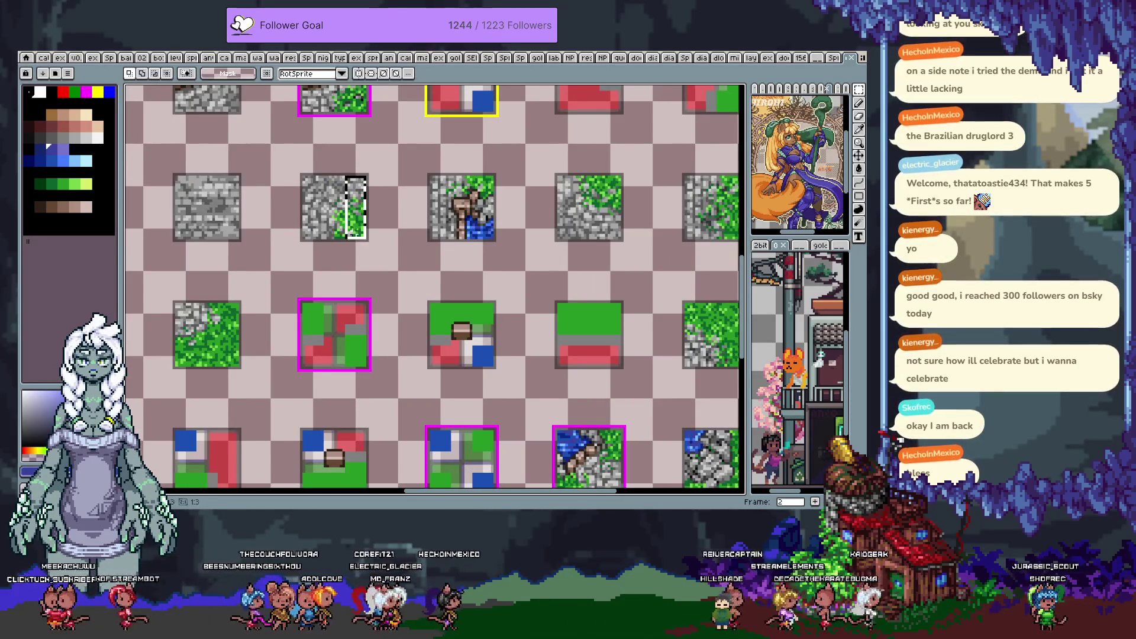
{"action": "scroll", "coordinate": [464, 270], "scroll_direction": "right", "scroll_amount": 2}
{"action": "key", "text": "shift+Right"}
{"action": "key", "text": "shift+Down"}
{"action": "key", "text": "shift+Right"}
{"action": "key", "text": "shift+Down"}
{"action": "key", "text": "shift+Right"}
{"action": "key", "text": "shift+Down"}
{"action": "key", "text": "shift+Right"}
{"action": "key", "text": "shift+Down"}
{"action": "key", "text": "shift+Right"}
{"action": "key", "text": "shift+Down"}
{"action": "key", "text": "shift+Down"}
{"action": "key", "text": "shift+Right"}
{"action": "key", "text": "shift+Right"}
{"action": "key", "text": "shift+Right"}
{"action": "key", "text": "shift+Right"}
{"action": "key", "text": "shift+Right"}
{"action": "key", "text": "shift+Right"}
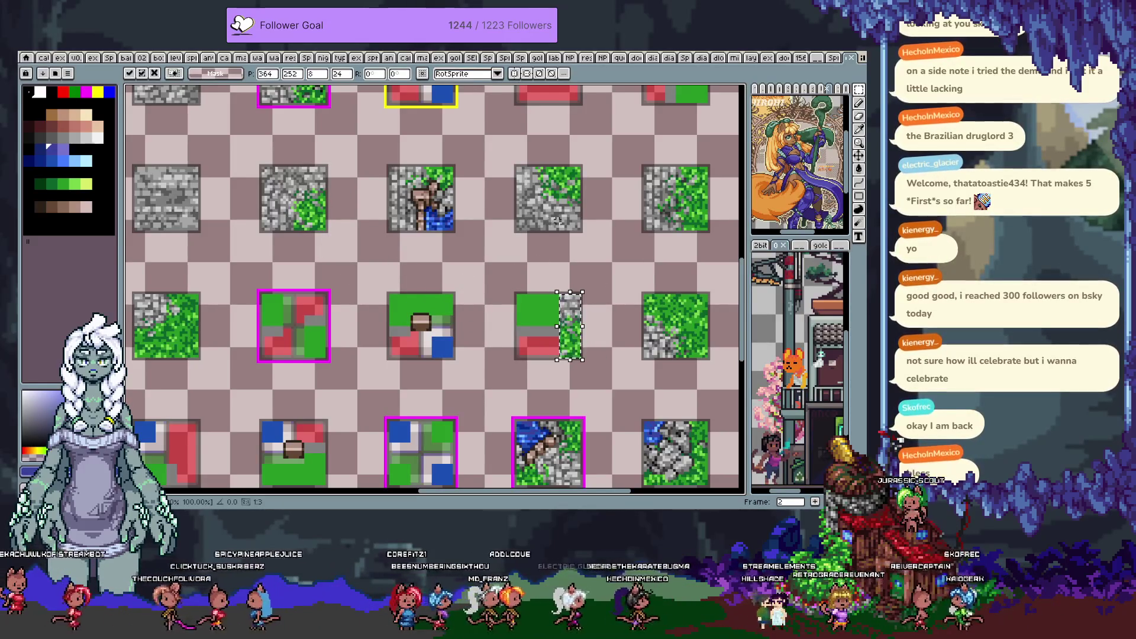
{"action": "left_click_drag", "start_coordinate": [304, 291], "coordinate": [381, 273]}
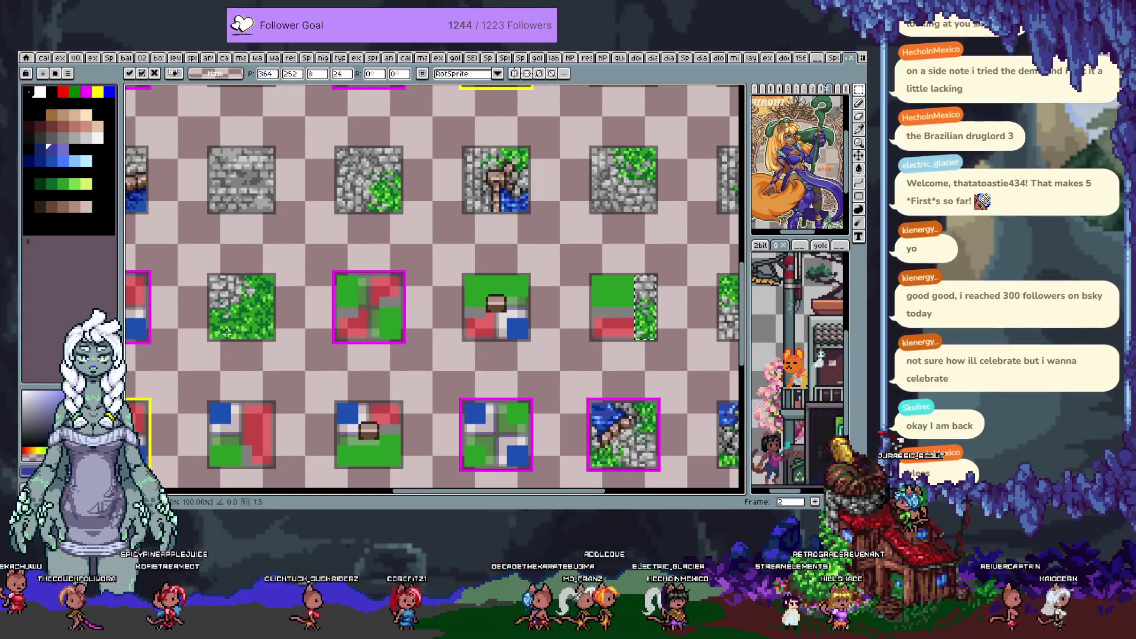
{"action": "left_click", "coordinate": [223, 326]}
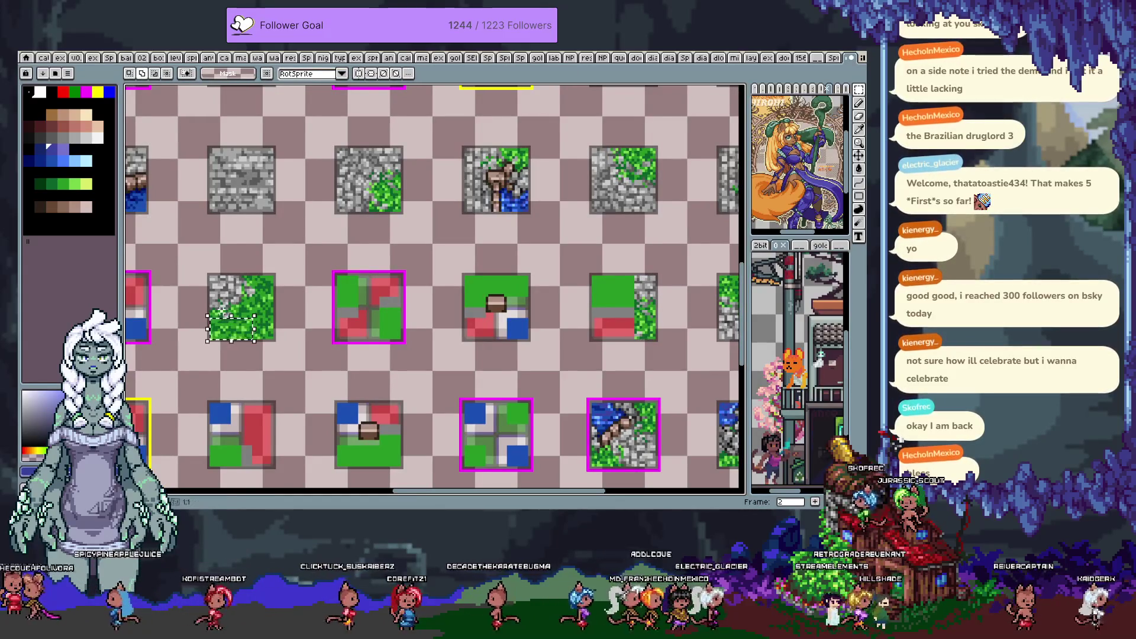
Move a grass corner piece onto the right tile and a stone piece onto the grass tile
{"action": "left_click_drag", "start_coordinate": [230, 318], "coordinate": [616, 317]}
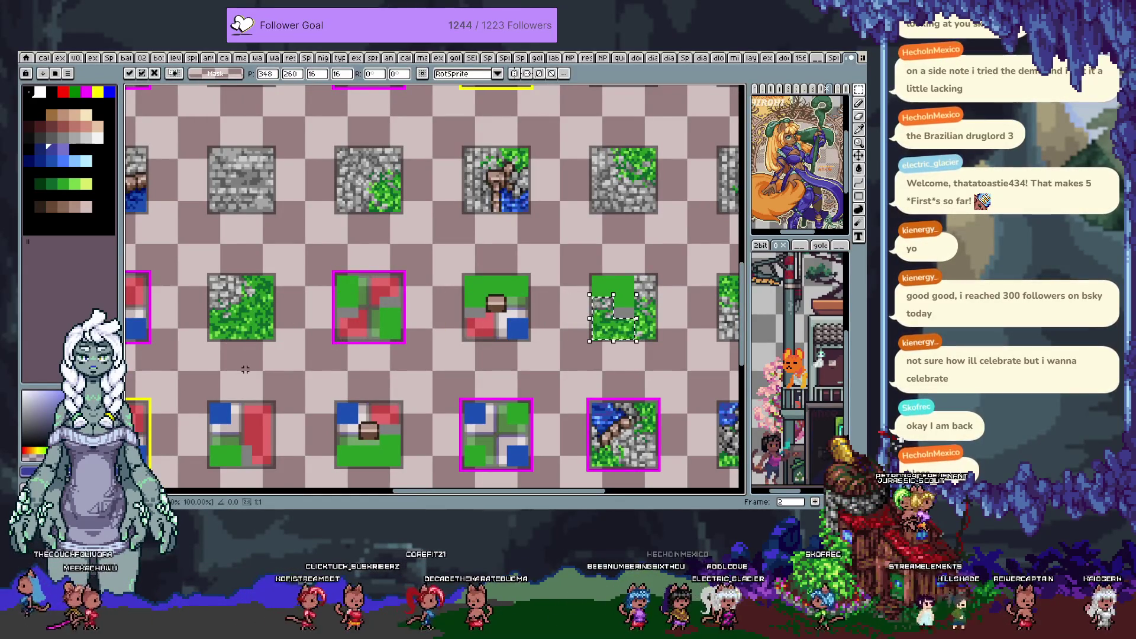
{"action": "left_click", "coordinate": [245, 369]}
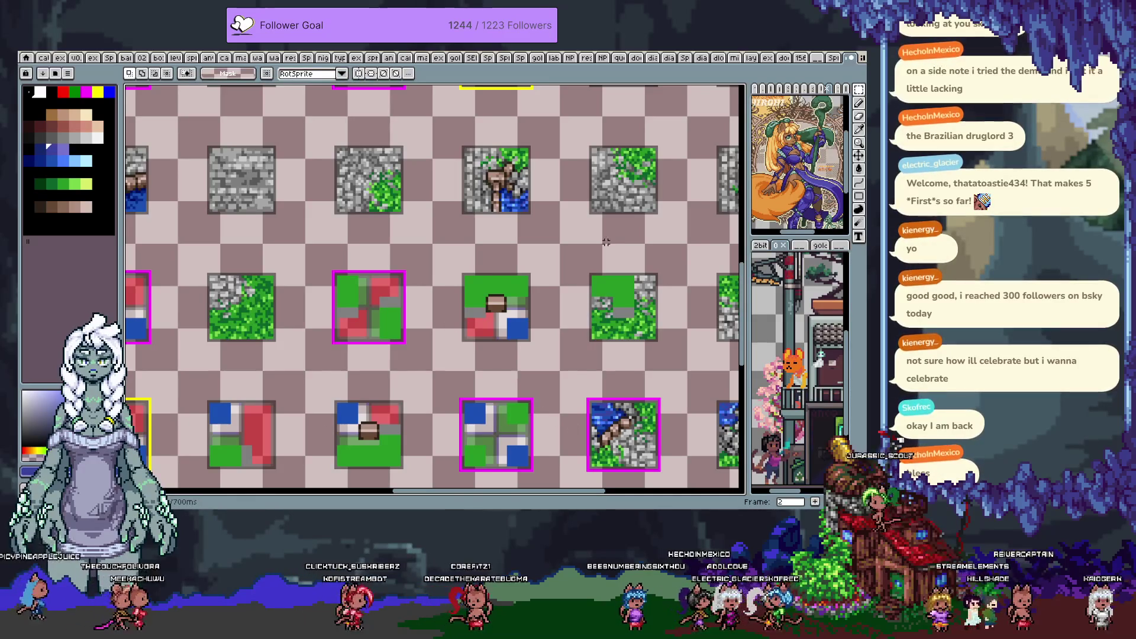
{"action": "scroll", "coordinate": [335, 176], "scroll_direction": "left", "scroll_amount": 3}
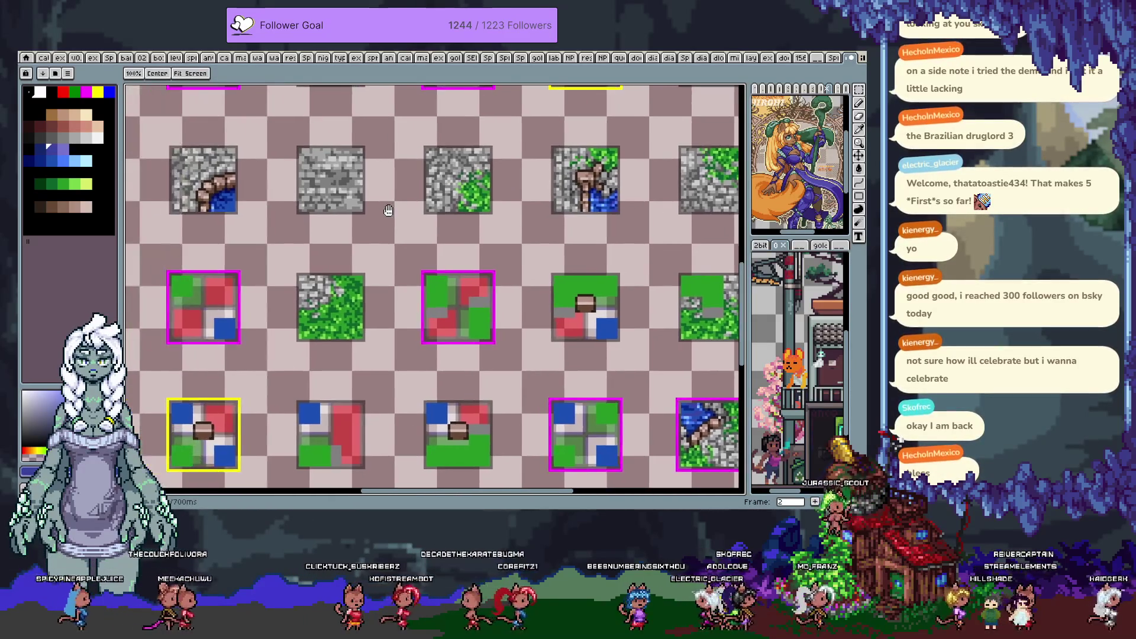
{"action": "left_click", "coordinate": [326, 163]}
{"action": "scroll", "coordinate": [326, 163], "scroll_direction": "right", "scroll_amount": 6}
{"action": "left_click_drag", "start_coordinate": [233, 184], "coordinate": [295, 244]}
{"action": "key", "text": "Down"}
{"action": "key", "text": "Down"}
{"action": "key", "text": "Down"}
{"action": "key", "text": "Right"}
{"action": "key", "text": "Right"}
{"action": "key", "text": "Right"}
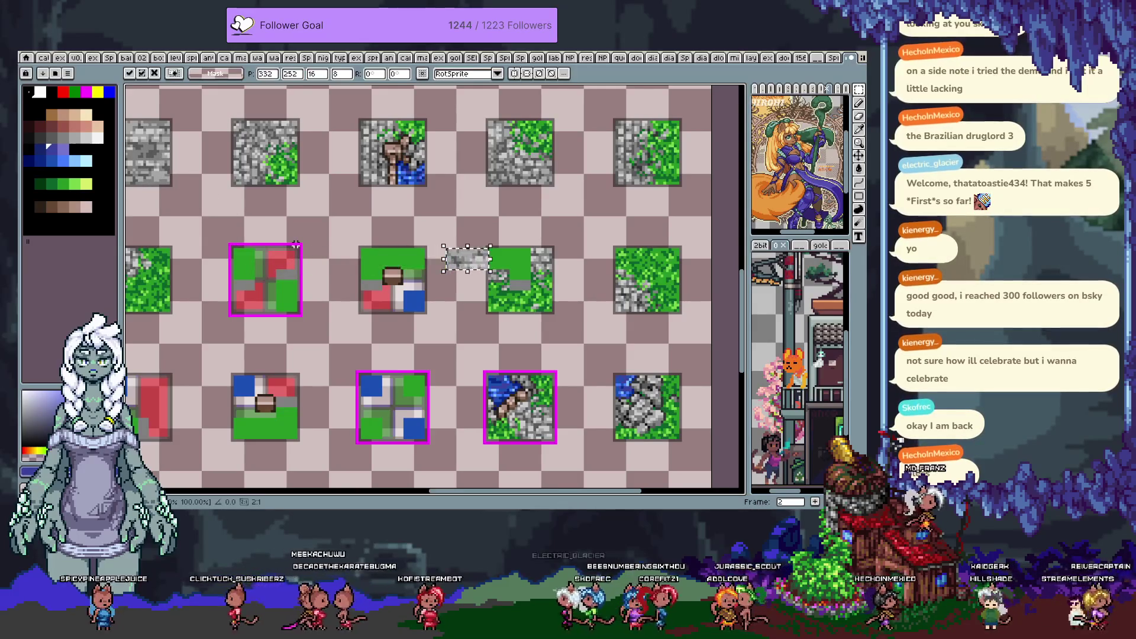
{"action": "key", "text": "Right"}
{"action": "key", "text": "Right"}
{"action": "key", "text": "Right"}
{"action": "key", "text": "Return"}
Move a selected chunk up into the middle tile, then undo it and clear the selection
{"action": "key", "text": "space"}
{"action": "left_click_drag", "start_coordinate": [446, 317], "coordinate": [452, 304]}
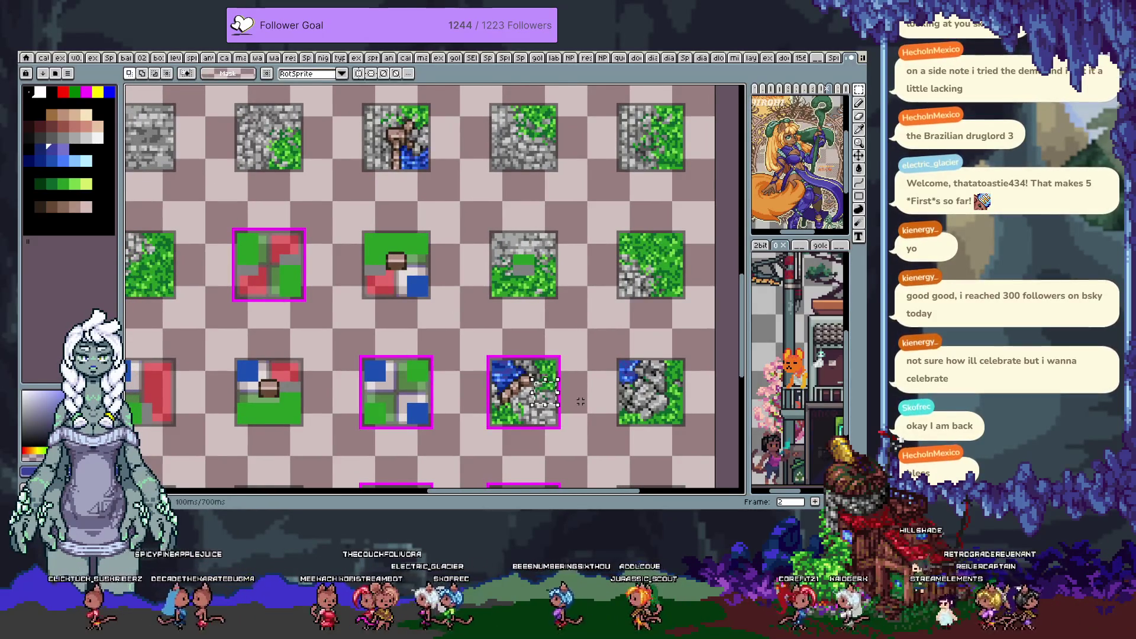
{"action": "key", "text": "Up"}
{"action": "key", "text": "Up"}
{"action": "key", "text": "Up"}
{"action": "key", "text": "Return"}
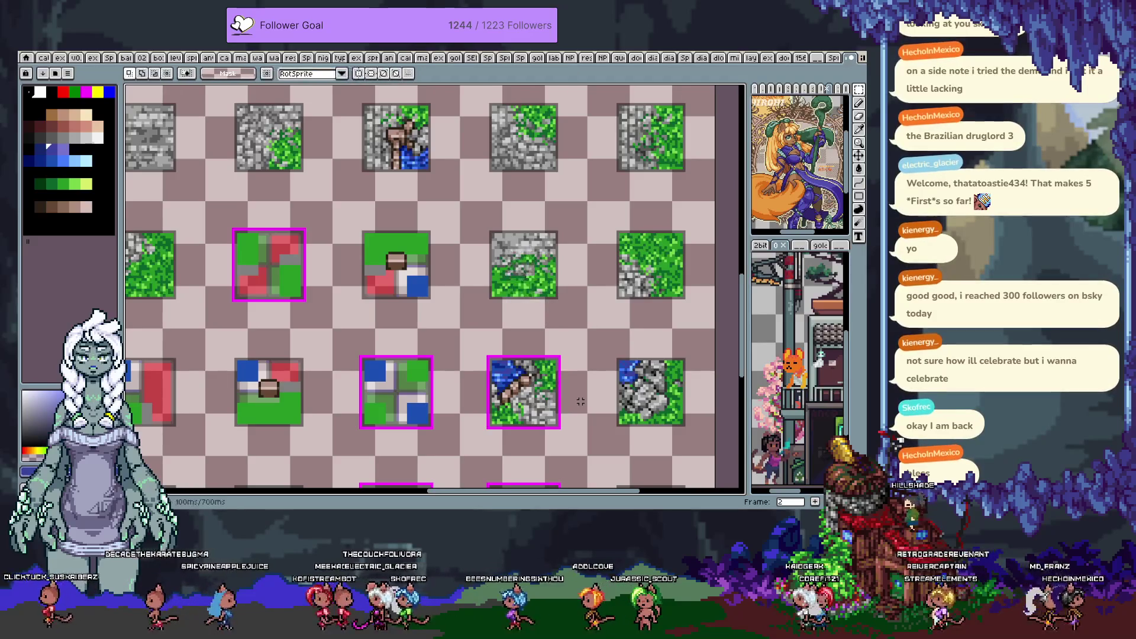
{"action": "scroll", "coordinate": [553, 248], "scroll_direction": "up", "scroll_amount": 3}
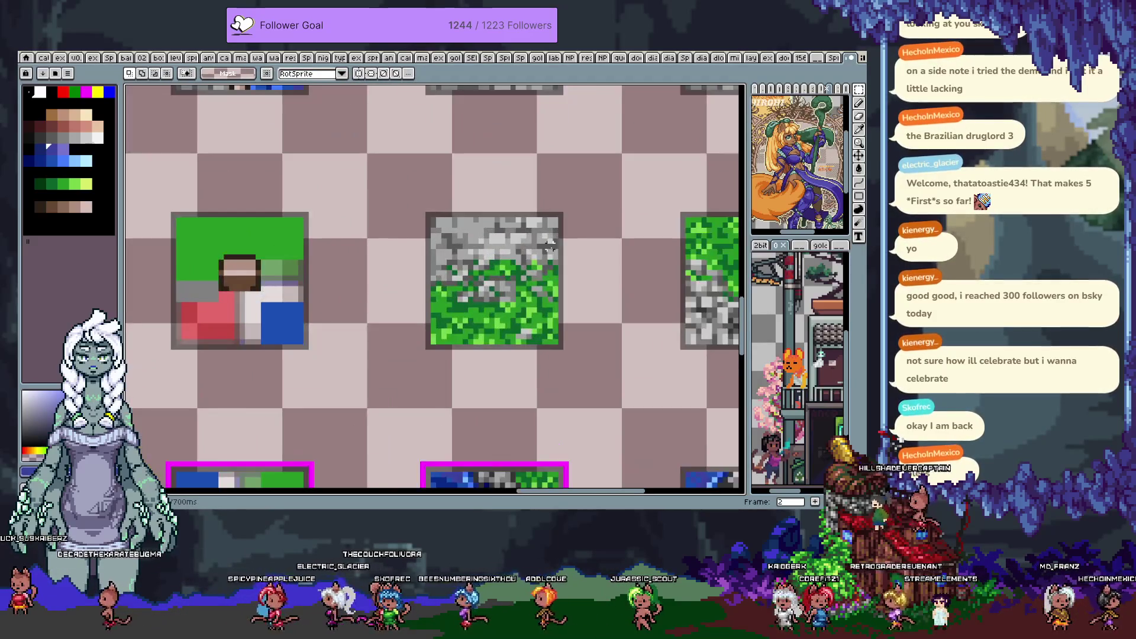
{"action": "scroll", "coordinate": [553, 247], "scroll_direction": "down", "scroll_amount": 2}
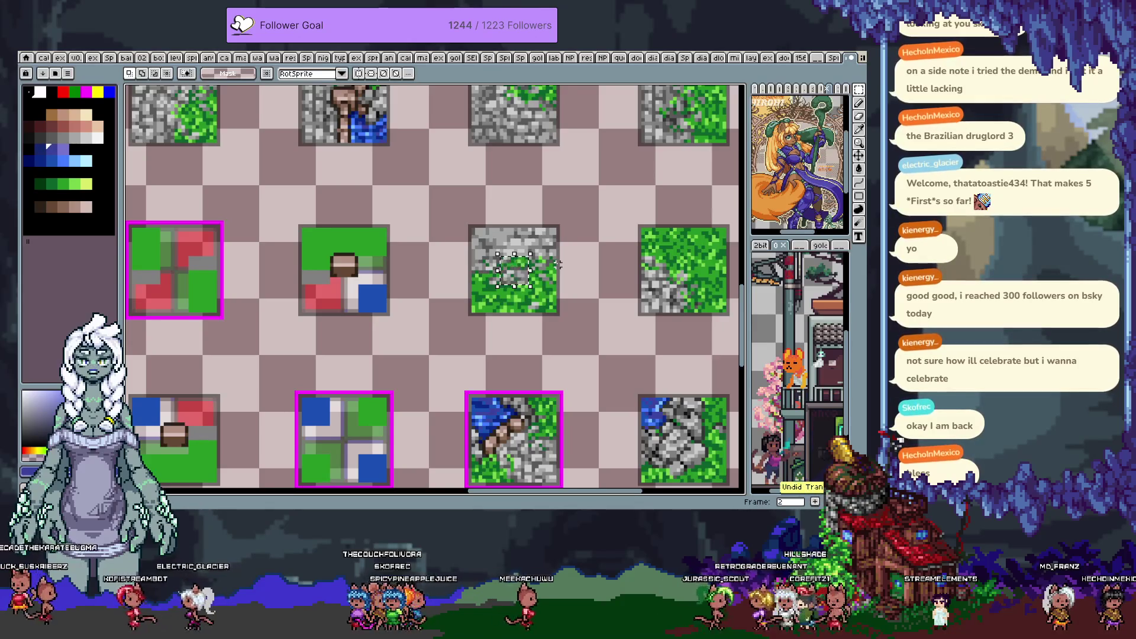
{"action": "key", "text": "ctrl+z"}
{"action": "key", "text": "ctrl+d"}
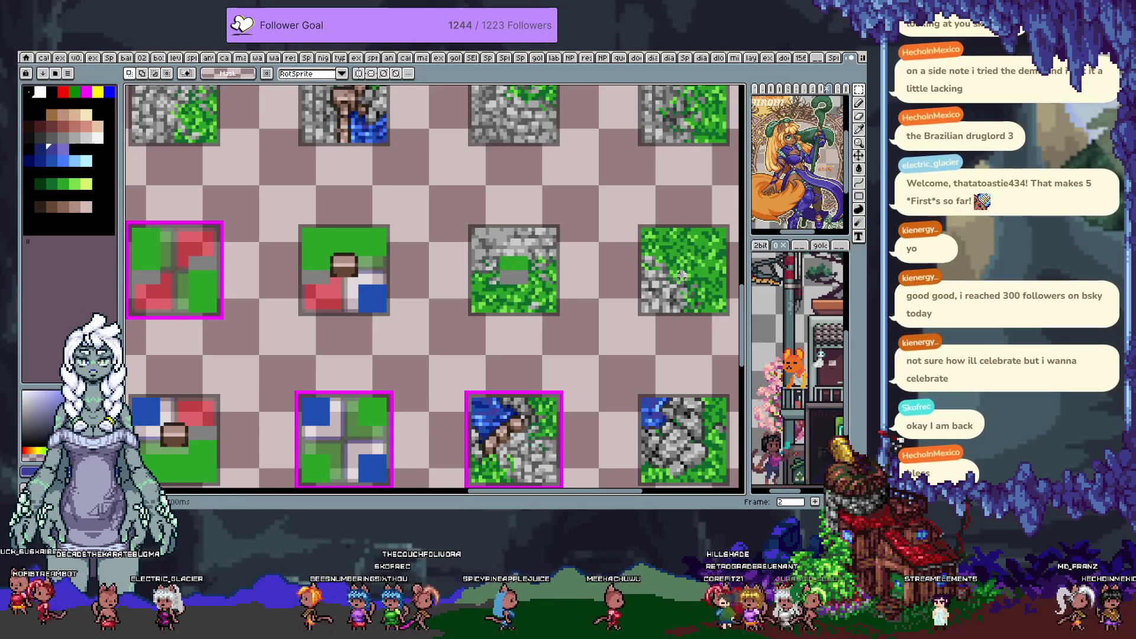
Nudge another chunk down into the lower tile and commit the move
{"action": "left_click_drag", "start_coordinate": [643, 221], "coordinate": [622, 297]}
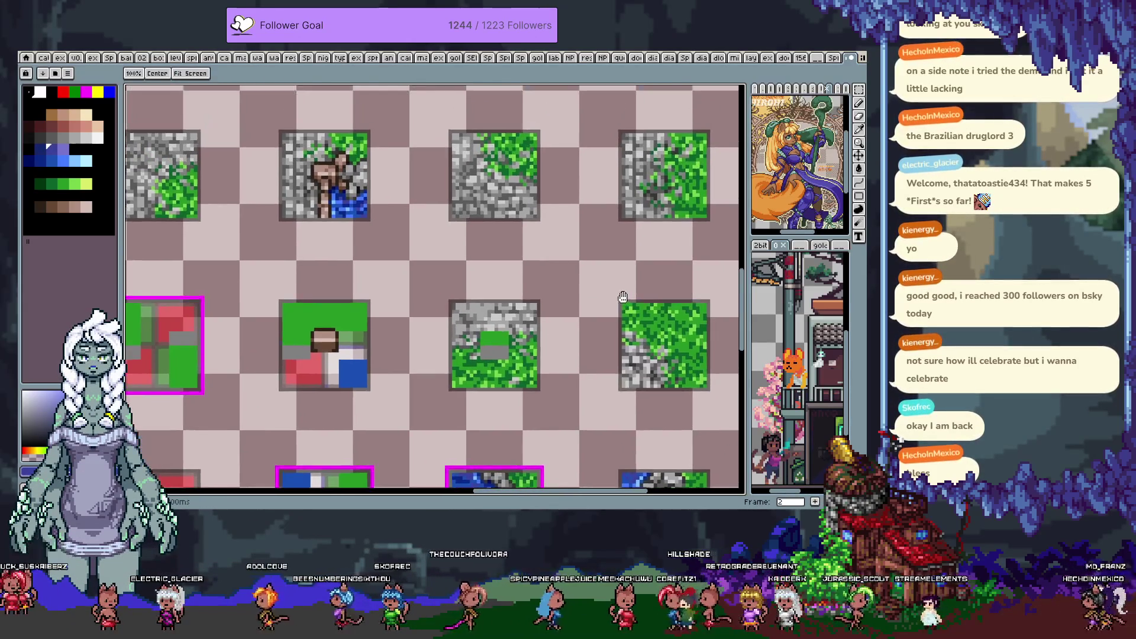
{"action": "left_click_drag", "start_coordinate": [508, 269], "coordinate": [525, 265]}
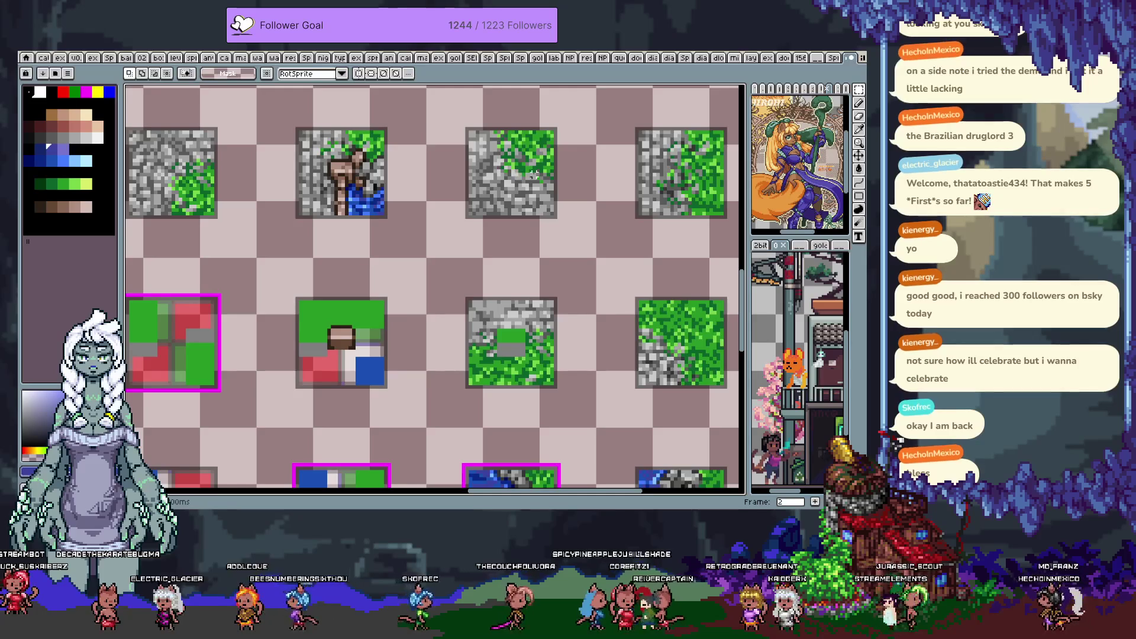
{"action": "key", "text": "Right"}
{"action": "key", "text": "Right"}
{"action": "key", "text": "Right"}
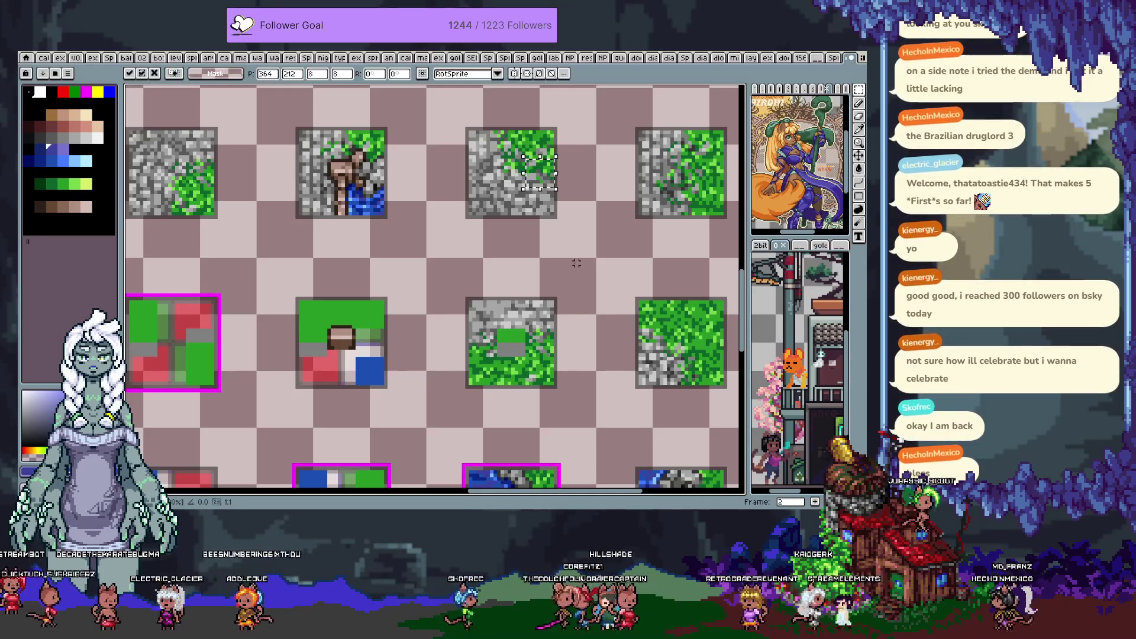
{"action": "key", "text": "Down"}
{"action": "key", "text": "Down"}
{"action": "key", "text": "Down"}
{"action": "key", "text": "Left"}
{"action": "key", "text": "Left"}
{"action": "key", "text": "Left"}
{"action": "key", "text": "Down"}
{"action": "key", "text": "Down"}
{"action": "key", "text": "Down"}
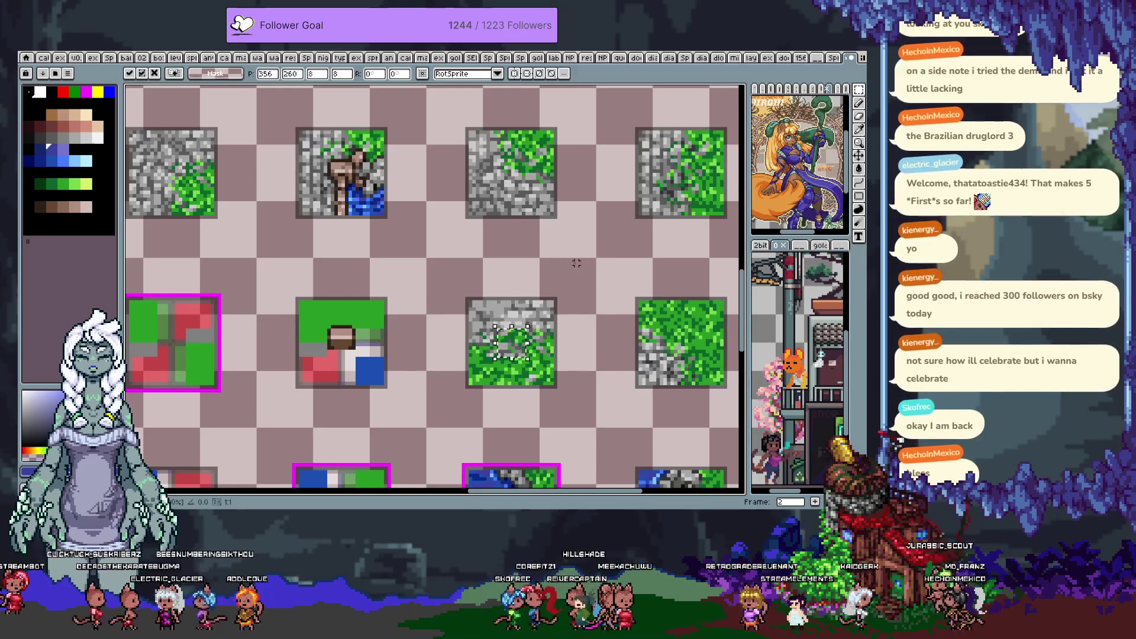
{"action": "left_click", "coordinate": [587, 241]}
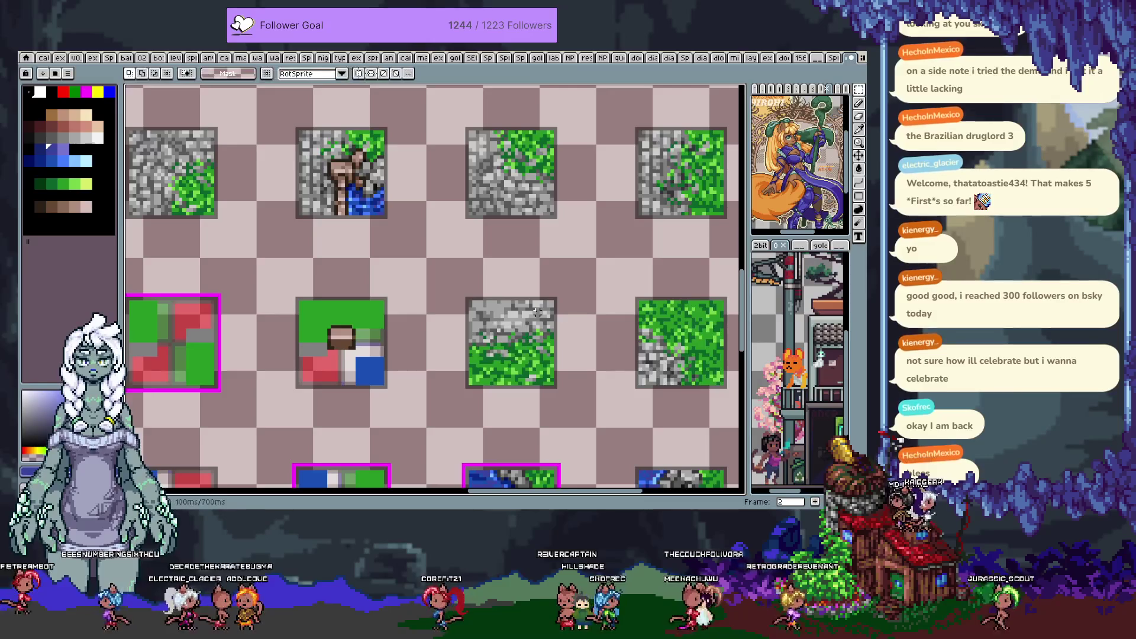
With the pencil, sample three stone greys, including a lighter one, from the zoomed tile
{"action": "scroll", "coordinate": [511, 364], "scroll_direction": "up", "scroll_amount": 1}
{"action": "key", "text": "b"}
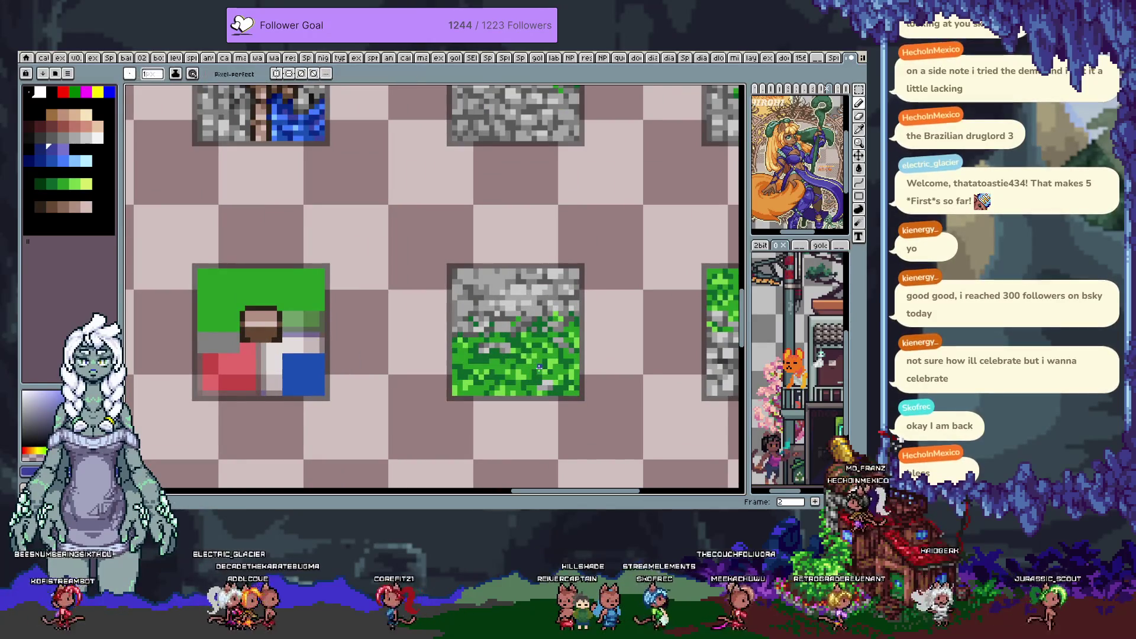
{"action": "left_click", "coordinate": [499, 314], "text": "alt"}
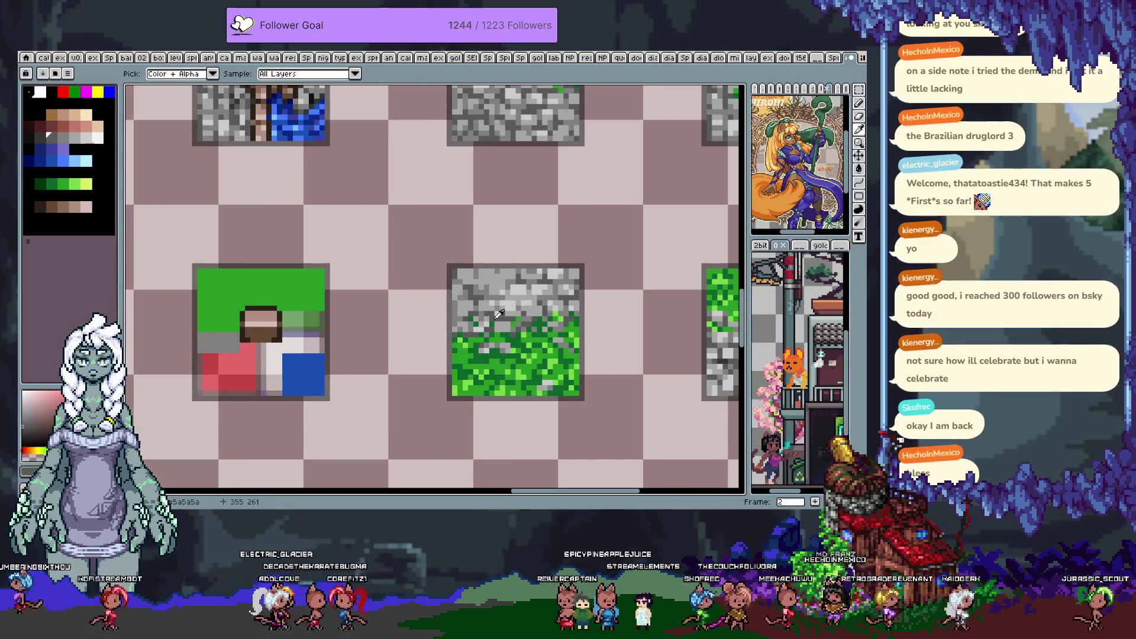
{"action": "left_click", "coordinate": [495, 316], "text": "alt"}
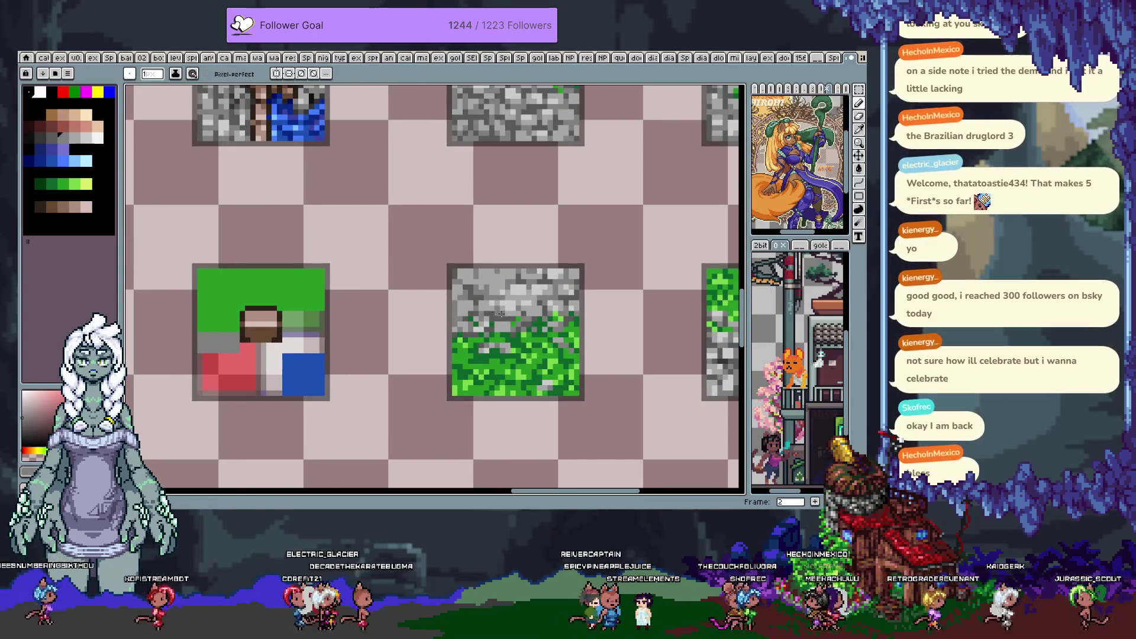
{"action": "left_click", "coordinate": [508, 317], "text": "alt"}
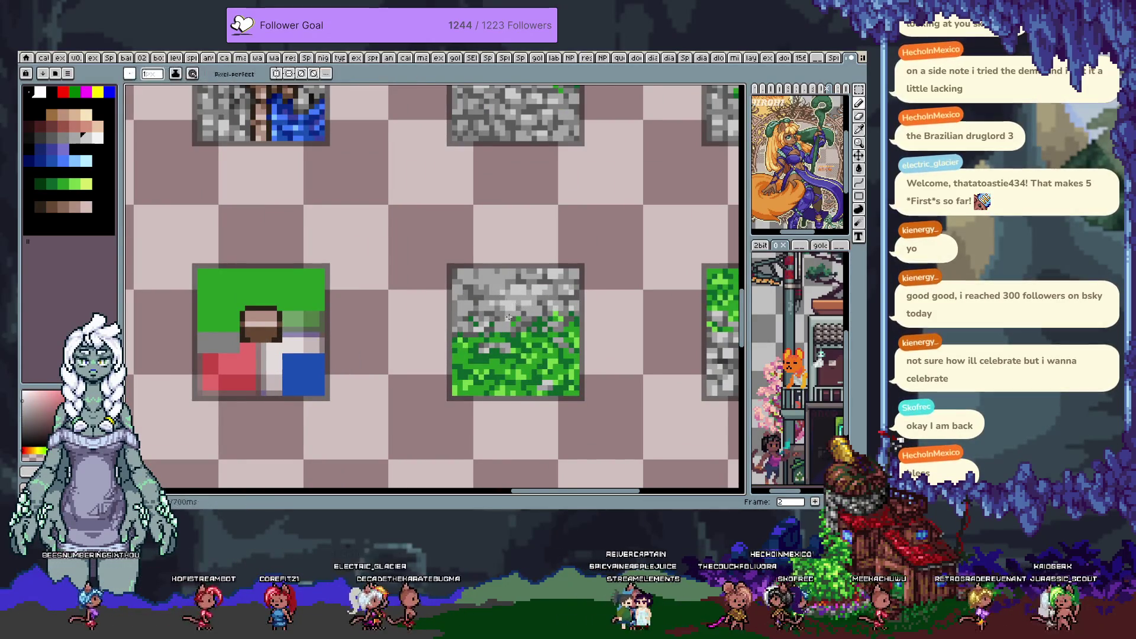
{"action": "scroll", "coordinate": [497, 325], "scroll_direction": "down", "scroll_amount": 2}
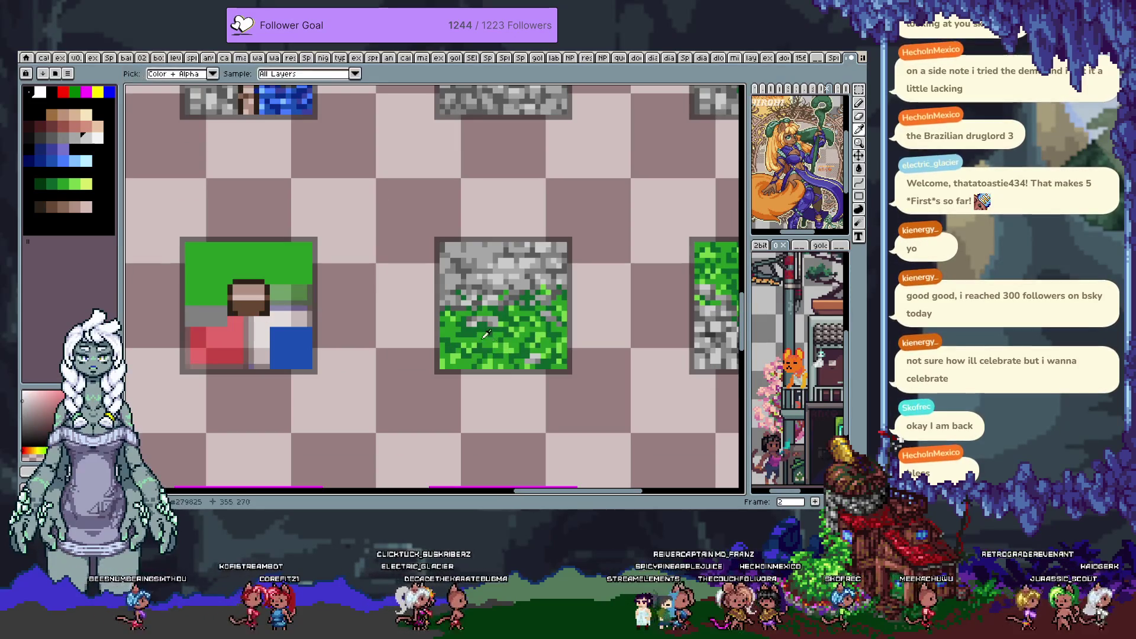
Alternate grass greens and stone greys along the stone/grass border of the tile
{"action": "left_click", "coordinate": [486, 334], "text": "alt"}
{"action": "left_click", "coordinate": [477, 328], "text": "alt"}
{"action": "left_click", "coordinate": [456, 294], "text": "alt"}
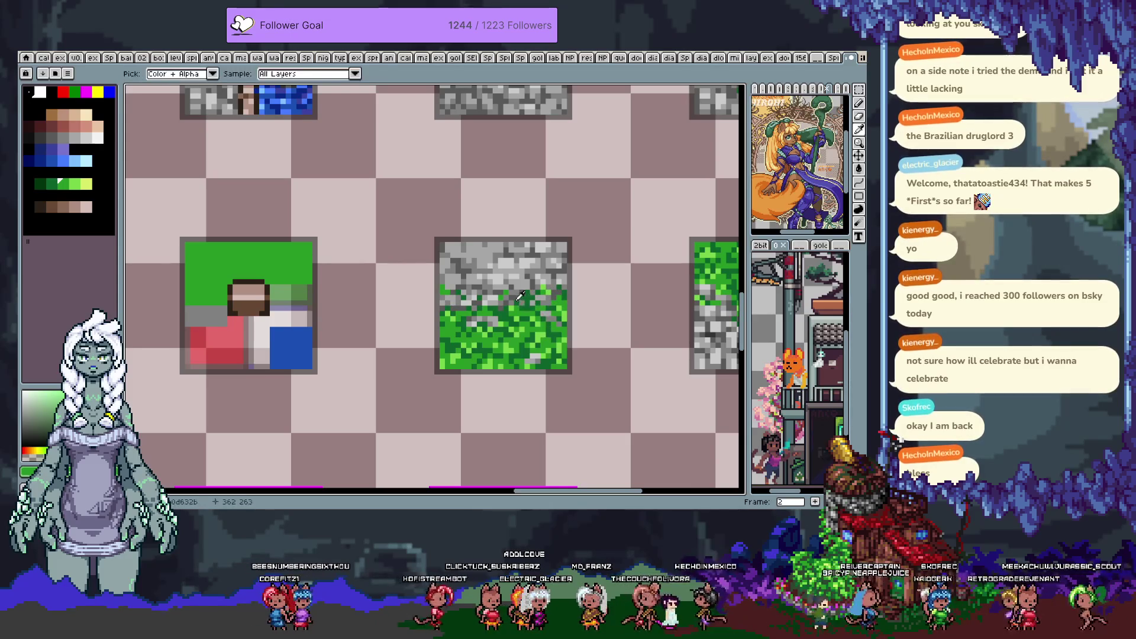
{"action": "left_click", "coordinate": [523, 324], "text": "alt"}
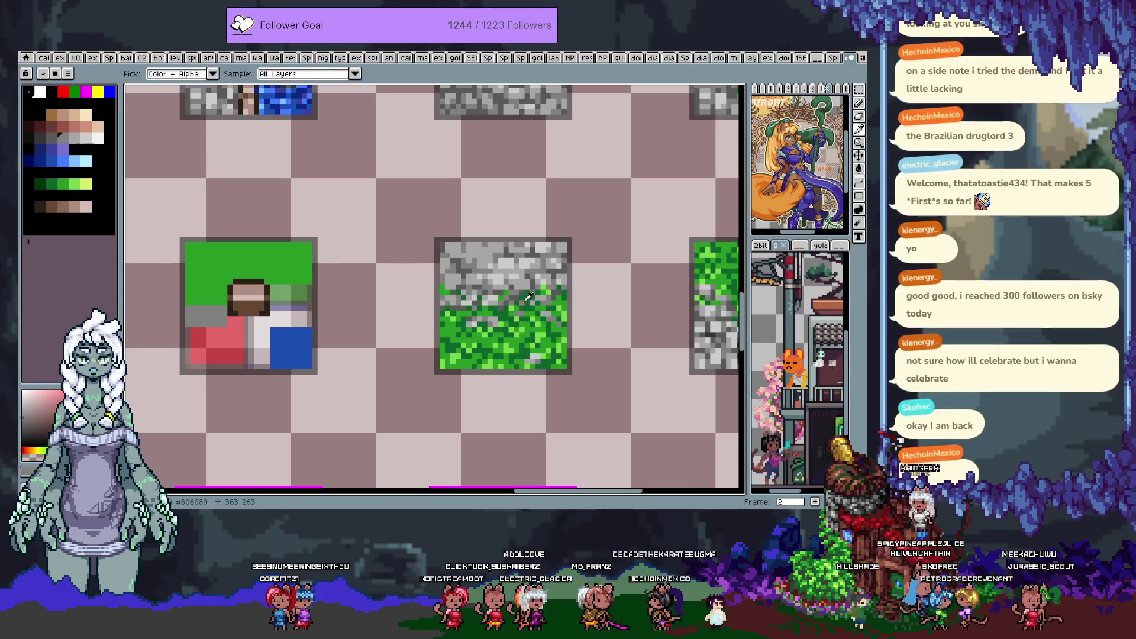
{"action": "left_click", "coordinate": [524, 307], "text": "alt"}
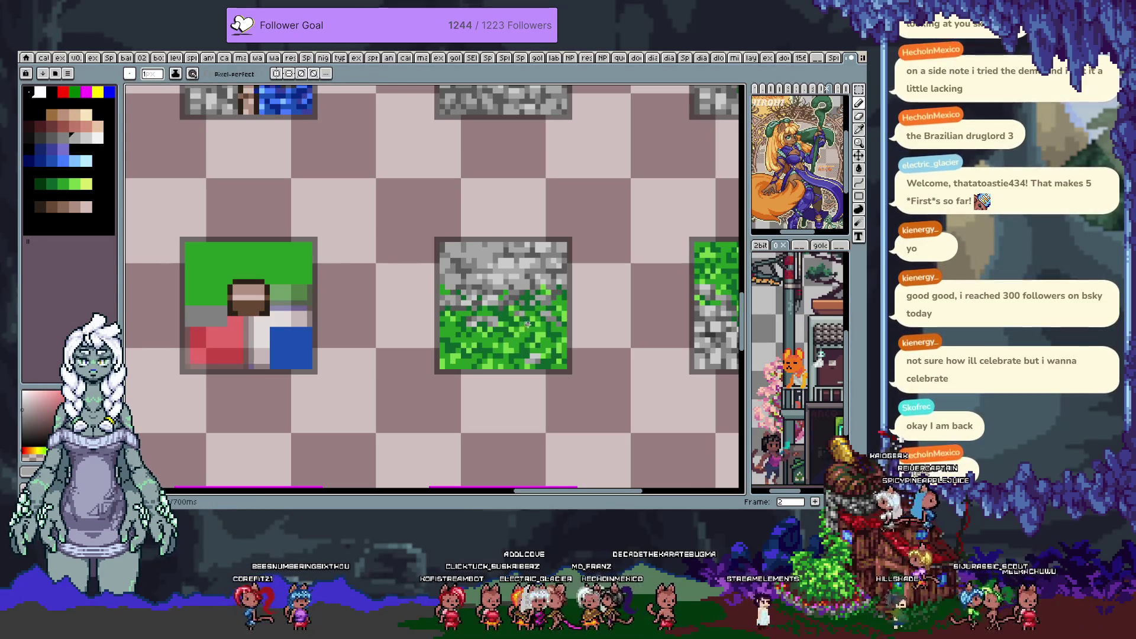
{"action": "left_click", "coordinate": [521, 315], "text": "alt"}
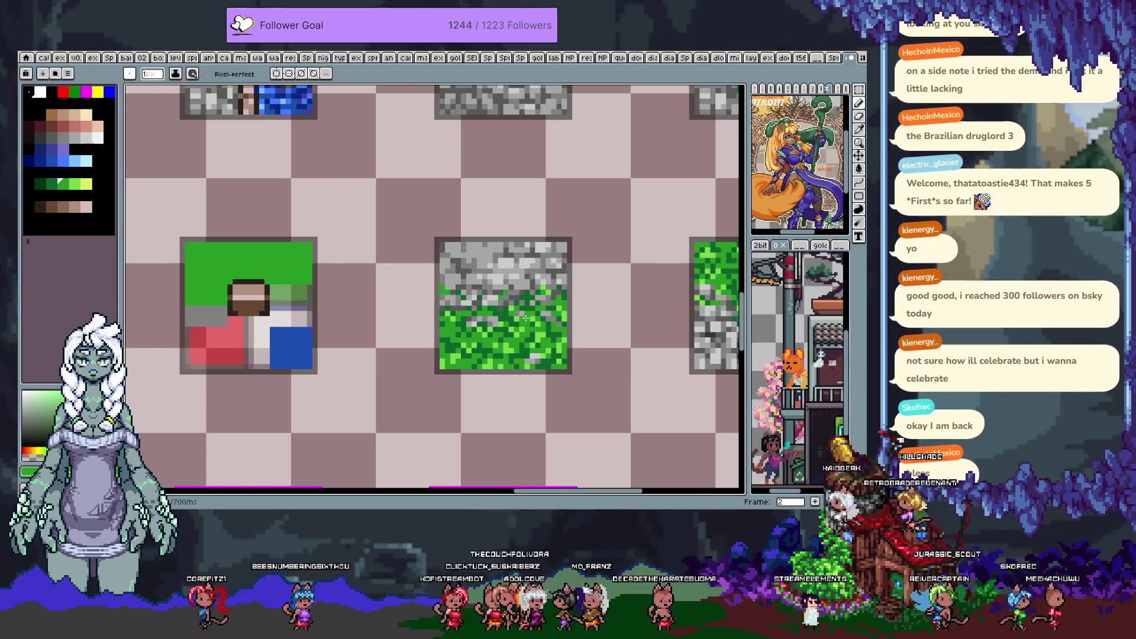
{"action": "left_click", "coordinate": [526, 319], "text": "alt"}
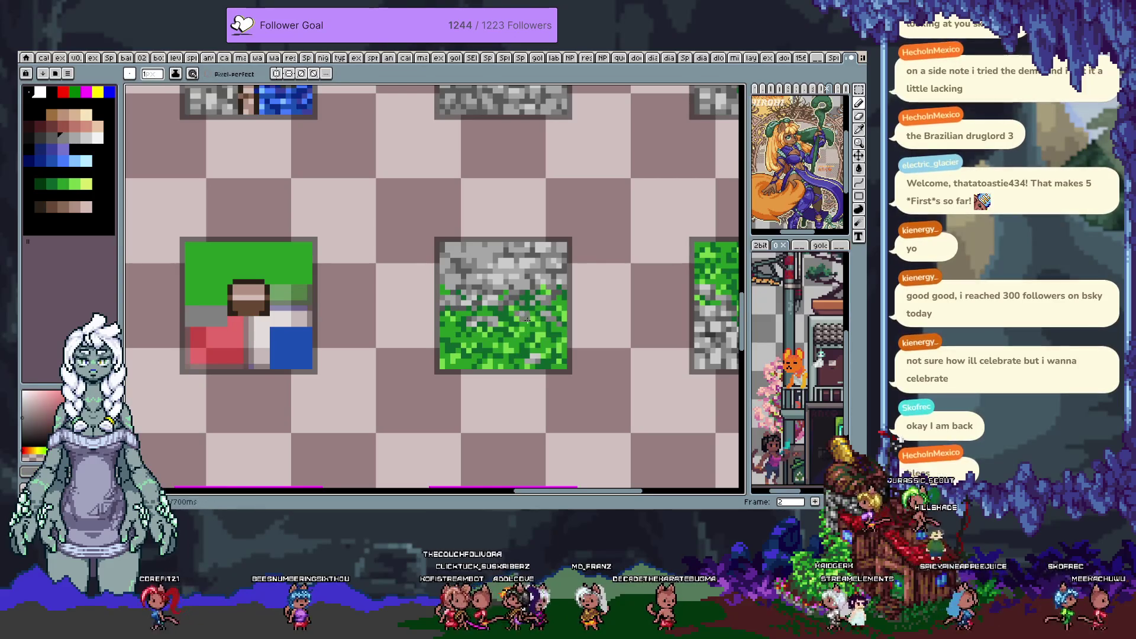
{"action": "left_click_drag", "start_coordinate": [505, 356], "coordinate": [510, 341]}
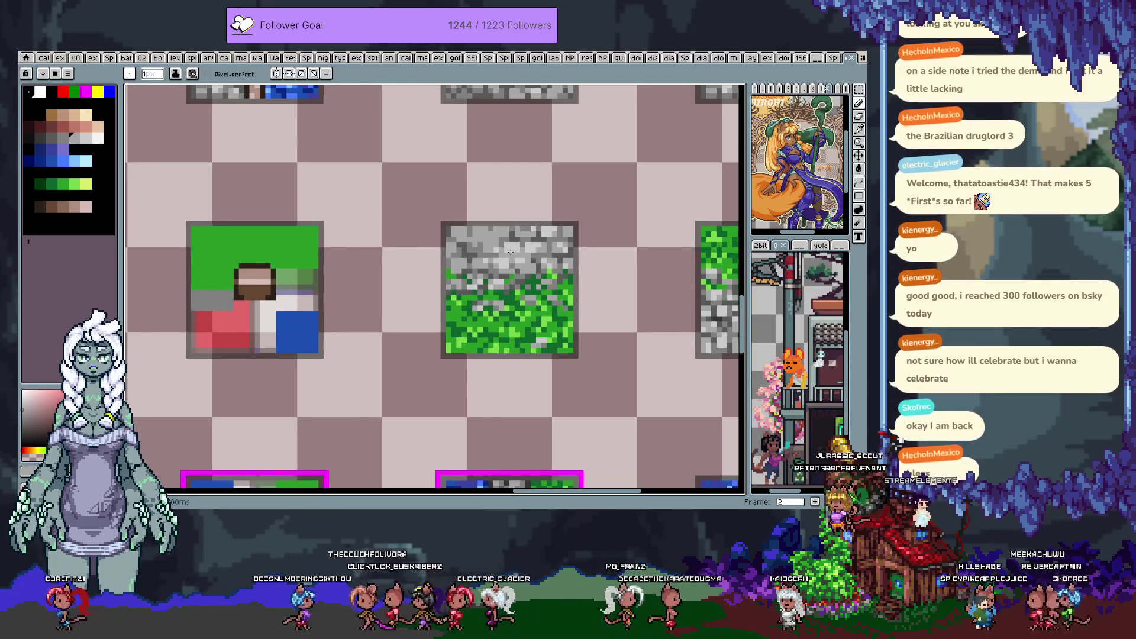
{"action": "key", "text": "m"}
{"action": "scroll", "coordinate": [521, 229], "scroll_direction": "up", "scroll_amount": 1}
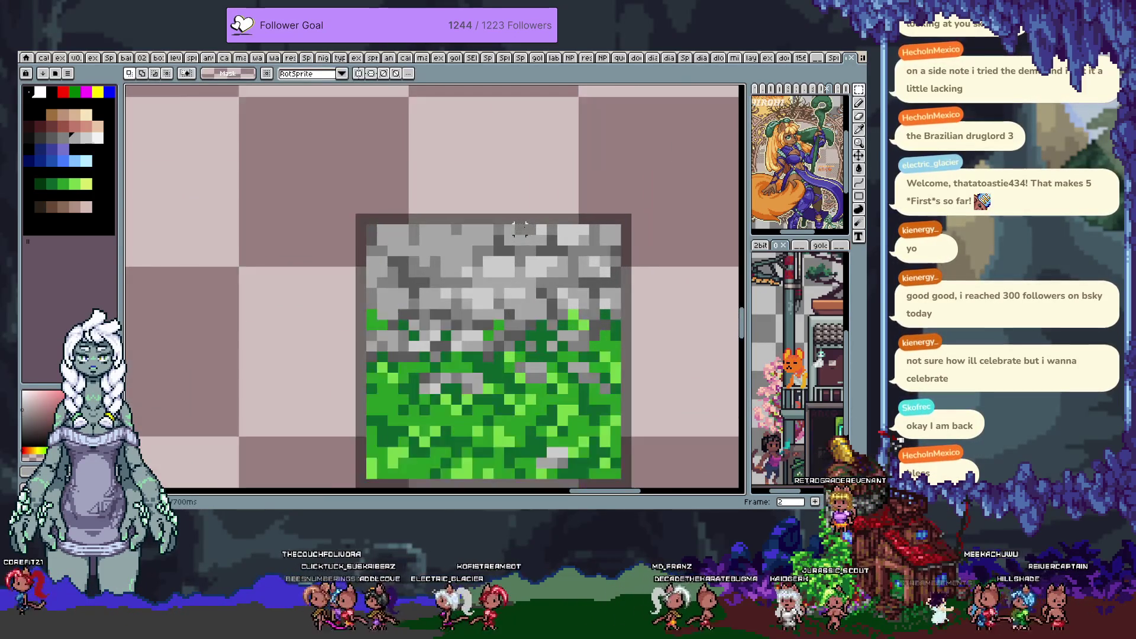
Select the top rows of stone pixels and try transforming them, cancelling both times
{"action": "mouse_move", "coordinate": [610, 275]}
{"action": "left_mouse_down"}
{"action": "mouse_move", "coordinate": [580, 262]}
{"action": "mouse_move", "coordinate": [407, 255]}
{"action": "left_mouse_up"}
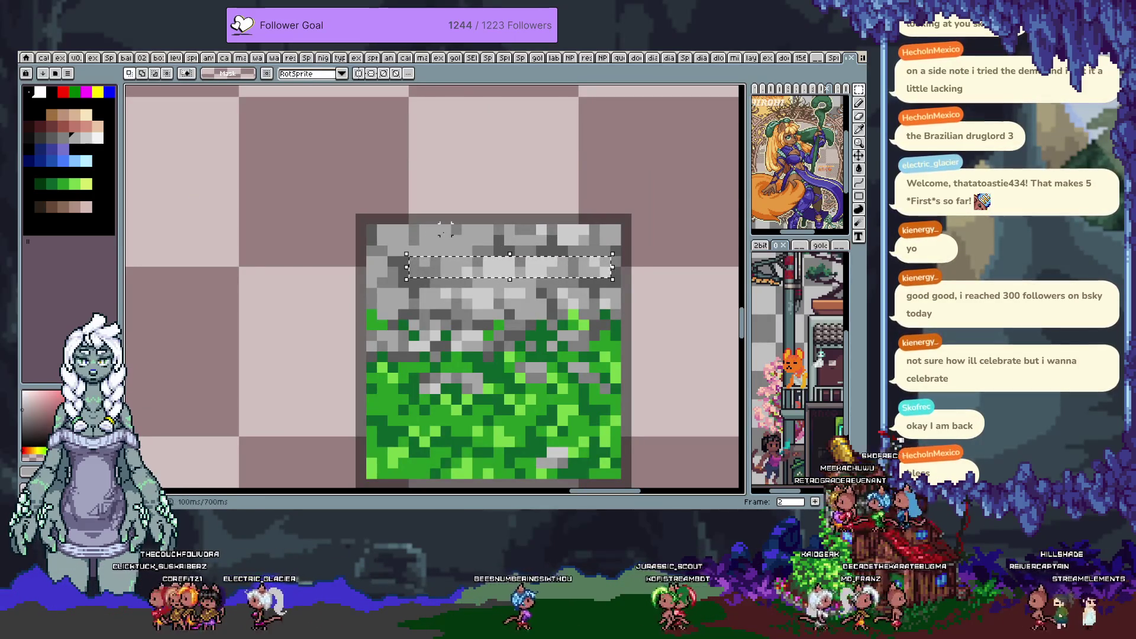
{"action": "left_click", "coordinate": [612, 267]}
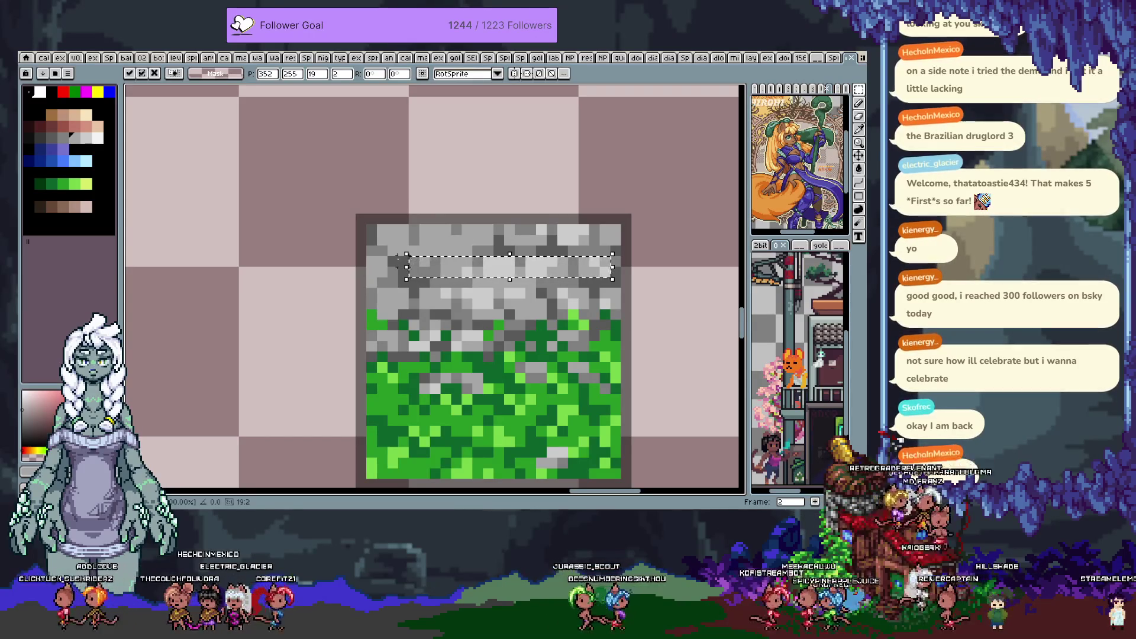
{"action": "key", "text": "Return"}
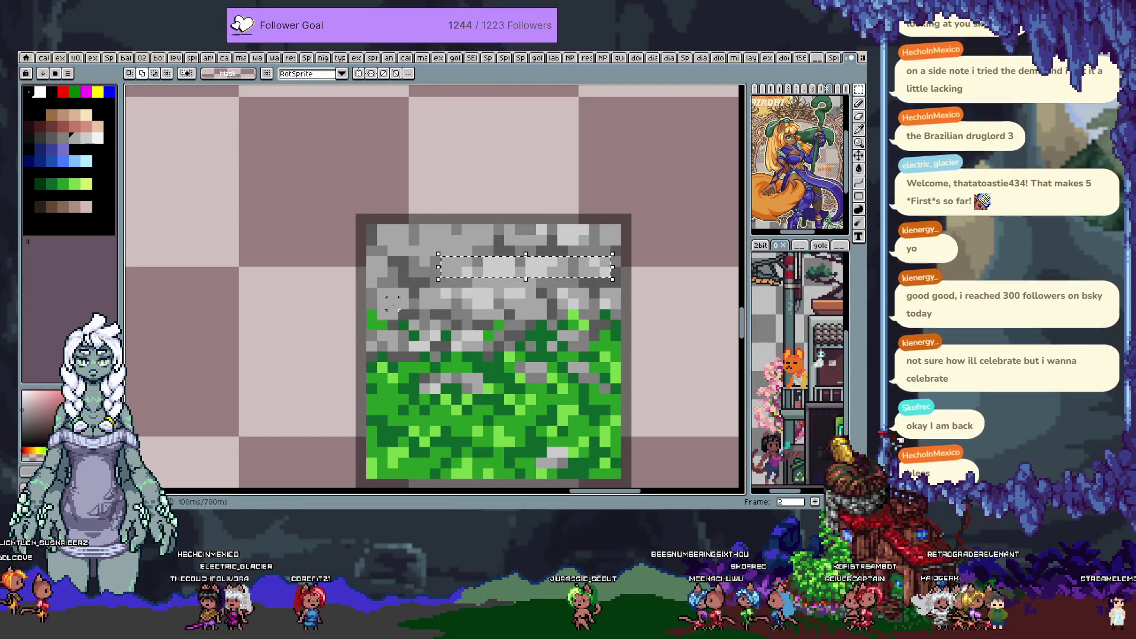
{"action": "key", "text": "ctrl+t"}
{"action": "key", "text": "Return"}
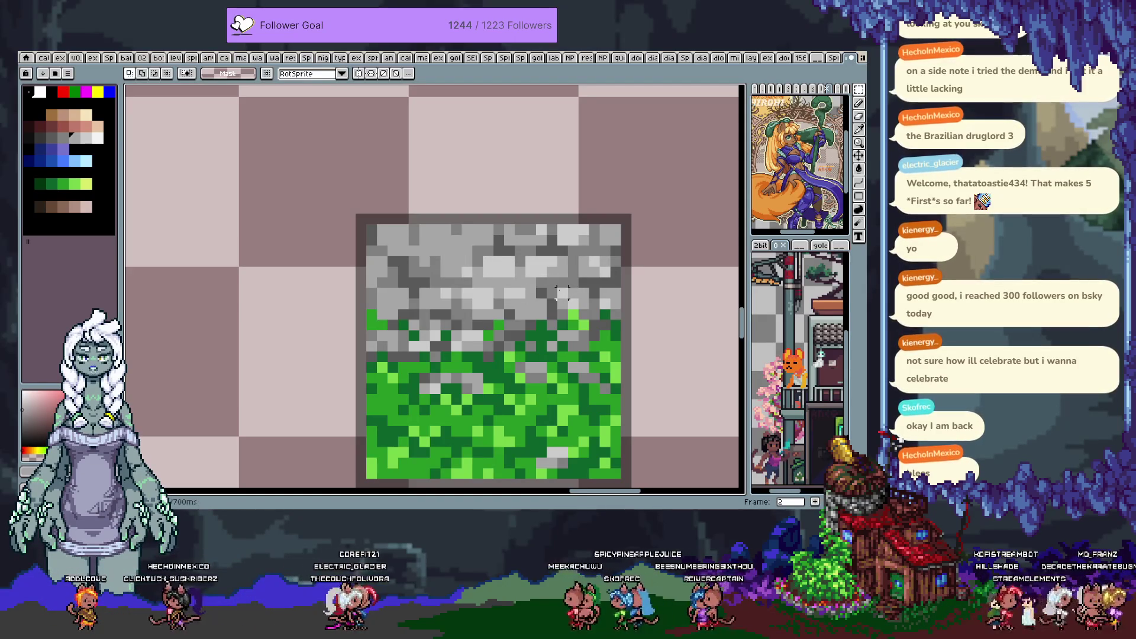
Set the pencil's ink to Shading after briefly trying Lock Alpha
{"action": "key", "text": "i"}
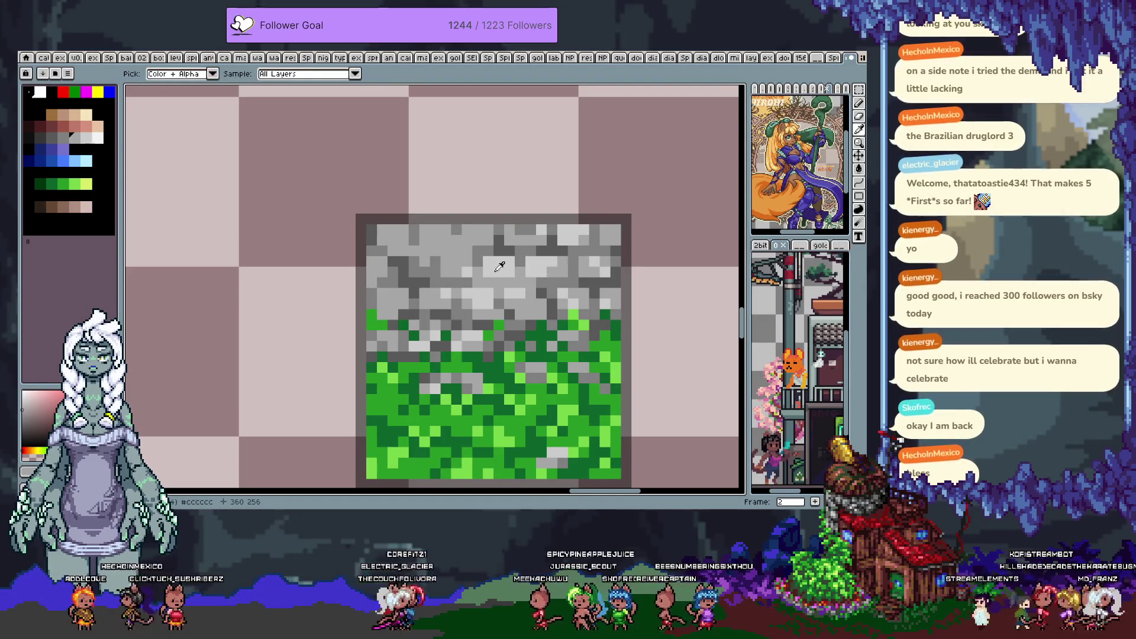
{"action": "key", "text": "b"}
{"action": "left_click", "coordinate": [152, 74]}
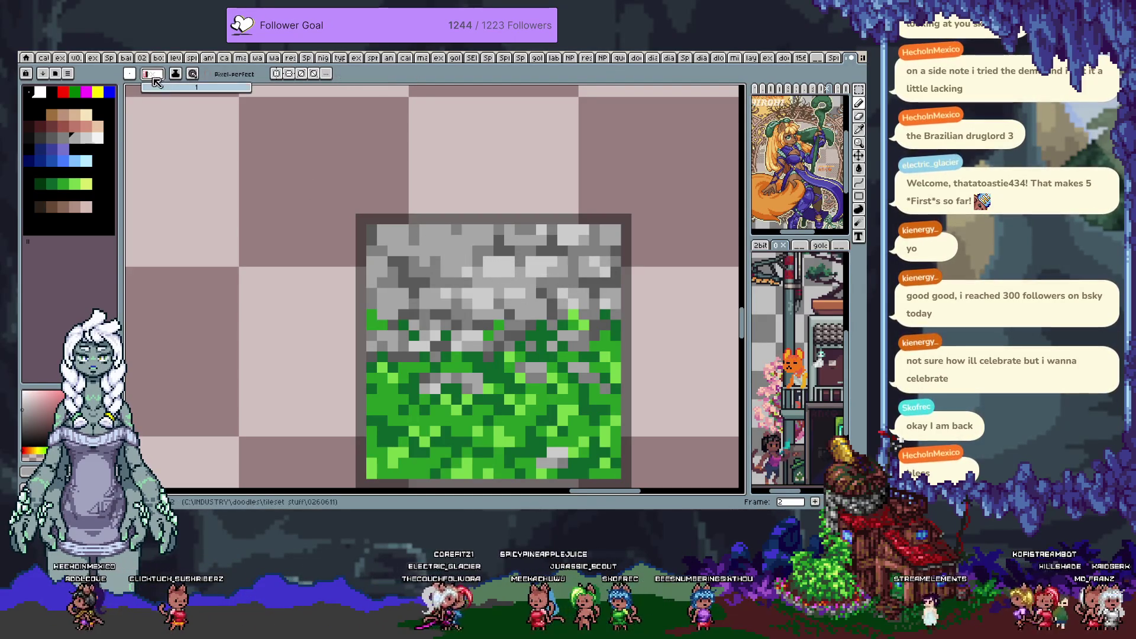
{"action": "left_click", "coordinate": [175, 74]}
{"action": "left_click", "coordinate": [195, 117]}
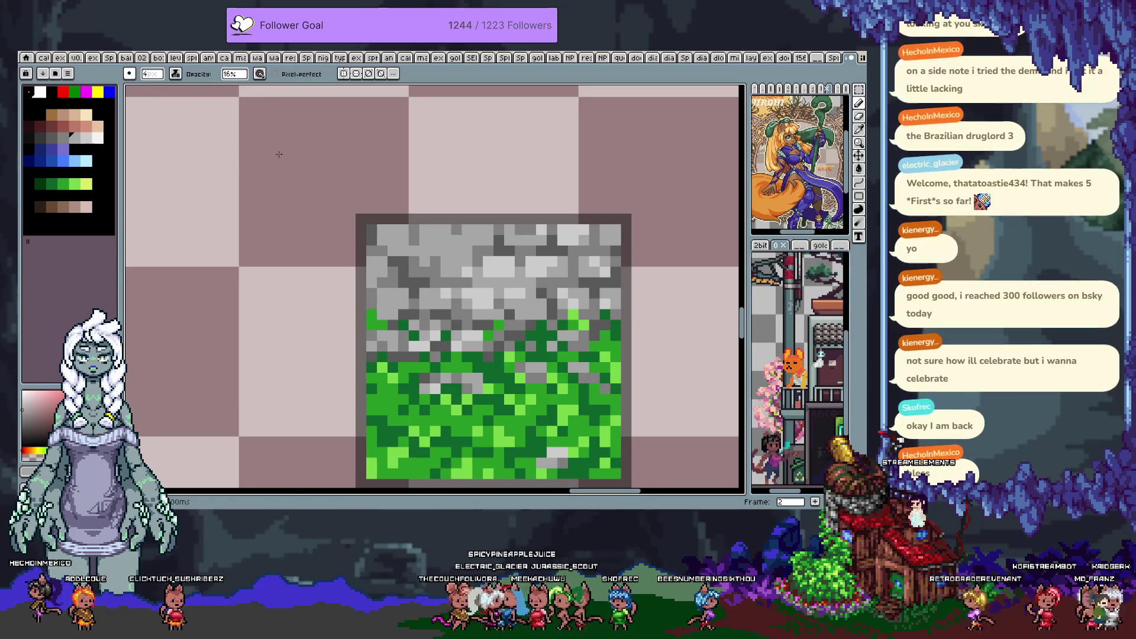
{"action": "left_click", "coordinate": [175, 73]}
{"action": "left_click", "coordinate": [185, 127]}
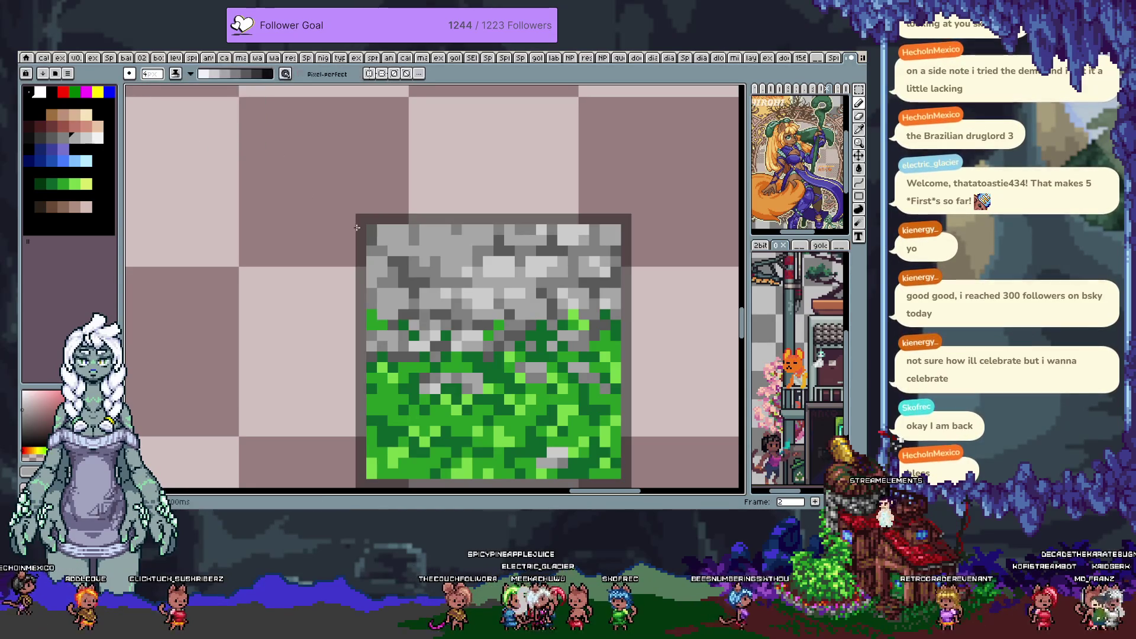
Darken stone pixels across the tile top and lighten a few small stone patches
{"action": "mouse_move", "coordinate": [372, 254]}
{"action": "left_mouse_down"}
{"action": "mouse_move", "coordinate": [408, 266]}
{"action": "mouse_move", "coordinate": [483, 249]}
{"action": "left_mouse_up"}
{"action": "key", "text": "ctrl+z"}
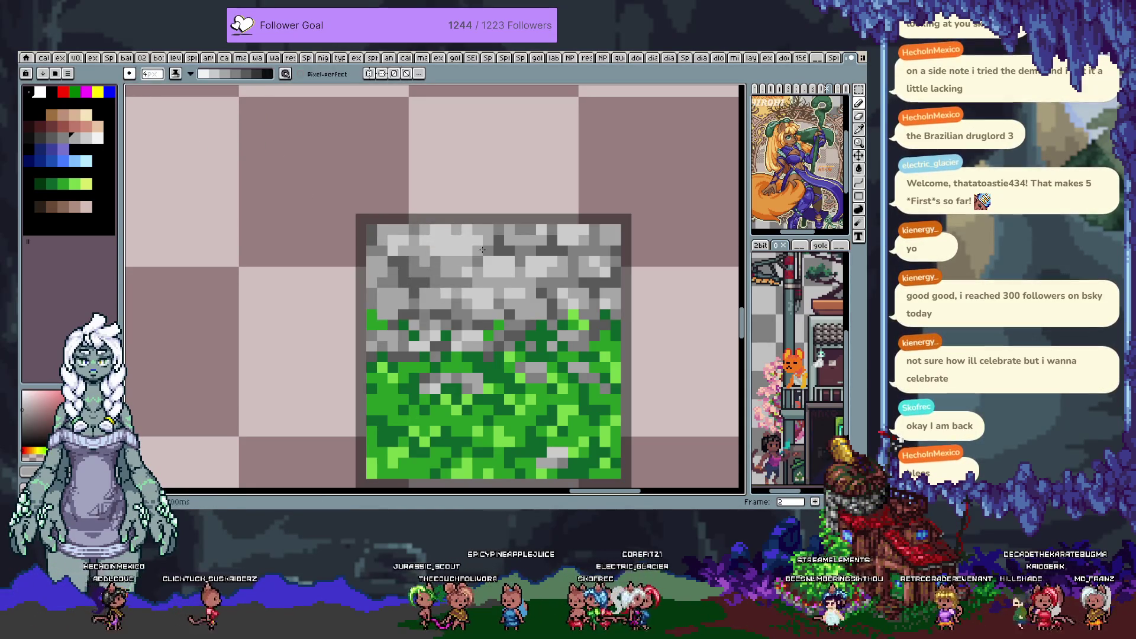
{"action": "key", "text": "ctrl+z"}
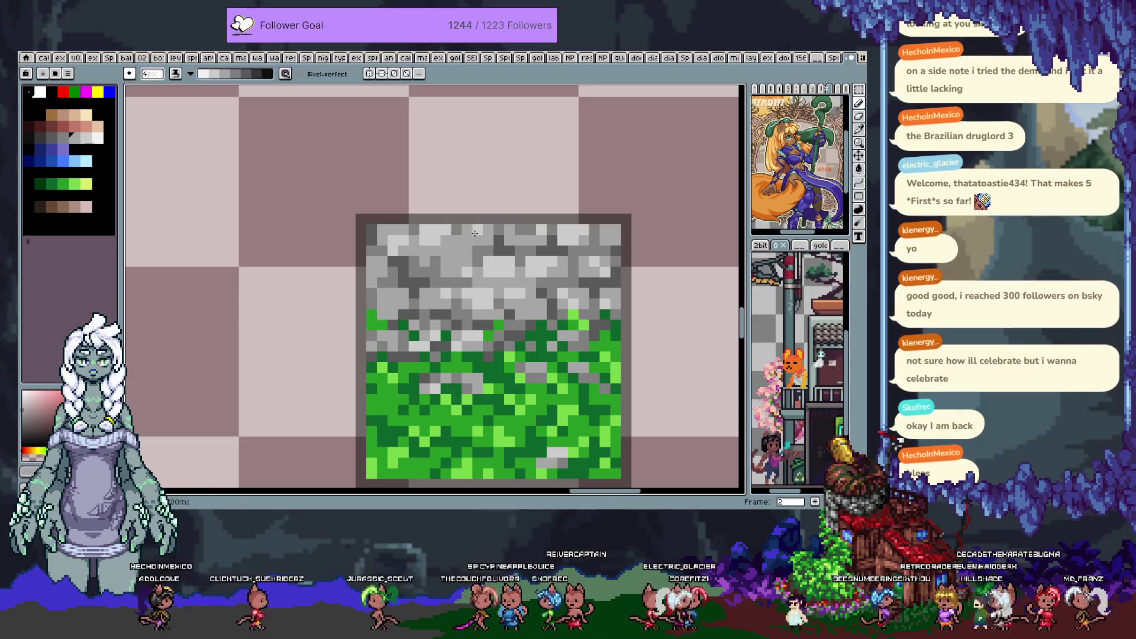
{"action": "mouse_move", "coordinate": [524, 261]}
{"action": "left_mouse_down"}
{"action": "mouse_move", "coordinate": [485, 266]}
{"action": "mouse_move", "coordinate": [598, 271]}
{"action": "left_mouse_up"}
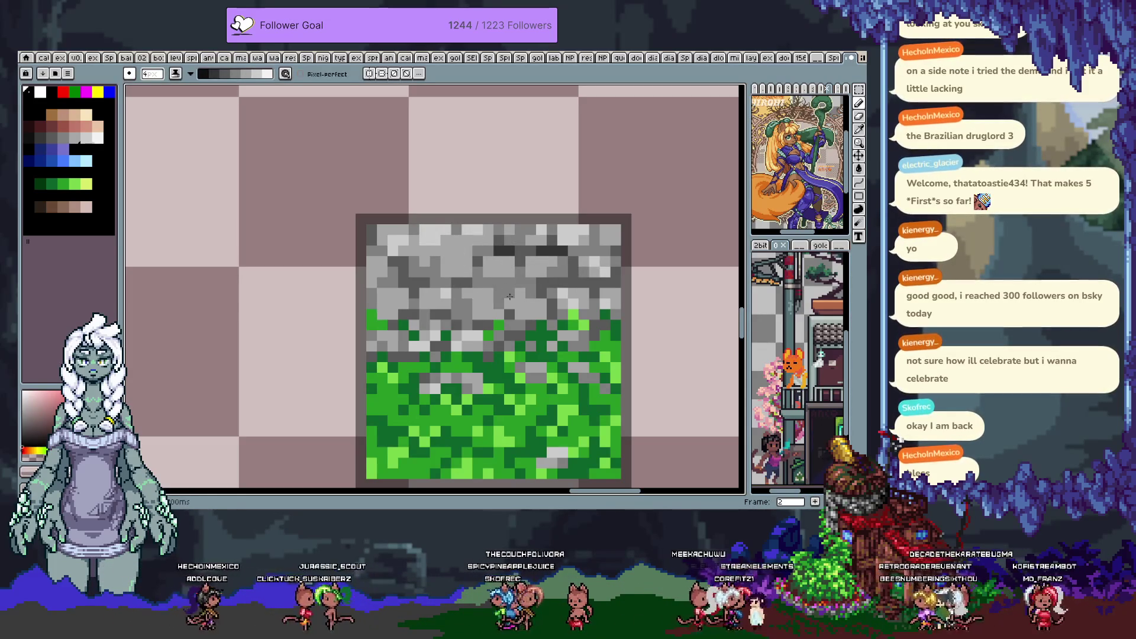
{"action": "left_click", "coordinate": [473, 294]}
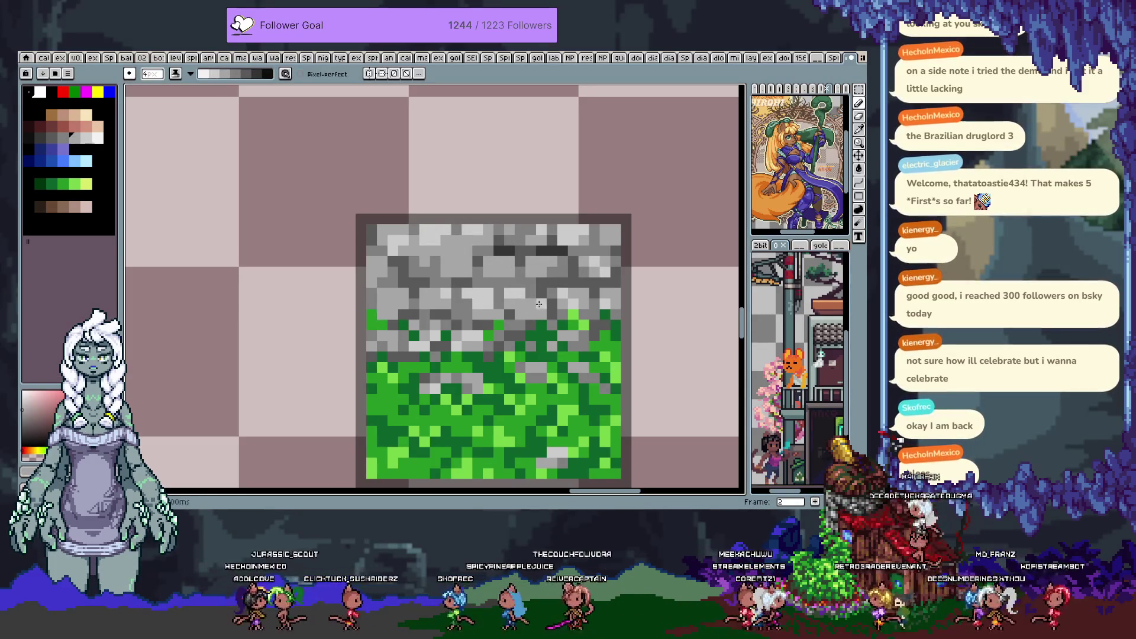
{"action": "left_click", "coordinate": [387, 310]}
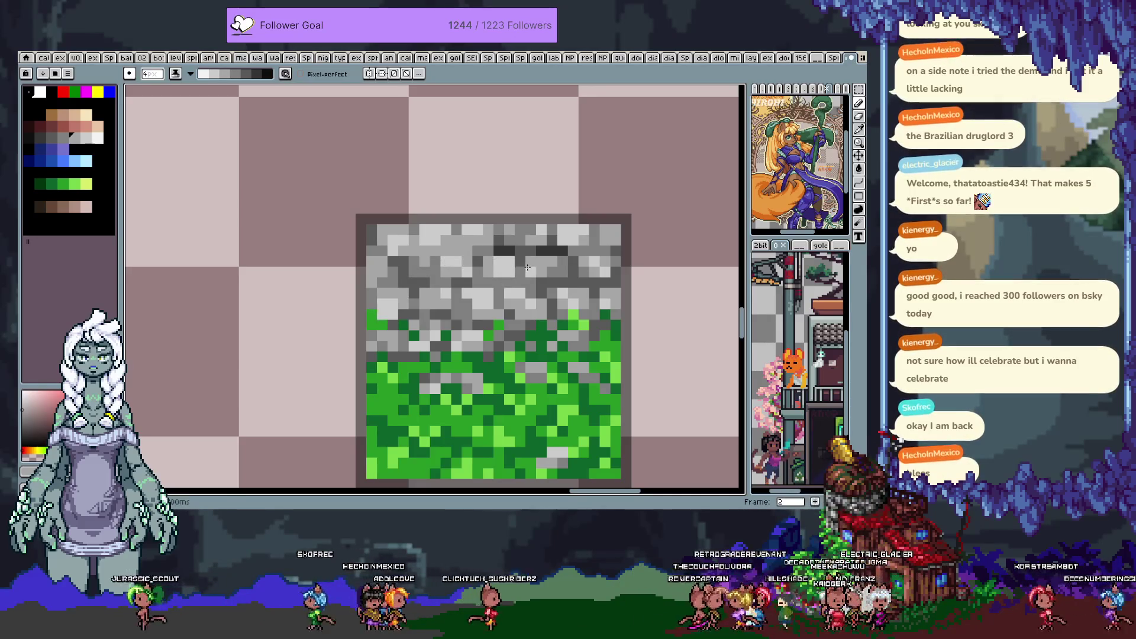
{"action": "scroll", "coordinate": [581, 323], "scroll_direction": "down", "scroll_amount": 4}
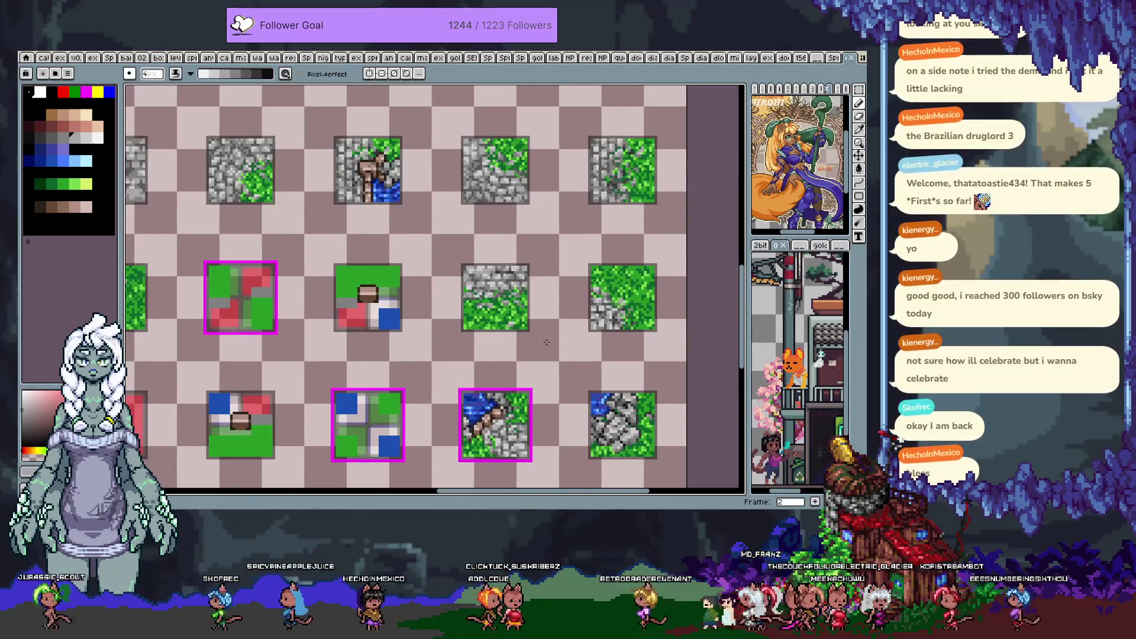
Select the middle-row tile, trying the magic wand before settling on a rectangular marquee
{"action": "key", "text": "m"}
{"action": "left_click_drag", "start_coordinate": [442, 251], "coordinate": [572, 366]}
{"action": "key", "text": "w"}
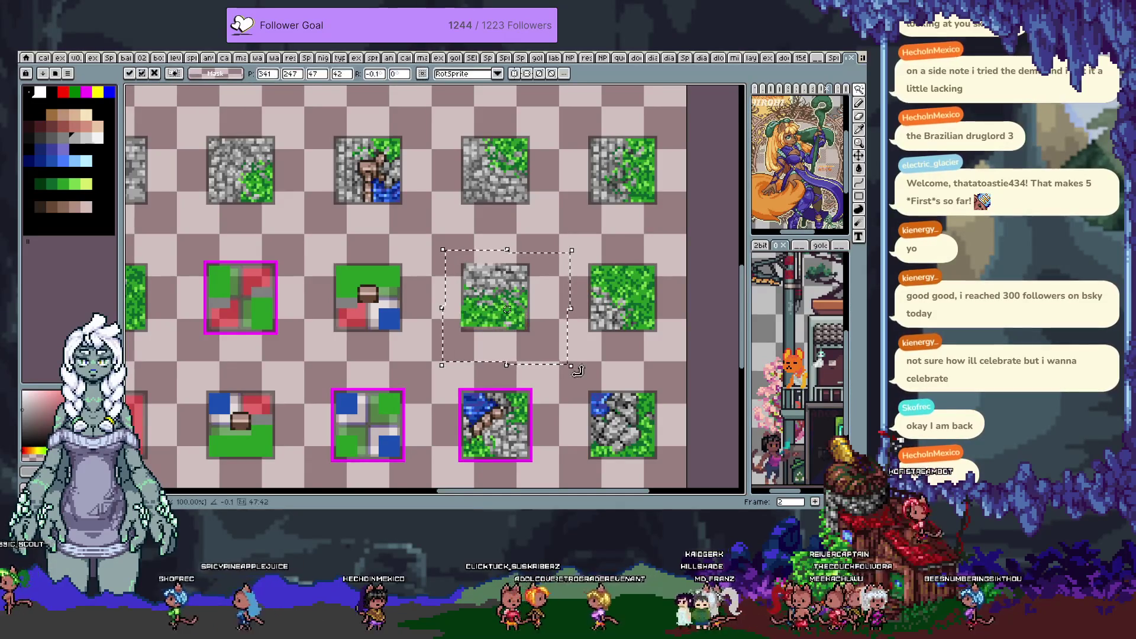
{"action": "left_click", "coordinate": [538, 331], "text": "alt"}
{"action": "key", "text": "ctrl+z"}
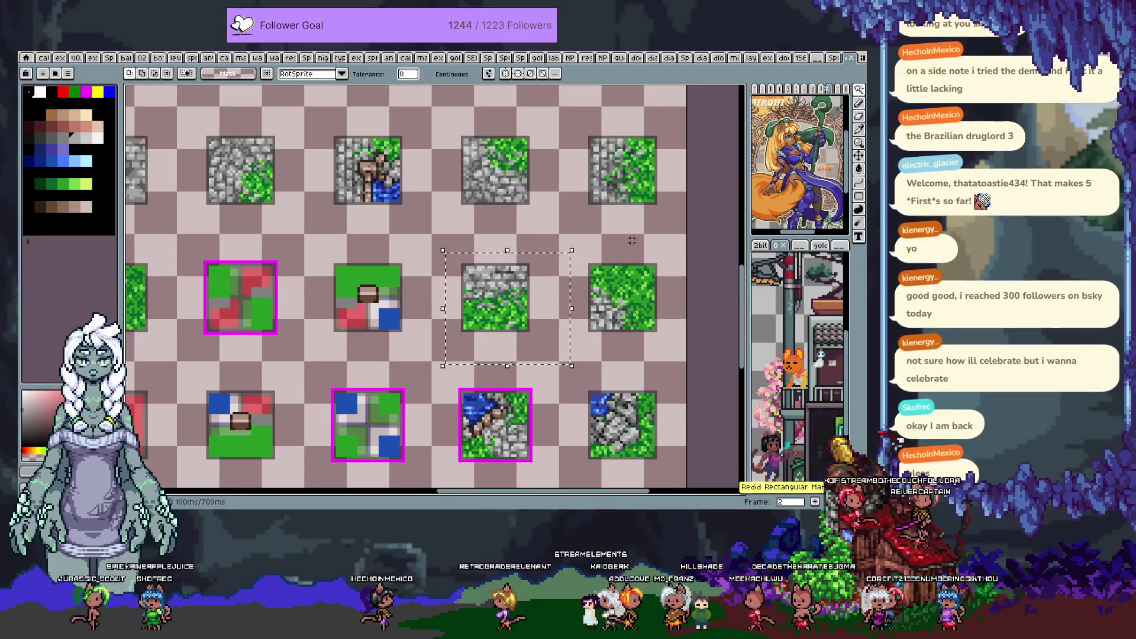
{"action": "left_click", "coordinate": [595, 265], "text": "alt"}
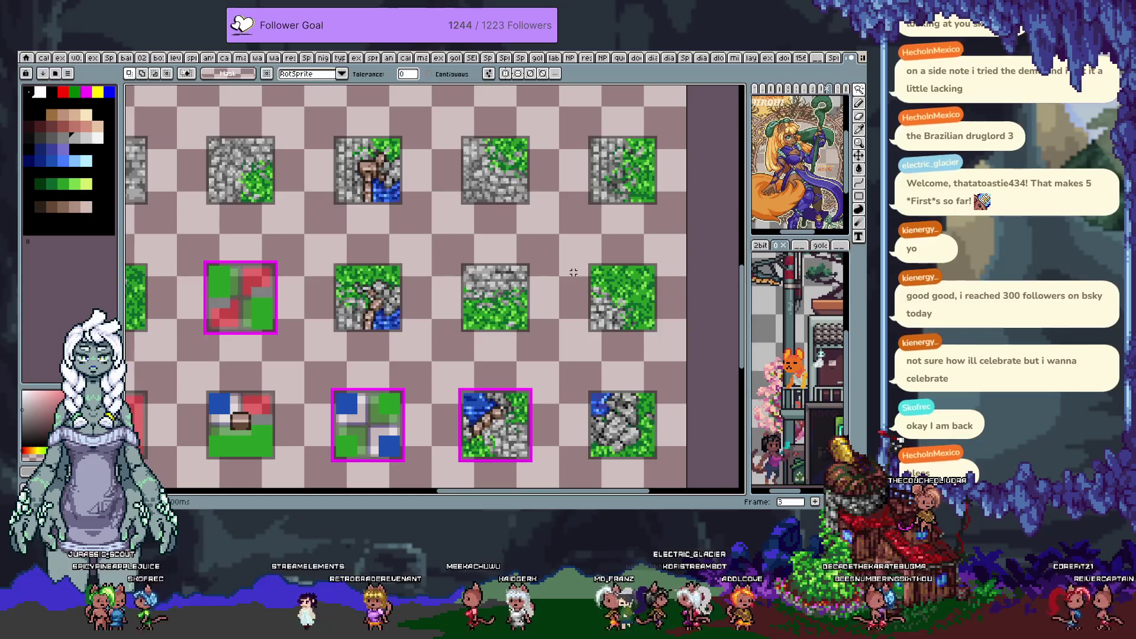
{"action": "key", "text": "m"}
{"action": "left_click_drag", "start_coordinate": [309, 248], "coordinate": [417, 342]}
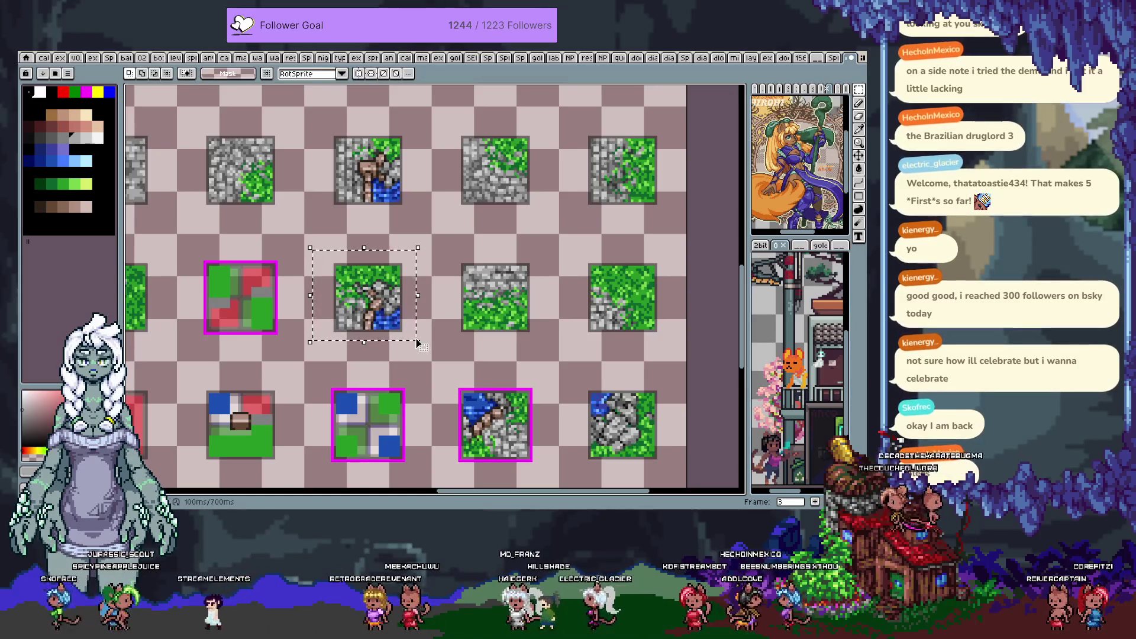
Select the diagonal water-stone-grass tile in the previous frame, then clear the selection
{"action": "left_click", "coordinate": [416, 339]}
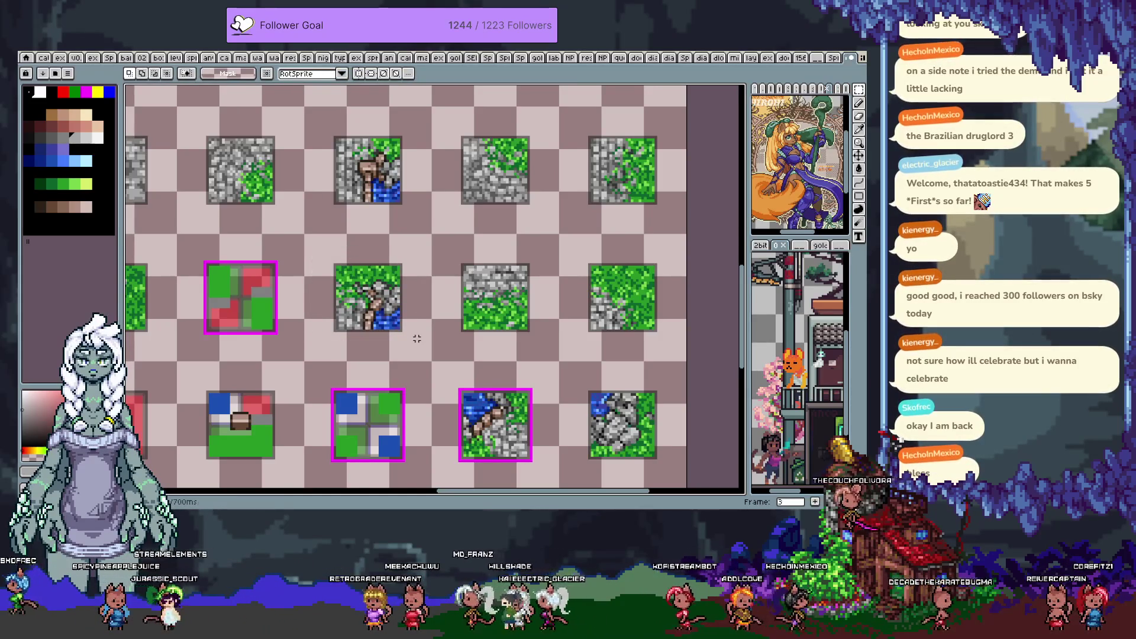
{"action": "scroll", "coordinate": [485, 369], "scroll_direction": "up", "scroll_amount": 3}
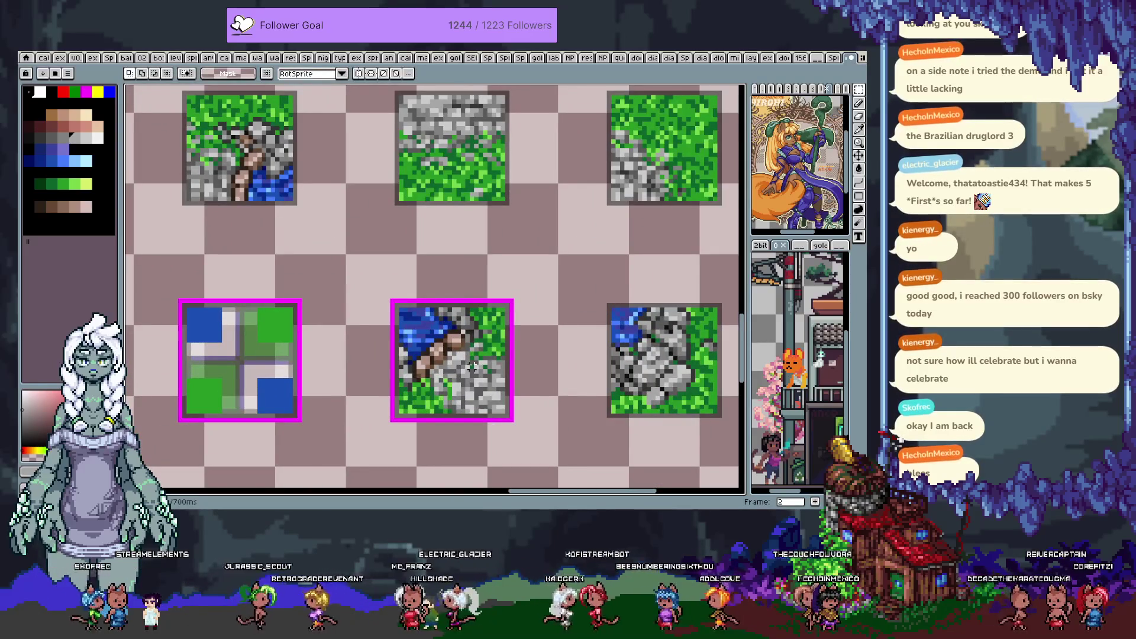
{"action": "left_click_drag", "start_coordinate": [370, 273], "coordinate": [533, 445]}
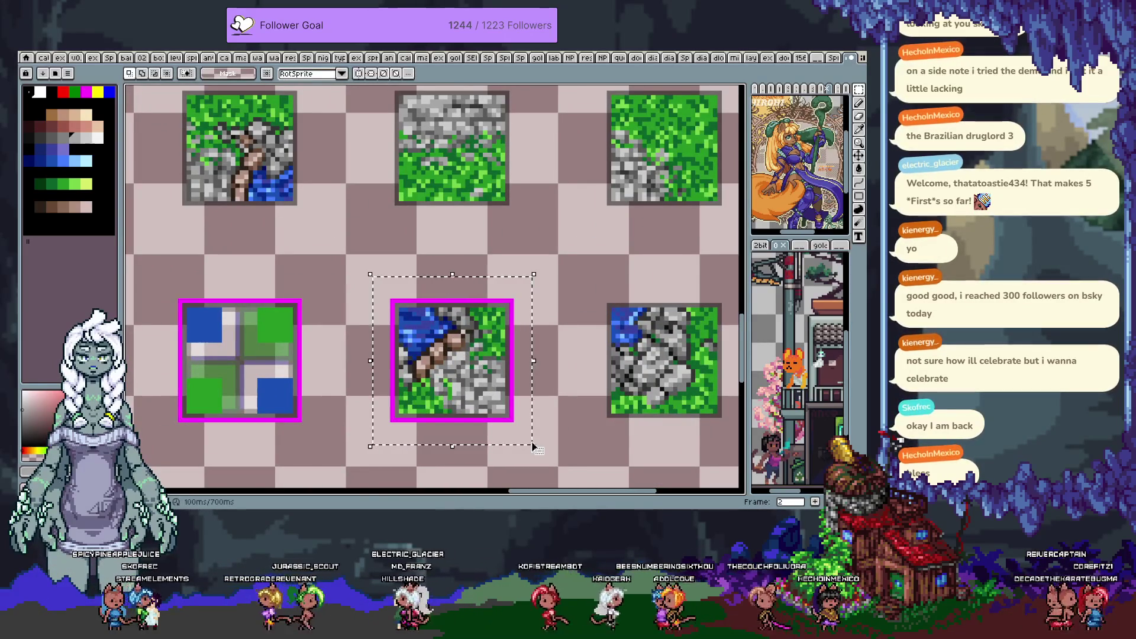
{"action": "key", "text": "ctrl+d"}
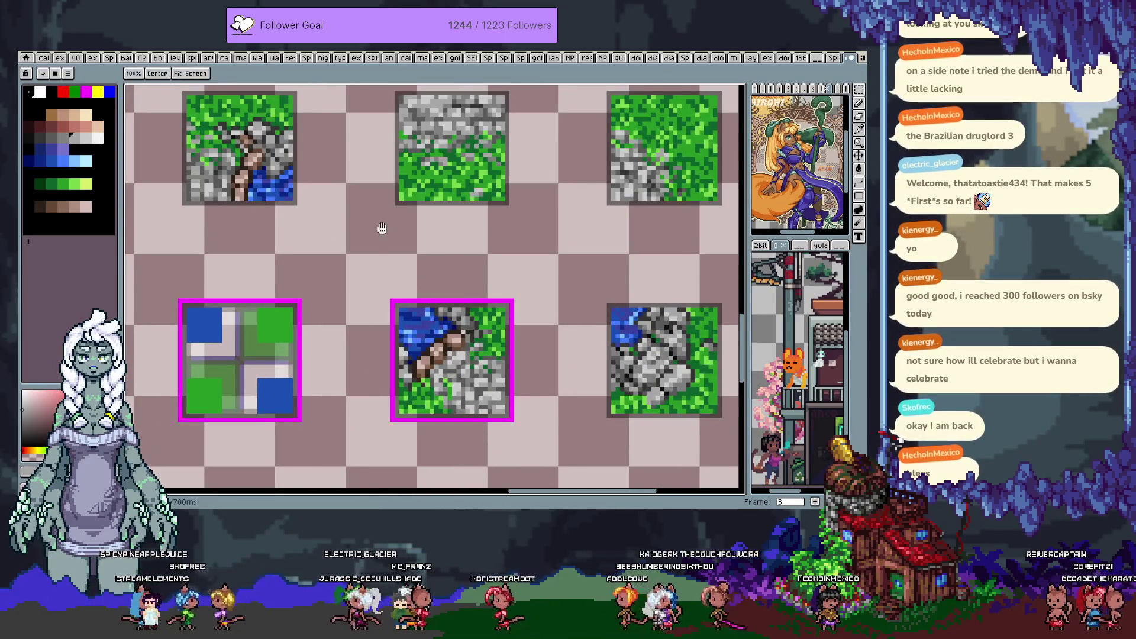
{"action": "scroll", "coordinate": [381, 228], "scroll_direction": "up", "scroll_amount": 3}
{"action": "left_click_drag", "start_coordinate": [558, 367], "coordinate": [426, 202]}
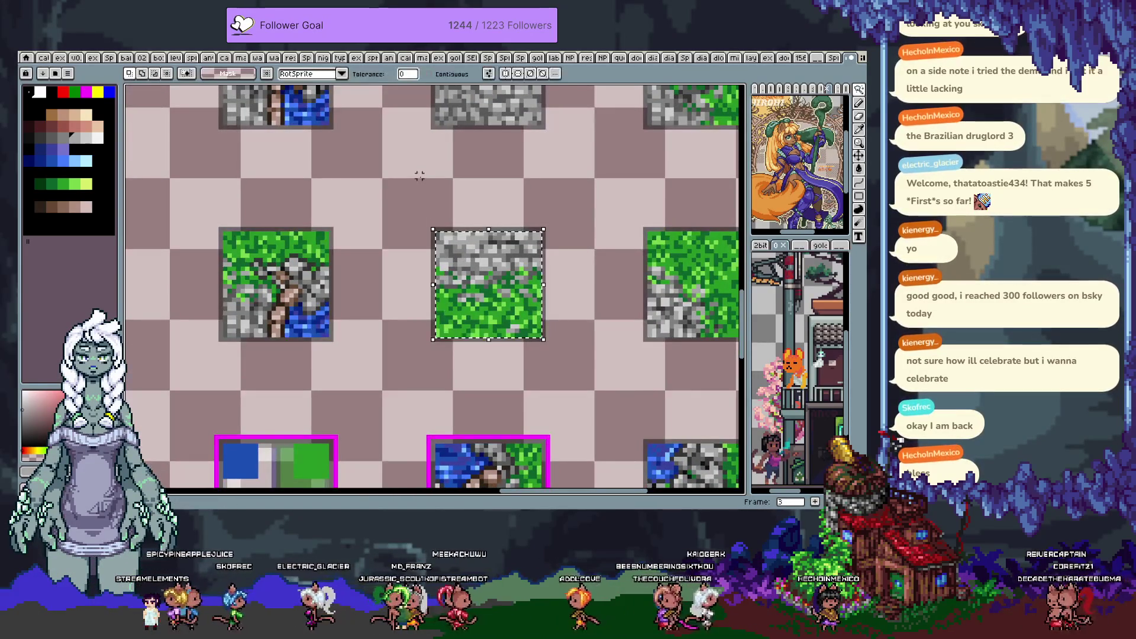
{"action": "scroll", "coordinate": [419, 180], "scroll_direction": "down", "scroll_amount": 4}
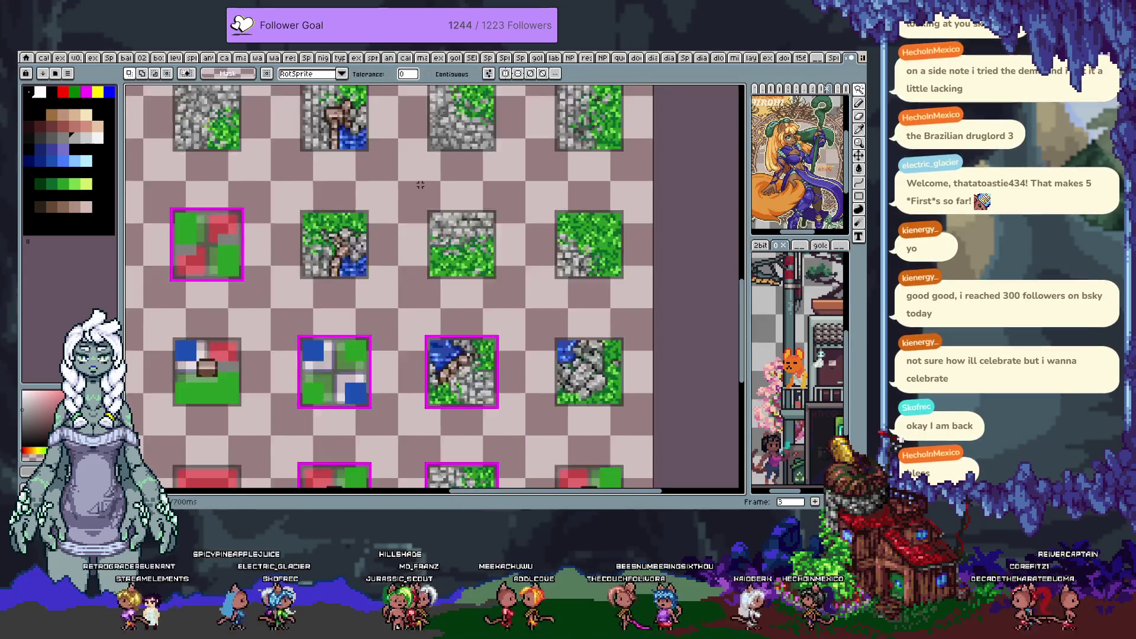
Go to the frame holding the tile map and pan to show more of it
{"action": "key", "text": "Right"}
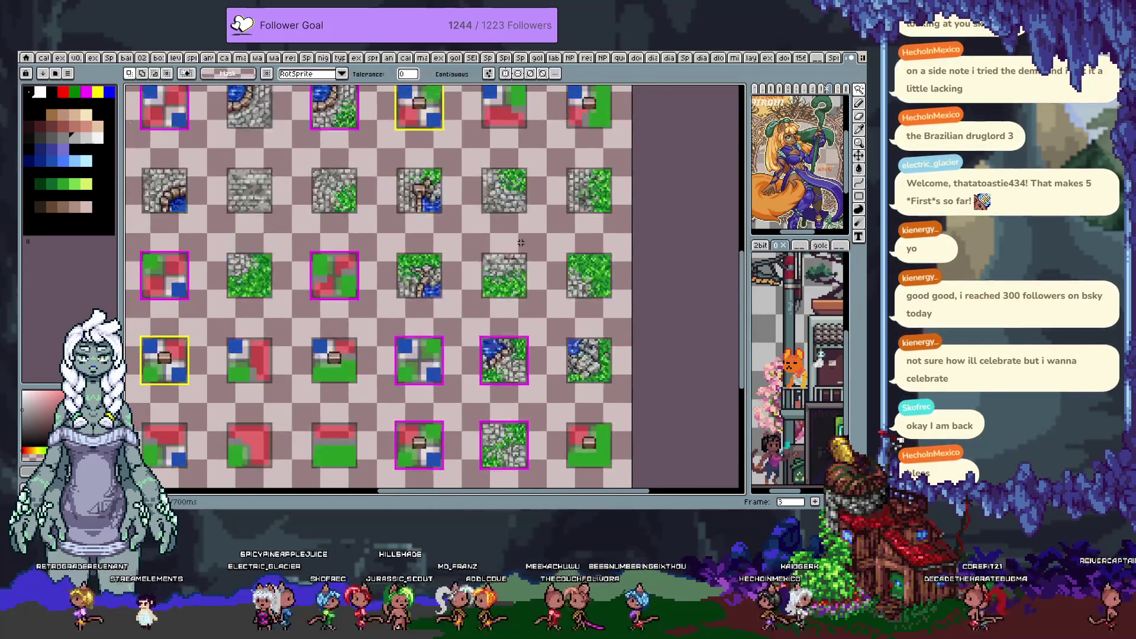
{"action": "key", "text": "Right"}
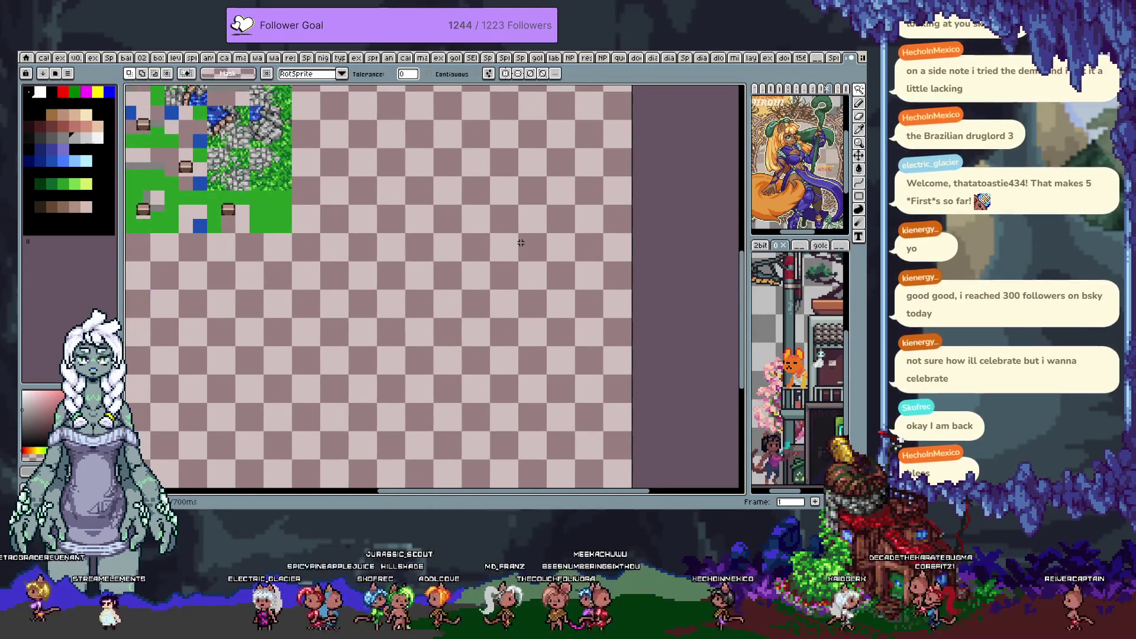
{"action": "key", "text": "Left"}
{"action": "key", "text": "Right"}
{"action": "key", "text": "h"}
{"action": "left_click_drag", "start_coordinate": [253, 242], "coordinate": [494, 370]}
{"action": "scroll", "coordinate": [493, 369], "scroll_direction": "up", "scroll_amount": 4}
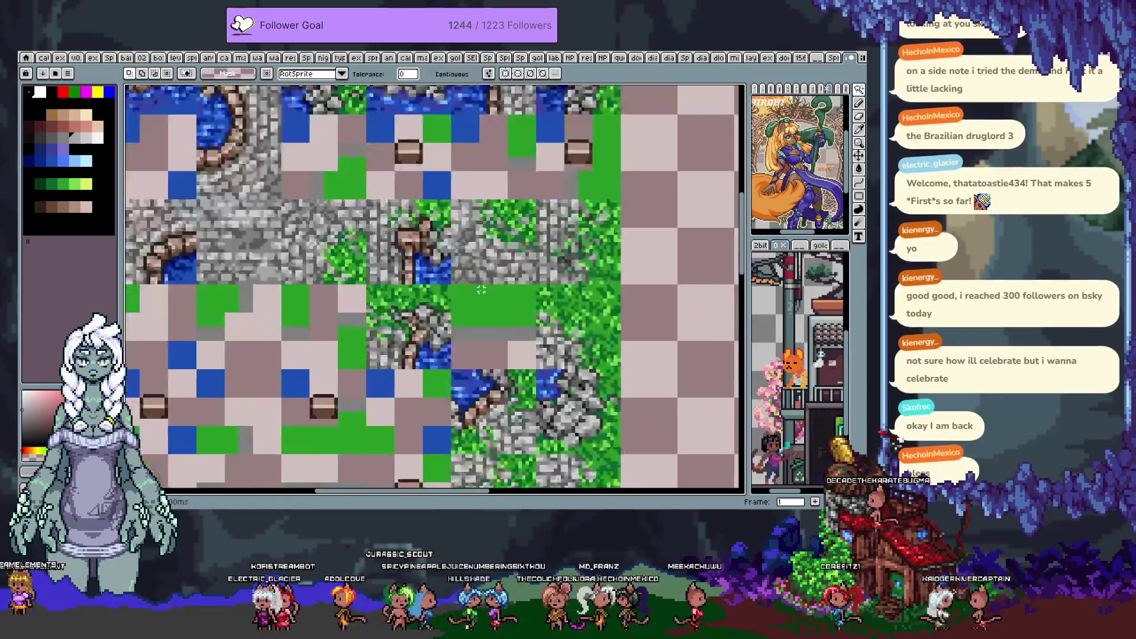
Paste the stone-over-grass tile inside the island on the map and confirm its placement
{"action": "key", "text": "w"}
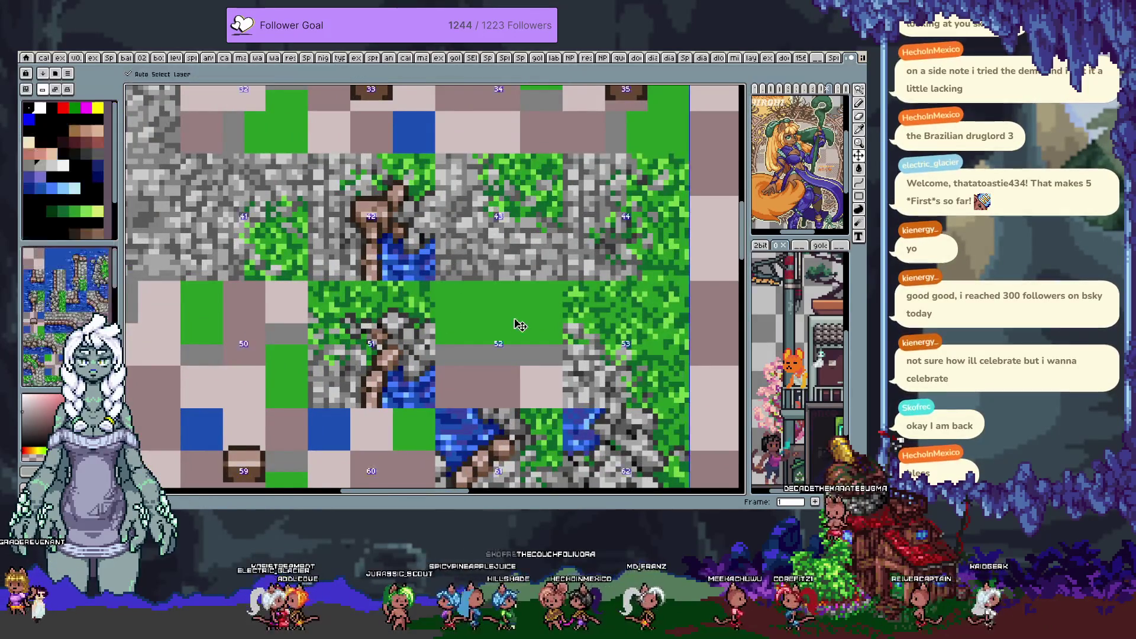
{"action": "key", "text": "ctrl+v"}
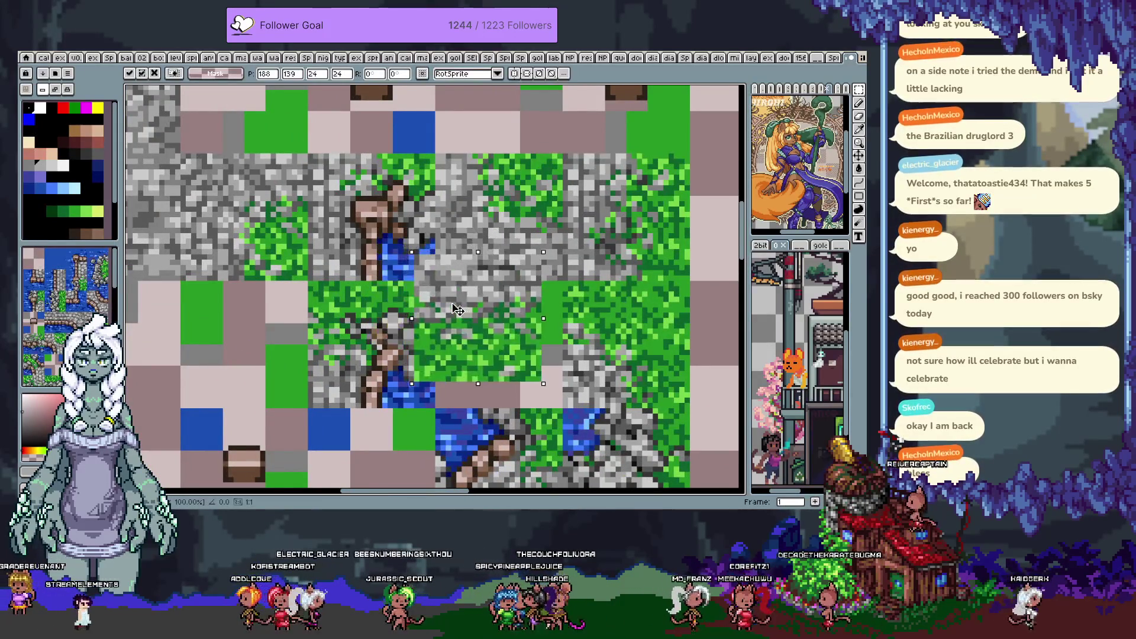
{"action": "key", "text": "h"}
{"action": "mouse_move", "coordinate": [455, 309]}
{"action": "left_mouse_down"}
{"action": "mouse_move", "coordinate": [479, 401]}
{"action": "mouse_move", "coordinate": [510, 328]}
{"action": "left_mouse_up"}
{"action": "scroll", "coordinate": [479, 401], "scroll_direction": "down", "scroll_amount": 5}
{"action": "scroll", "coordinate": [496, 367], "scroll_direction": "up", "scroll_amount": 2}
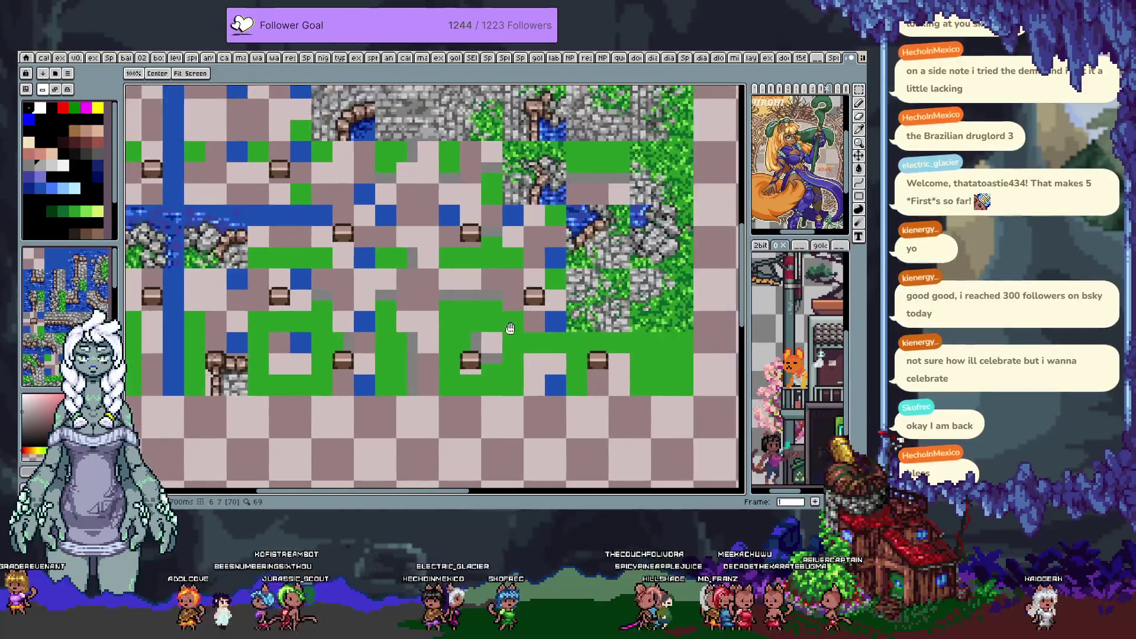
{"action": "key", "text": "m"}
{"action": "scroll", "coordinate": [444, 282], "scroll_direction": "up", "scroll_amount": 2}
{"action": "scroll", "coordinate": [444, 282], "scroll_direction": "up", "scroll_amount": 1}
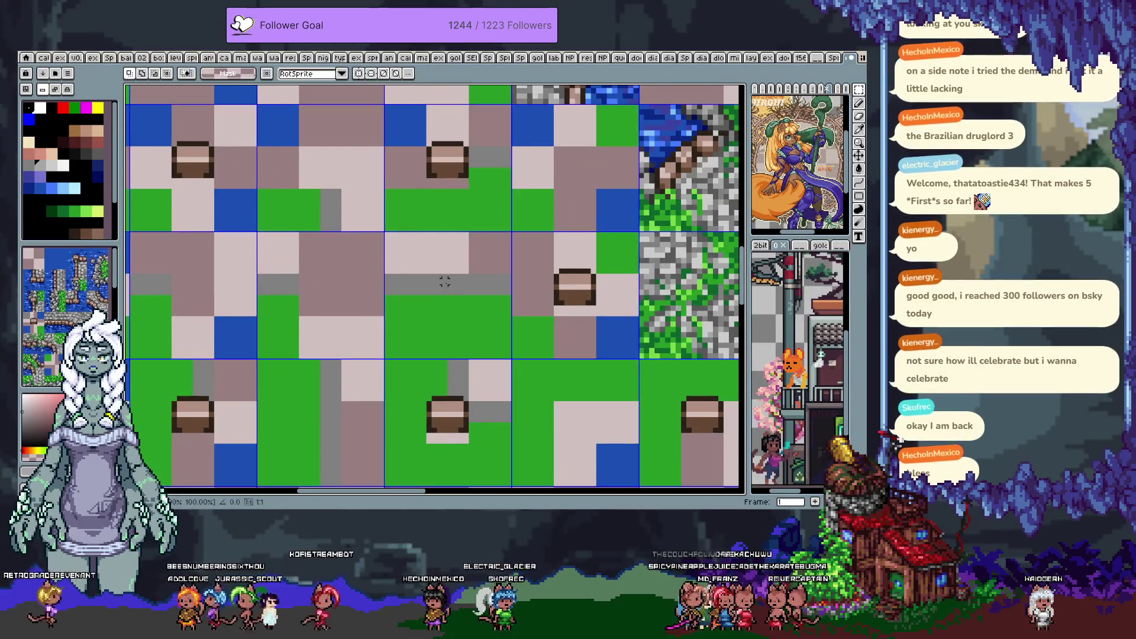
{"action": "key", "text": "ctrl+v"}
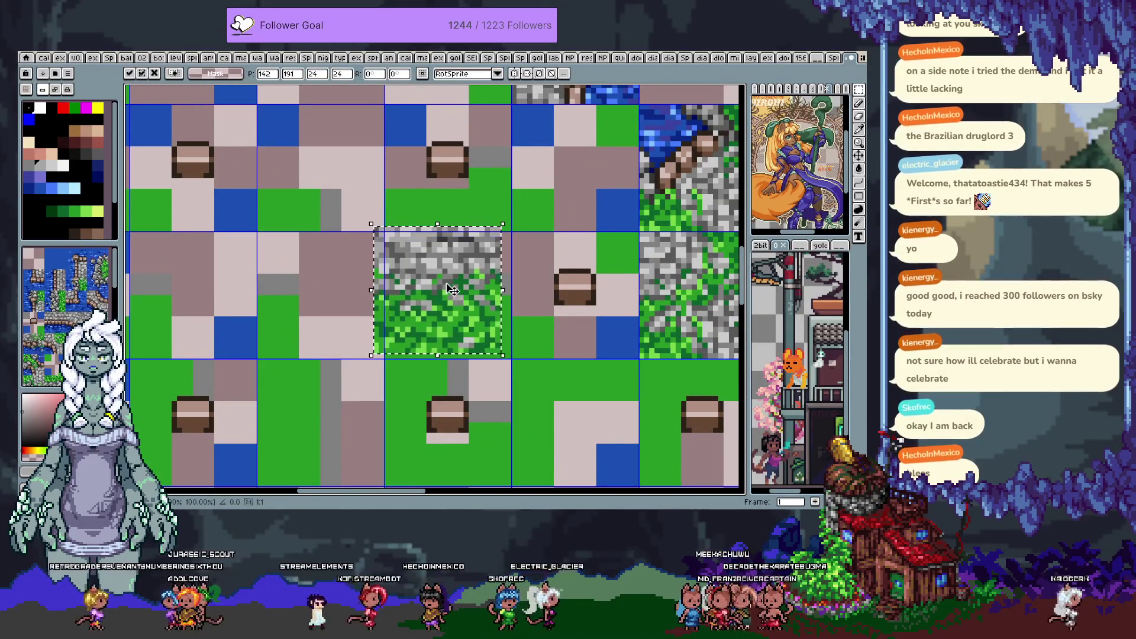
{"action": "key", "text": "Return"}
Pan and zoom around the map to frame the whole island with the new stone patch
{"action": "scroll", "coordinate": [438, 319], "scroll_direction": "down", "scroll_amount": 3}
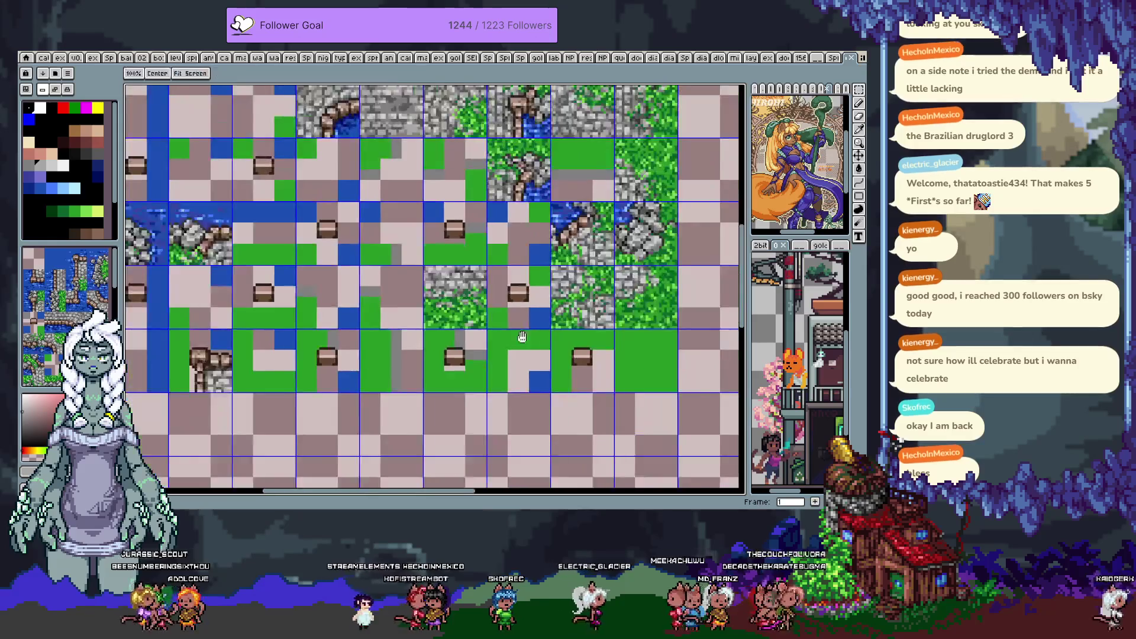
{"action": "scroll", "coordinate": [423, 348], "scroll_direction": "up", "scroll_amount": 2}
{"action": "scroll", "coordinate": [424, 348], "scroll_direction": "down", "scroll_amount": 2}
{"action": "left_click_drag", "start_coordinate": [423, 348], "coordinate": [501, 417]}
{"action": "scroll", "coordinate": [509, 407], "scroll_direction": "down", "scroll_amount": 3}
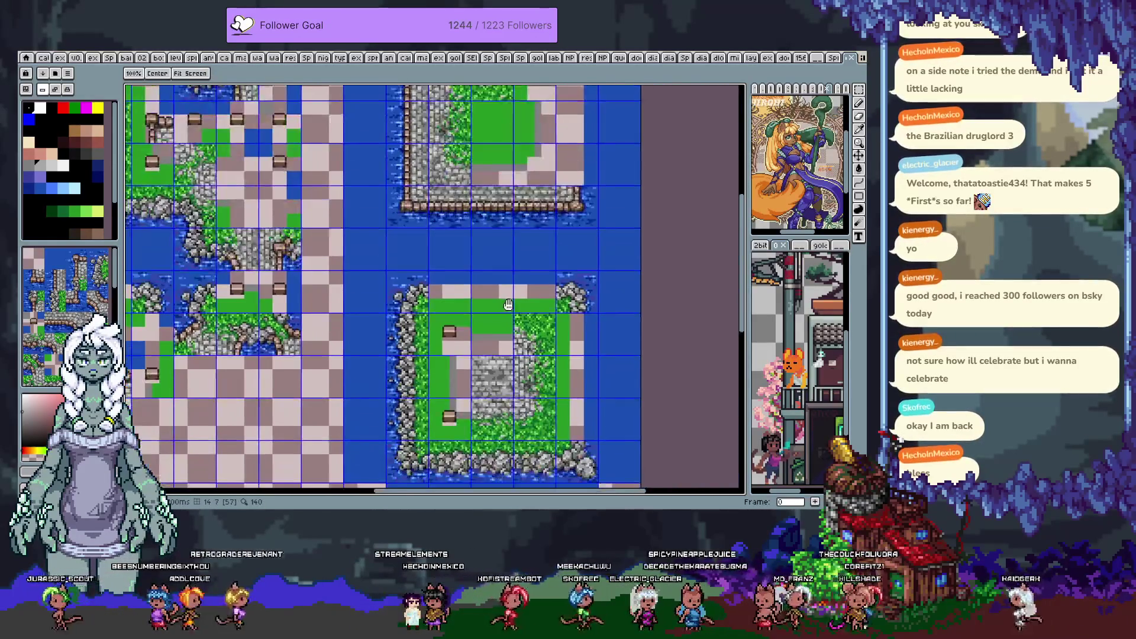
{"action": "left_click_drag", "start_coordinate": [562, 397], "coordinate": [569, 362]}
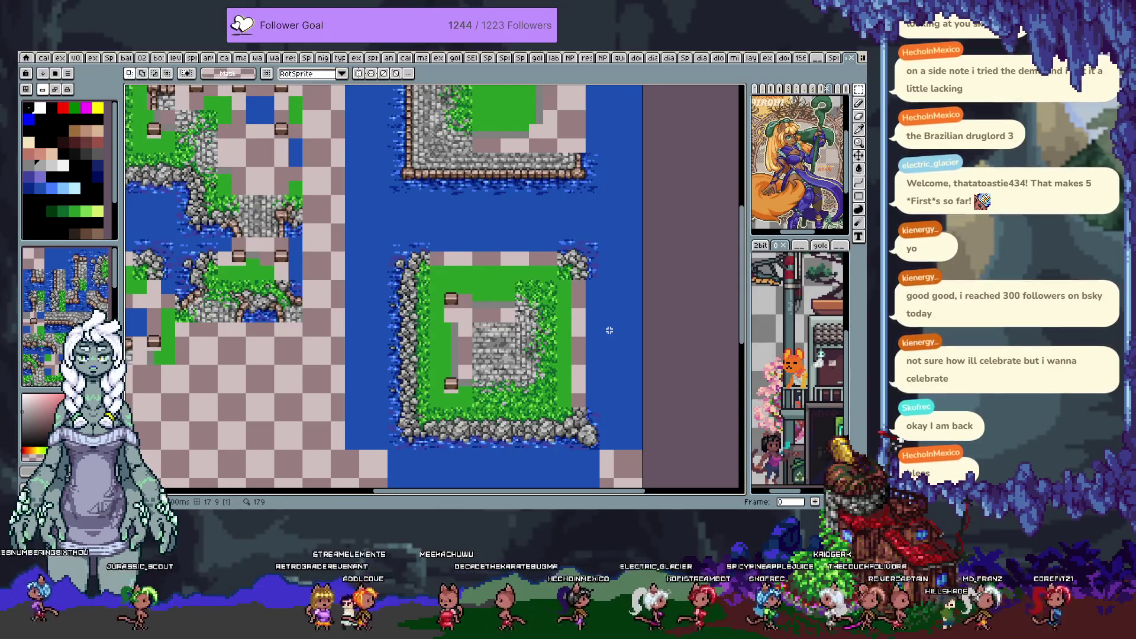
{"action": "scroll", "coordinate": [478, 308], "scroll_direction": "up", "scroll_amount": 5}
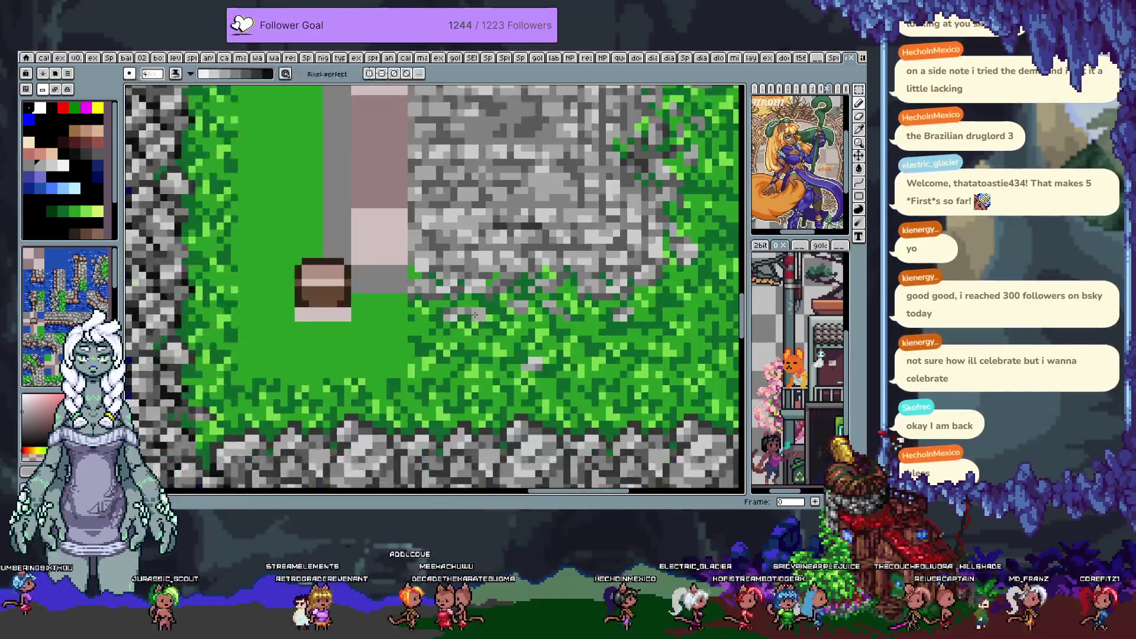
Switch the pencil from Shading to another ink, adjust its brush size, and show the tile grid
{"action": "key", "text": "b"}
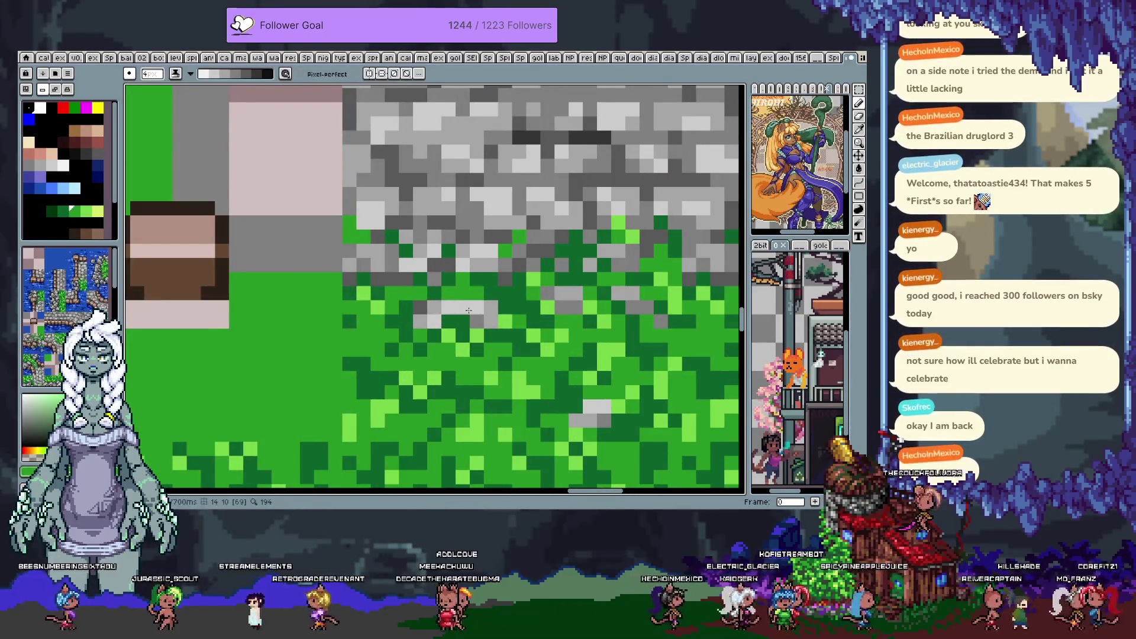
{"action": "left_click", "coordinate": [177, 72]}
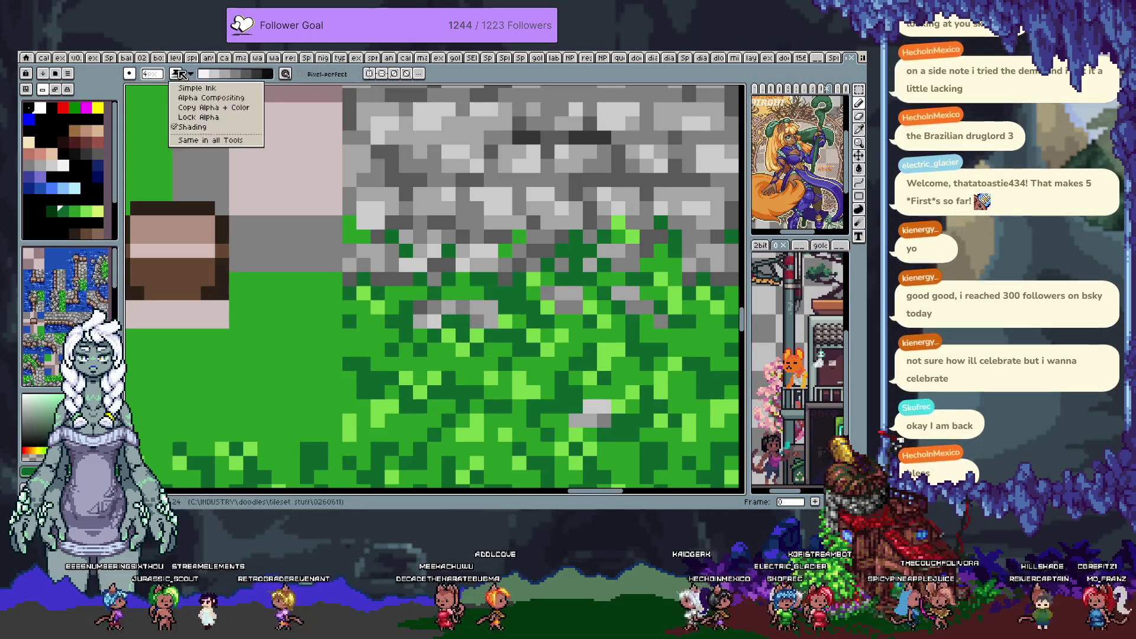
{"action": "left_click", "coordinate": [205, 117]}
{"action": "left_click", "coordinate": [163, 77]}
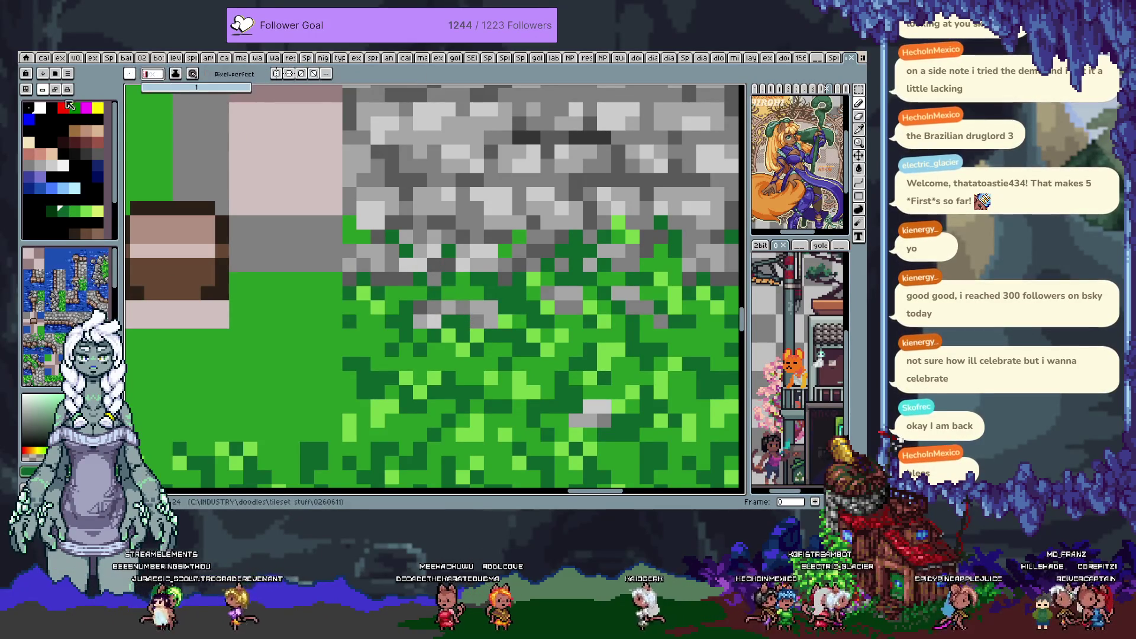
{"action": "key", "text": "alt"}
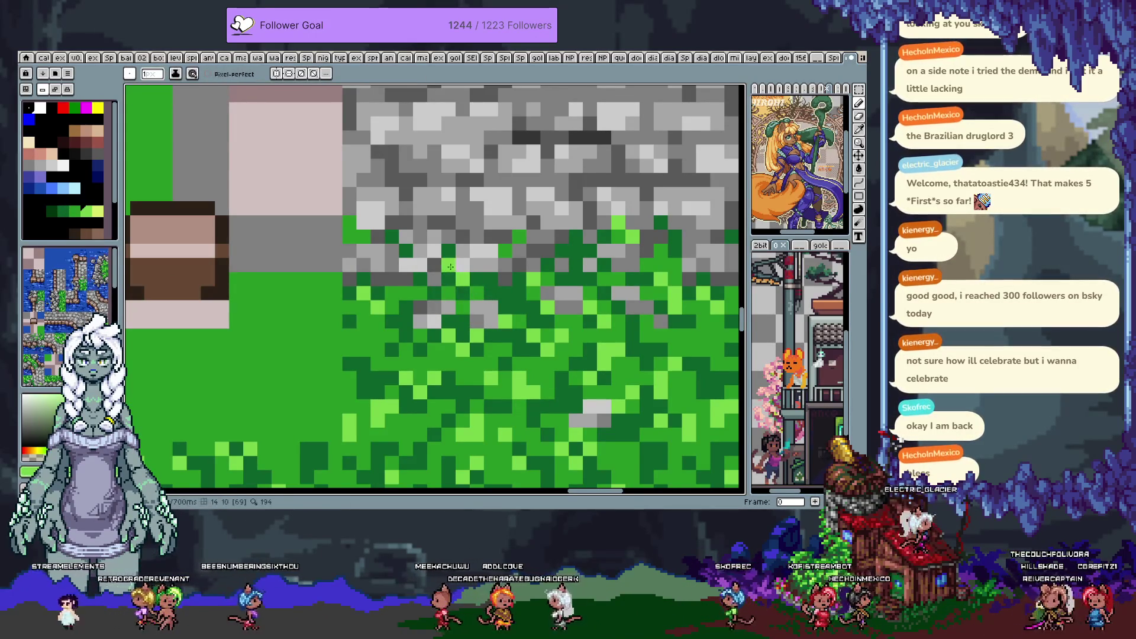
{"action": "scroll", "coordinate": [450, 266], "scroll_direction": "down", "scroll_amount": 3}
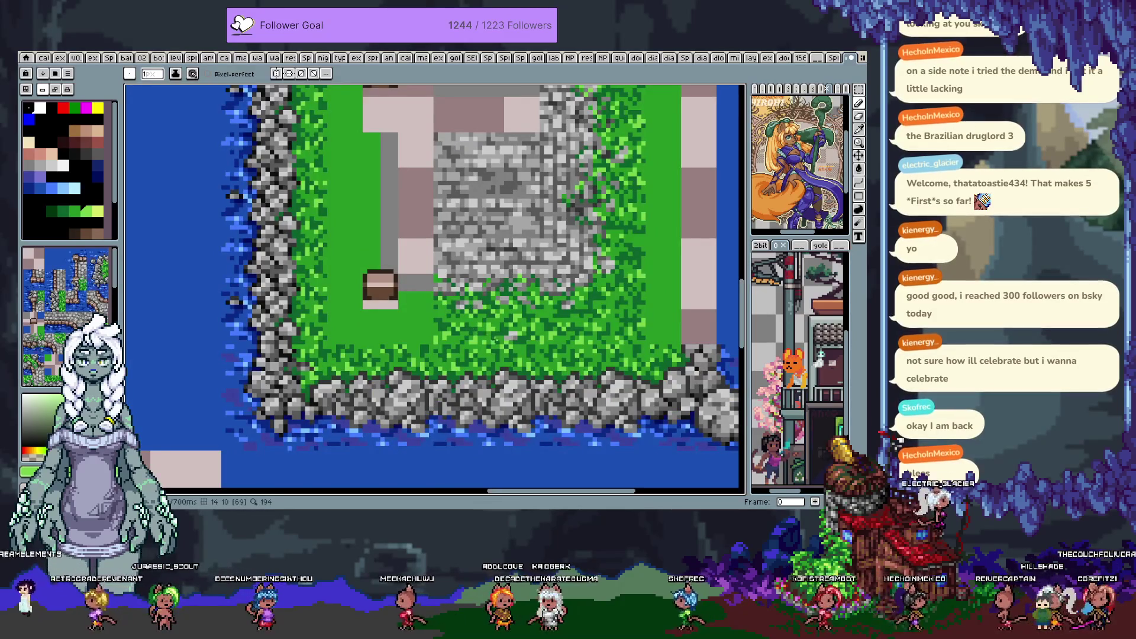
{"action": "scroll", "coordinate": [507, 334], "scroll_direction": "up", "scroll_amount": 3}
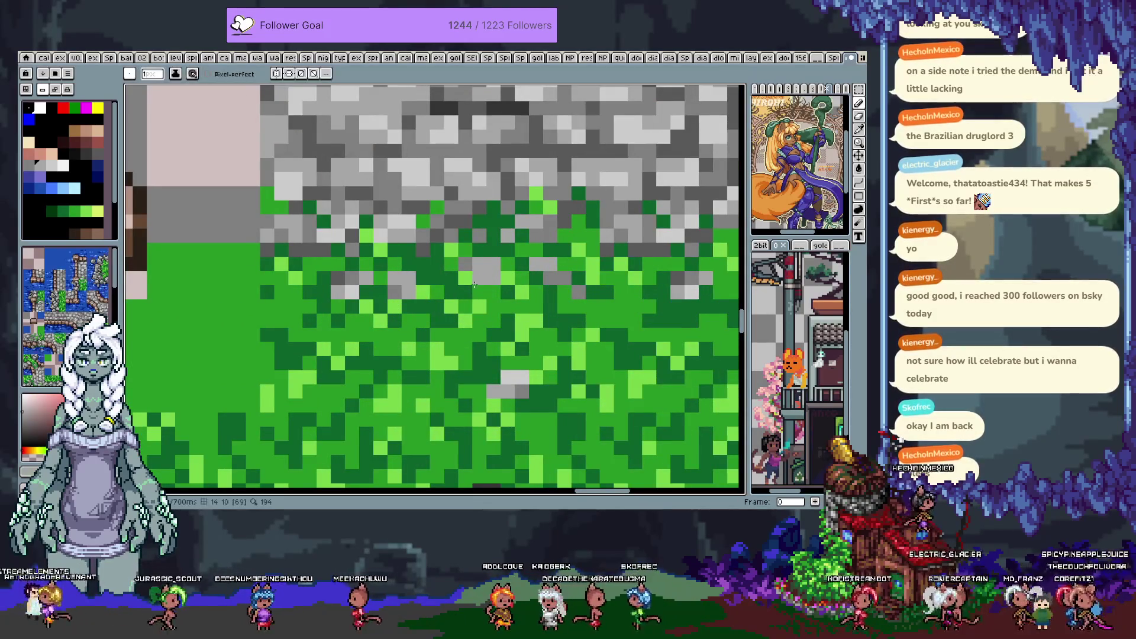
{"action": "key", "text": "ctrl+apostrophe"}
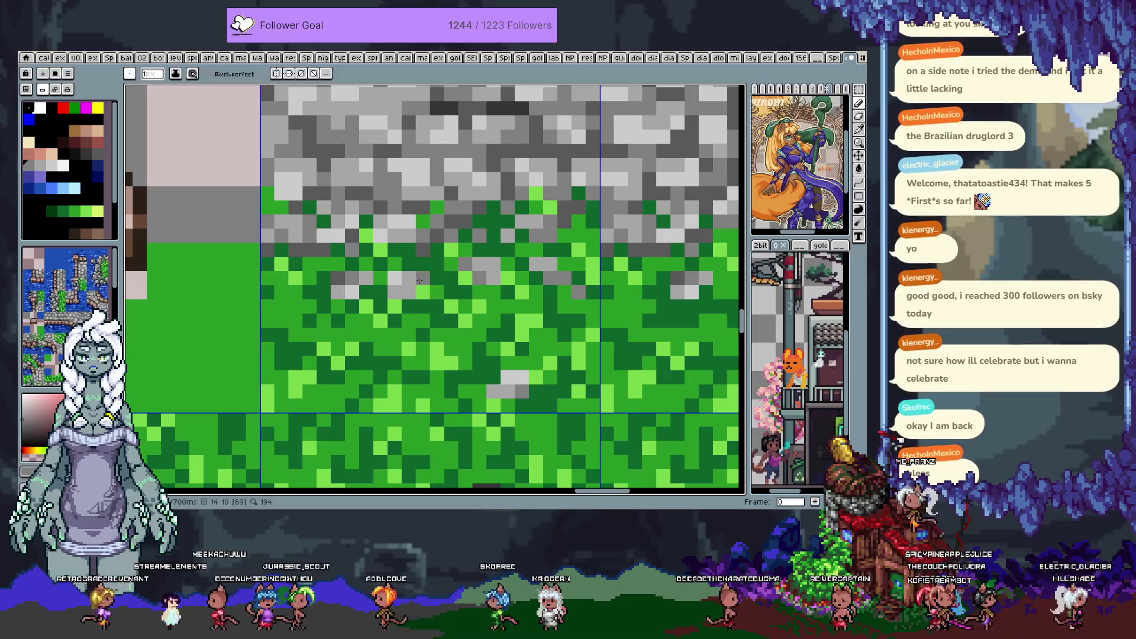
Sample a grey and a grass green from the canvas, widening the palette panel
{"action": "key", "text": "alt"}
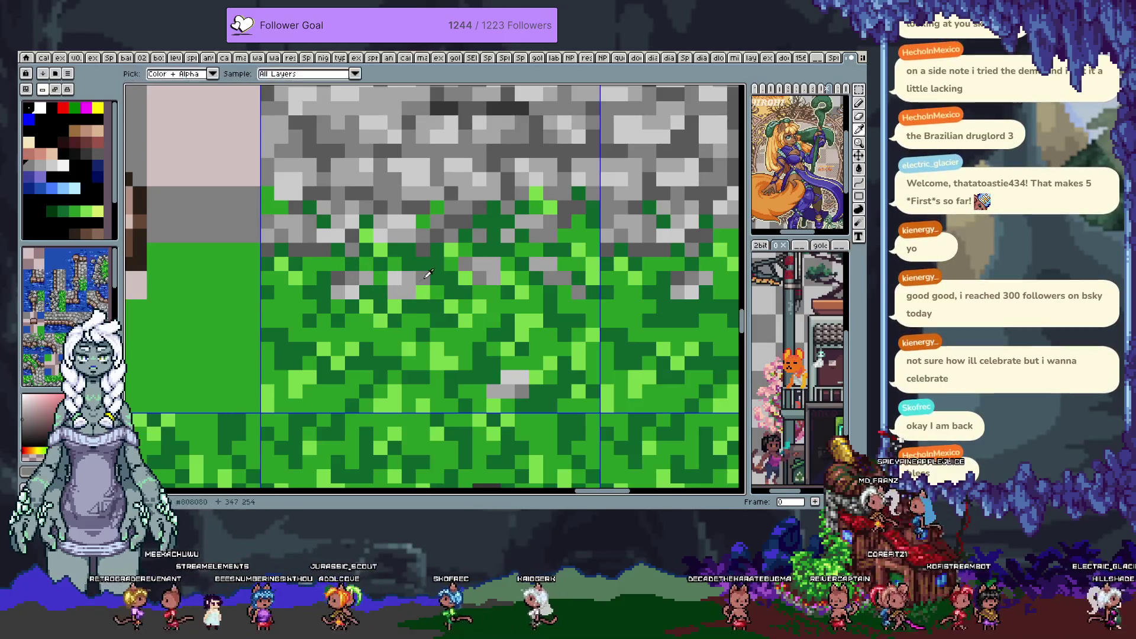
{"action": "left_click", "coordinate": [429, 273], "text": "alt"}
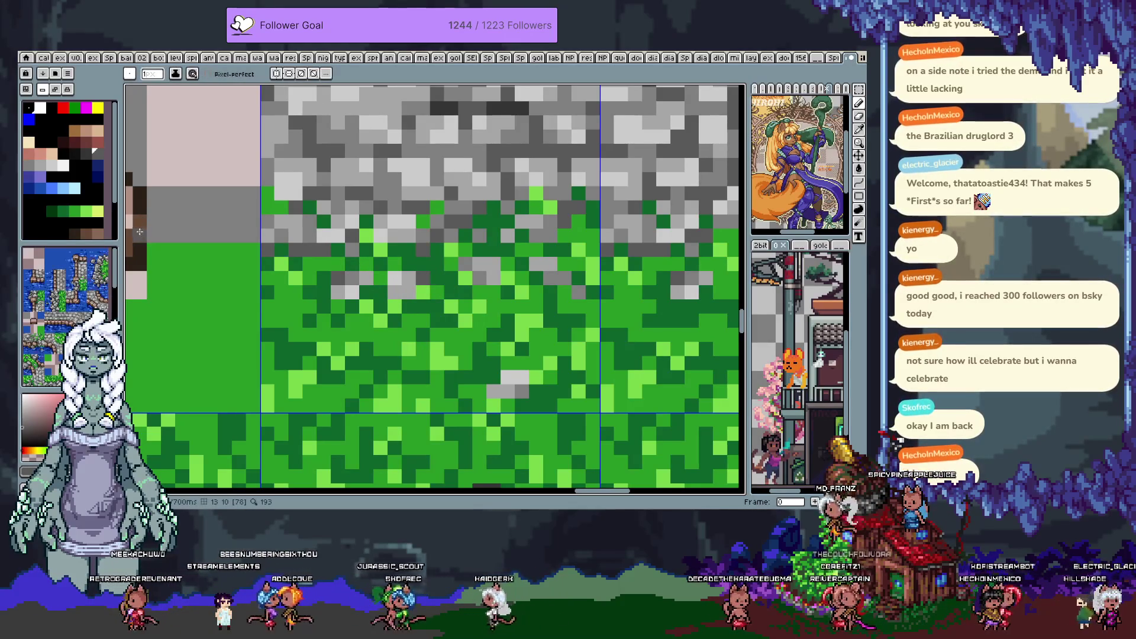
{"action": "left_click_drag", "start_coordinate": [122, 229], "coordinate": [126, 229]}
{"action": "key", "text": "alt"}
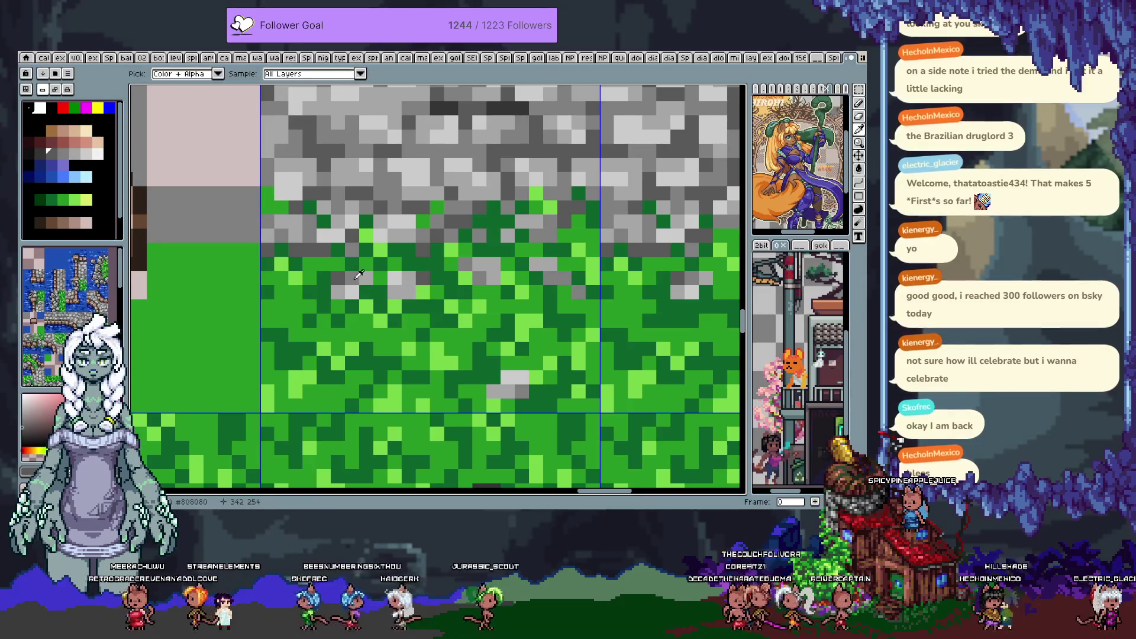
{"action": "left_click", "coordinate": [359, 275], "text": "alt"}
{"action": "key", "text": "alt"}
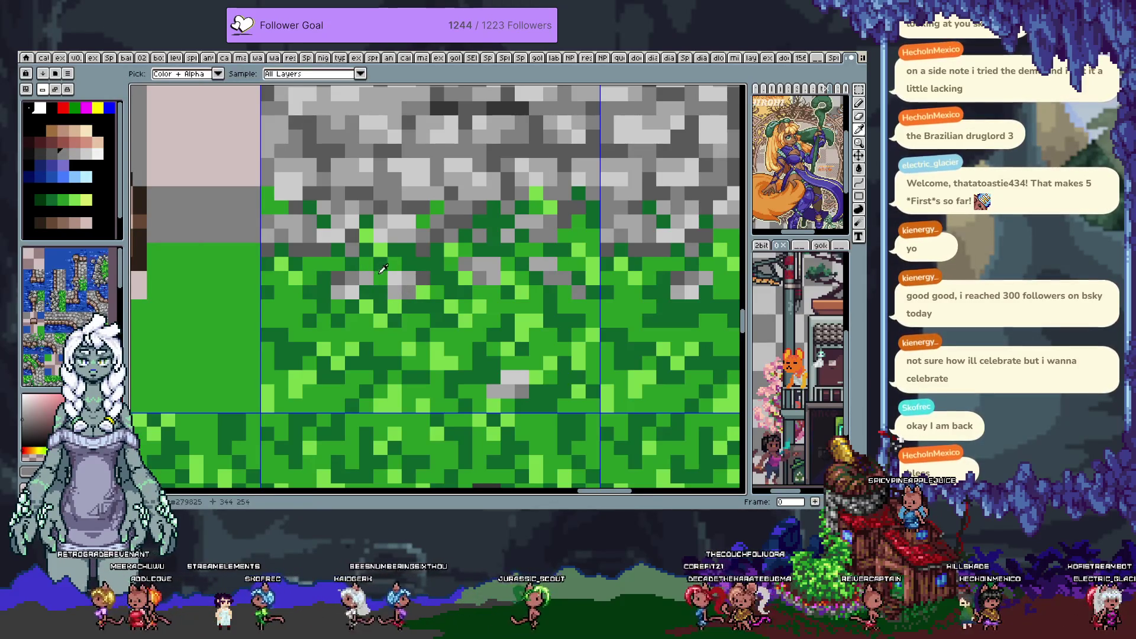
{"action": "left_click", "coordinate": [383, 269], "text": "alt"}
{"action": "scroll", "coordinate": [391, 278], "scroll_direction": "down", "scroll_amount": 3}
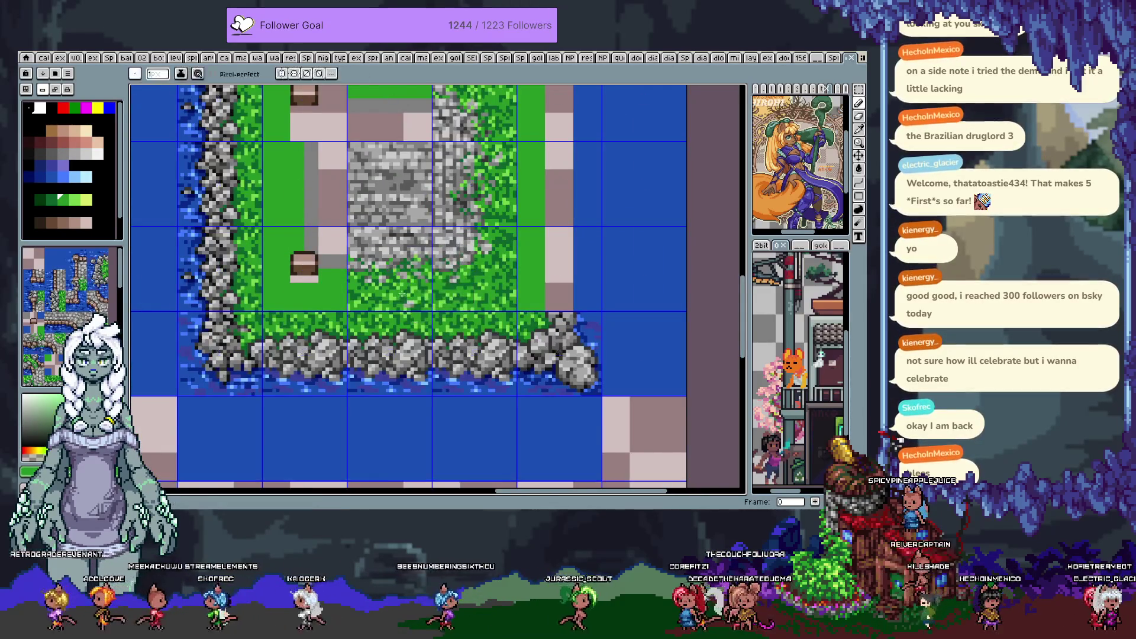
{"action": "scroll", "coordinate": [402, 293], "scroll_direction": "down", "scroll_amount": 1}
{"action": "scroll", "coordinate": [414, 290], "scroll_direction": "up", "scroll_amount": 4}
Undo a stray green pixel, lighten the dark grey stone pixels, and hide the grid
{"action": "left_click", "coordinate": [464, 287]}
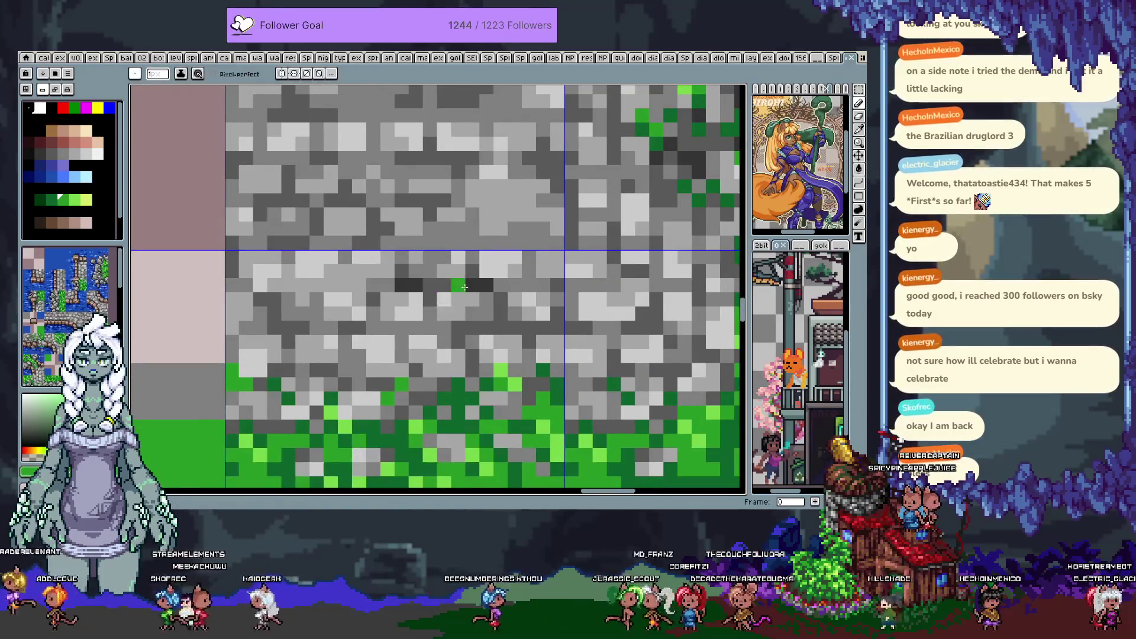
{"action": "key", "text": "ctrl+z"}
{"action": "left_click", "coordinate": [486, 294]}
{"action": "key", "text": "ctrl+z"}
{"action": "left_click", "coordinate": [486, 282]}
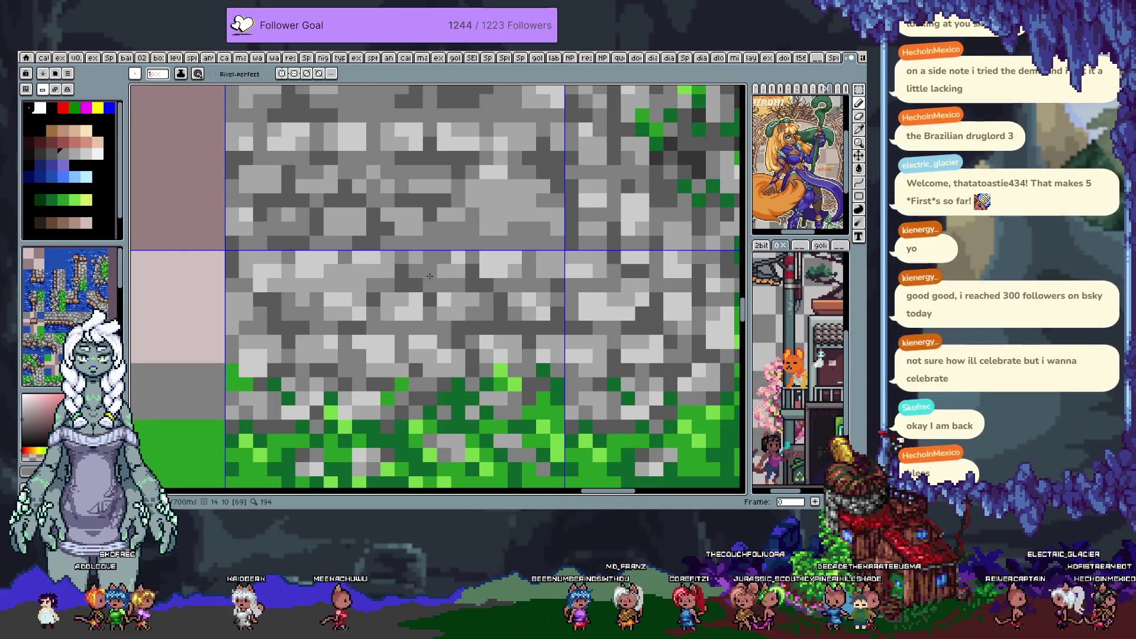
{"action": "scroll", "coordinate": [429, 276], "scroll_direction": "down", "scroll_amount": 3}
{"action": "key", "text": "ctrl+apostrophe"}
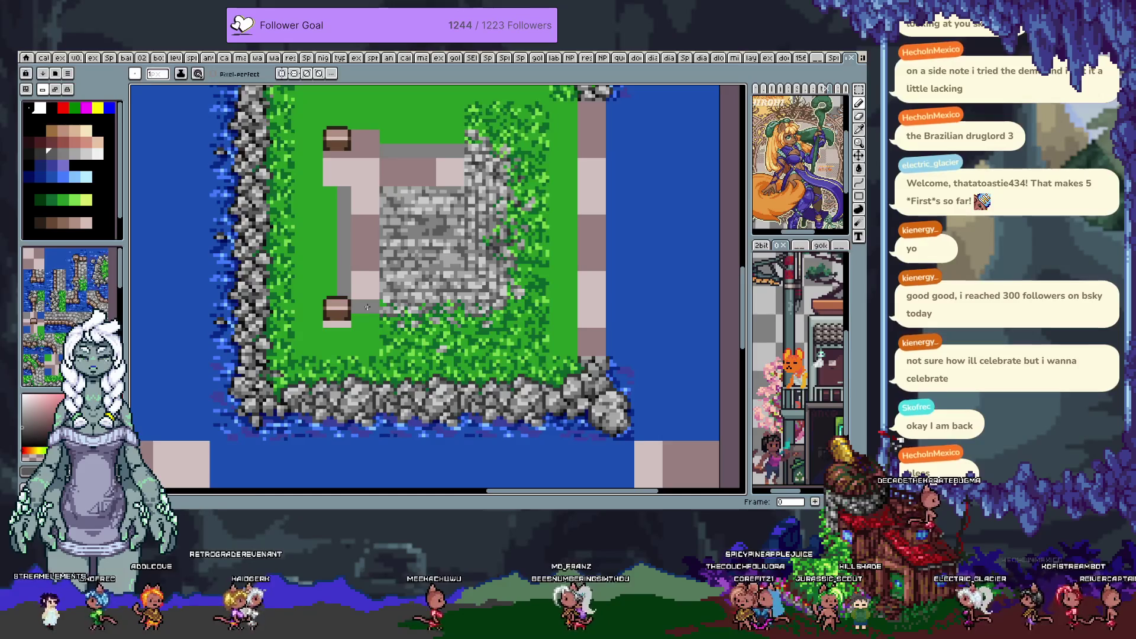
{"action": "scroll", "coordinate": [367, 307], "scroll_direction": "down", "scroll_amount": 1}
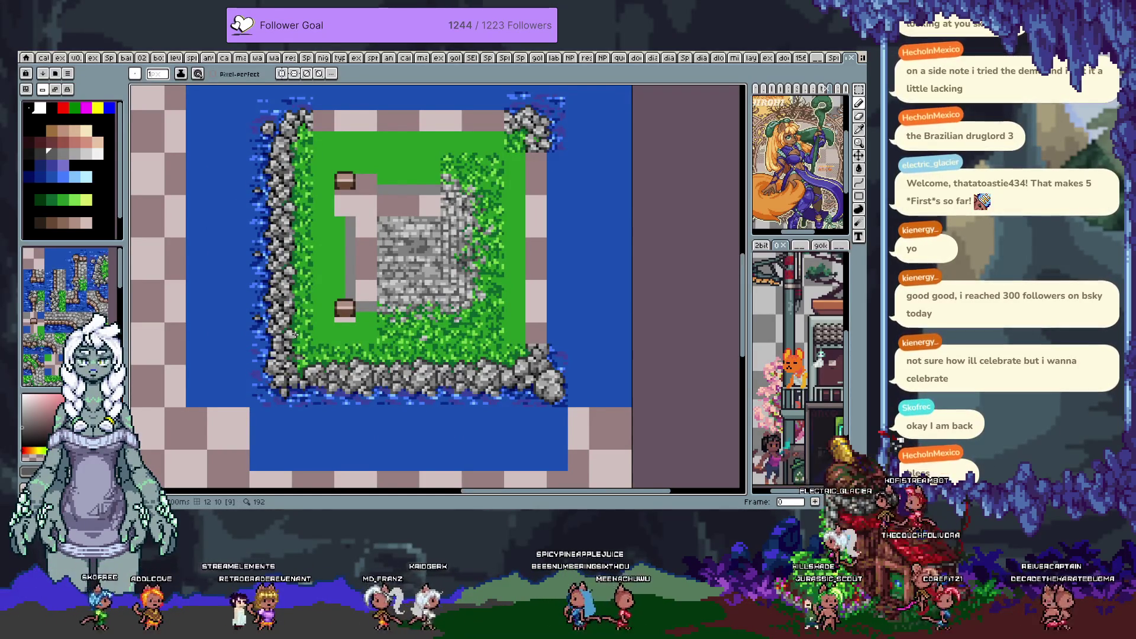
{"action": "key", "text": "i"}
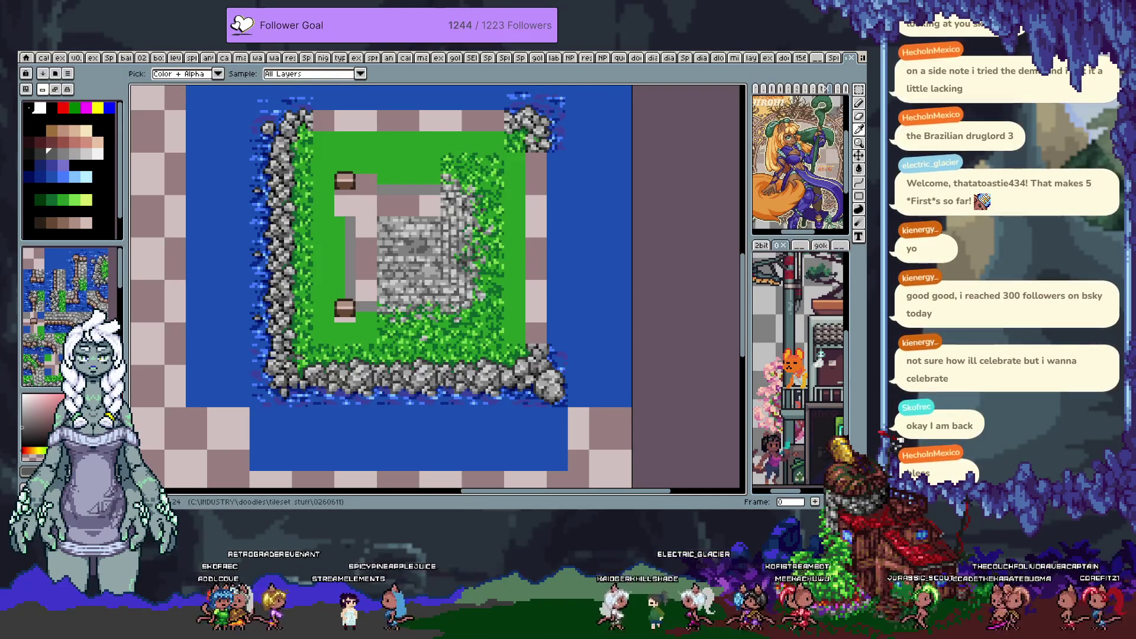
{"action": "key", "text": "b"}
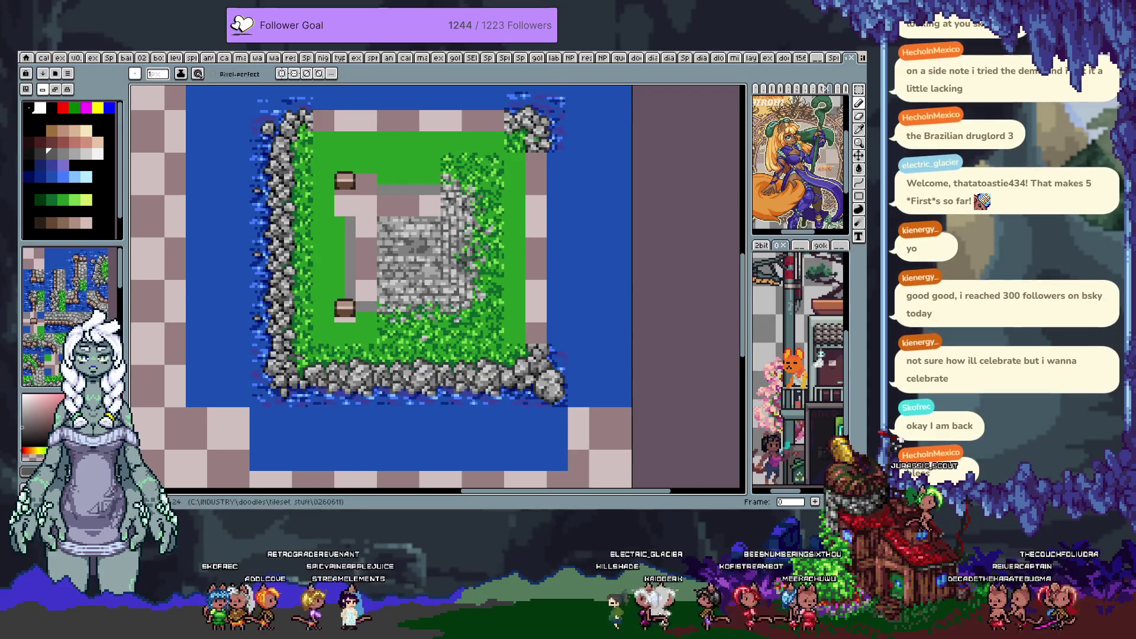
{"action": "scroll", "coordinate": [485, 264], "scroll_direction": "down", "scroll_amount": 3}
{"action": "scroll", "coordinate": [485, 265], "scroll_direction": "up", "scroll_amount": 2}
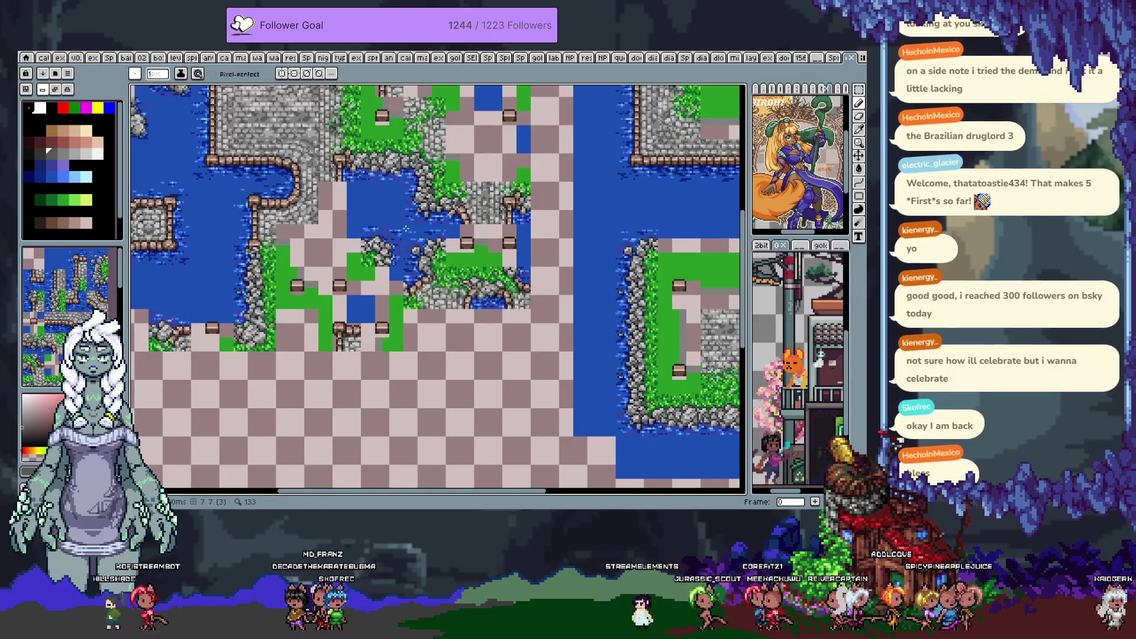
Paint a short stroke of dark pixels along the cliff tile's water-to-stone edge
{"action": "scroll", "coordinate": [406, 228], "scroll_direction": "up", "scroll_amount": 2}
{"action": "left_click_drag", "start_coordinate": [413, 229], "coordinate": [514, 267]}
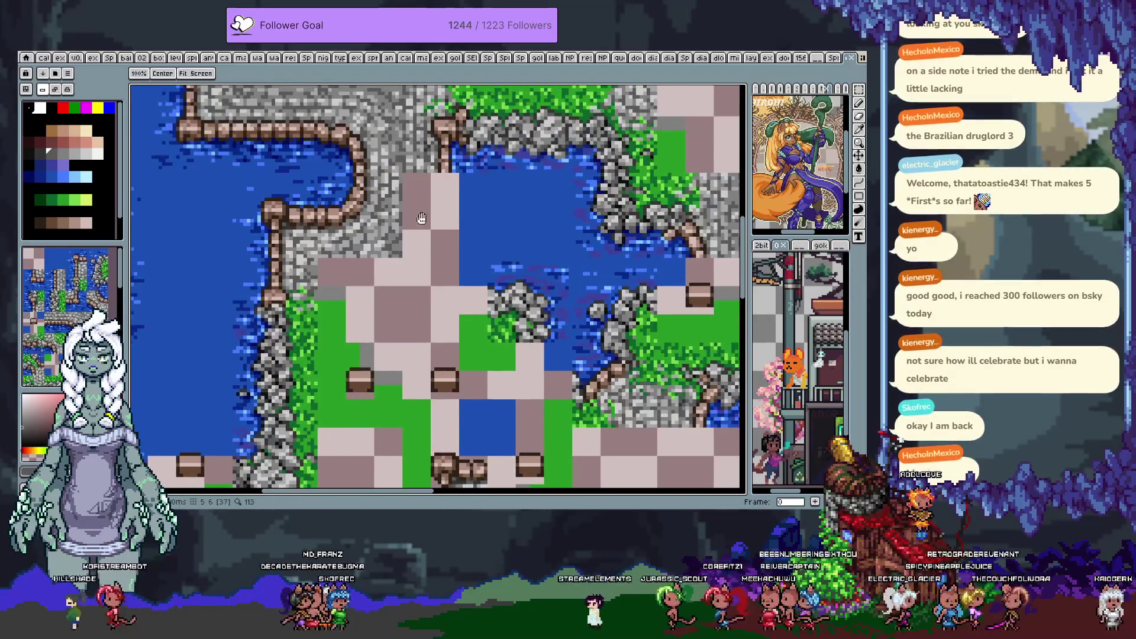
{"action": "scroll", "coordinate": [421, 218], "scroll_direction": "down", "scroll_amount": 1}
{"action": "mouse_move", "coordinate": [414, 237]}
{"action": "left_mouse_down"}
{"action": "mouse_move", "coordinate": [391, 264]}
{"action": "mouse_move", "coordinate": [302, 248]}
{"action": "left_mouse_up"}
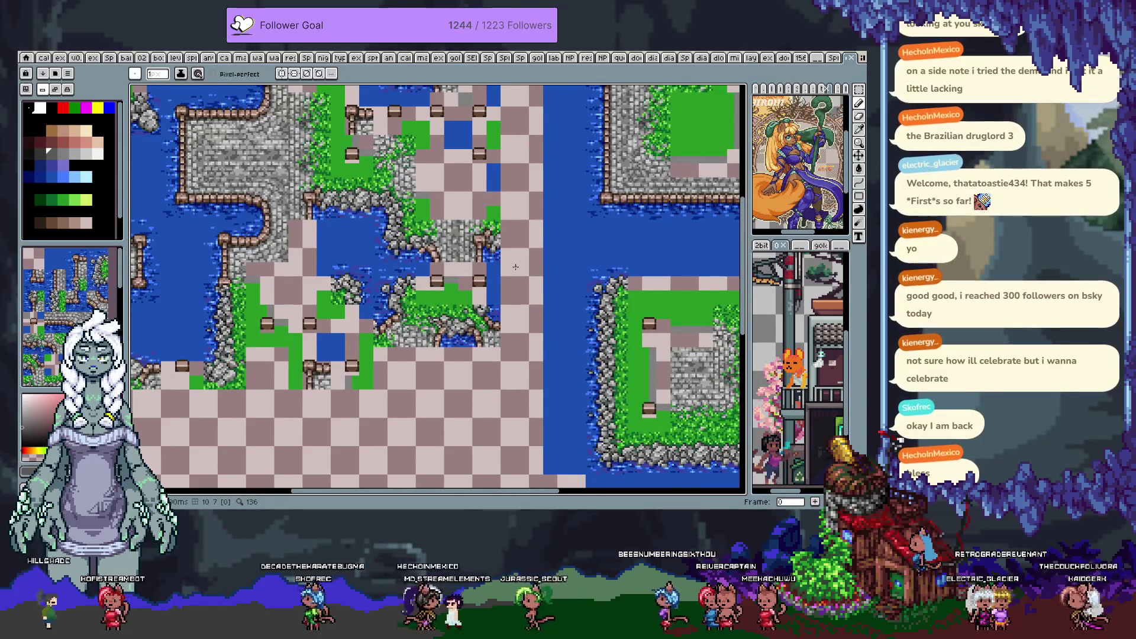
{"action": "scroll", "coordinate": [473, 331], "scroll_direction": "up", "scroll_amount": 3}
{"action": "key", "text": "v"}
{"action": "key", "text": "i"}
{"action": "scroll", "coordinate": [400, 282], "scroll_direction": "up", "scroll_amount": 1}
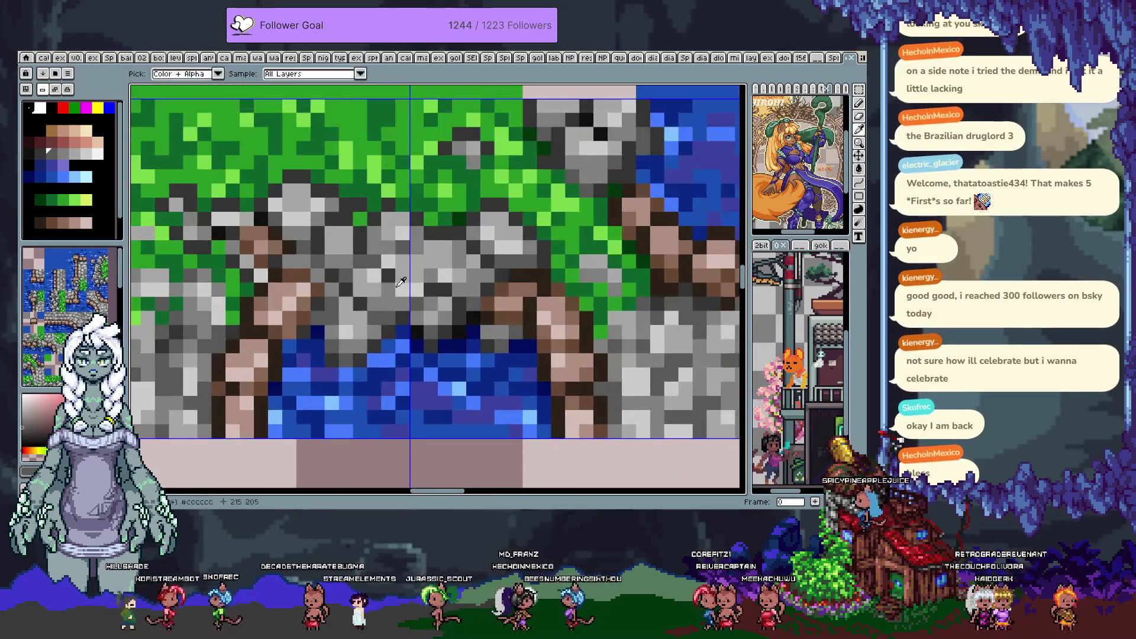
{"action": "key", "text": "b"}
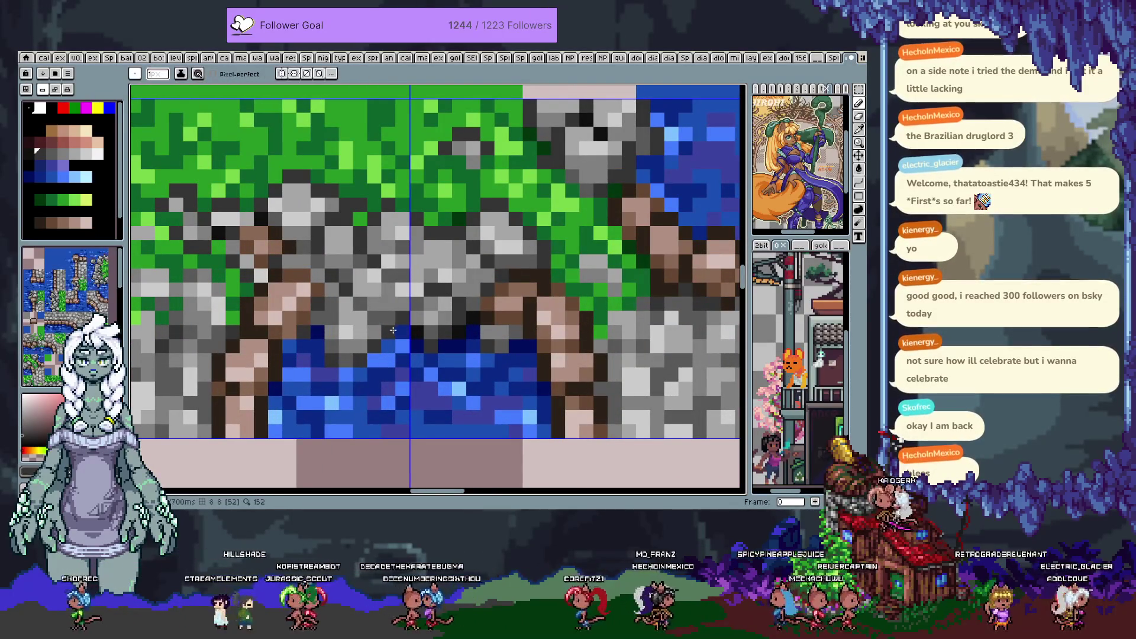
{"action": "left_click_drag", "start_coordinate": [378, 345], "coordinate": [403, 338]}
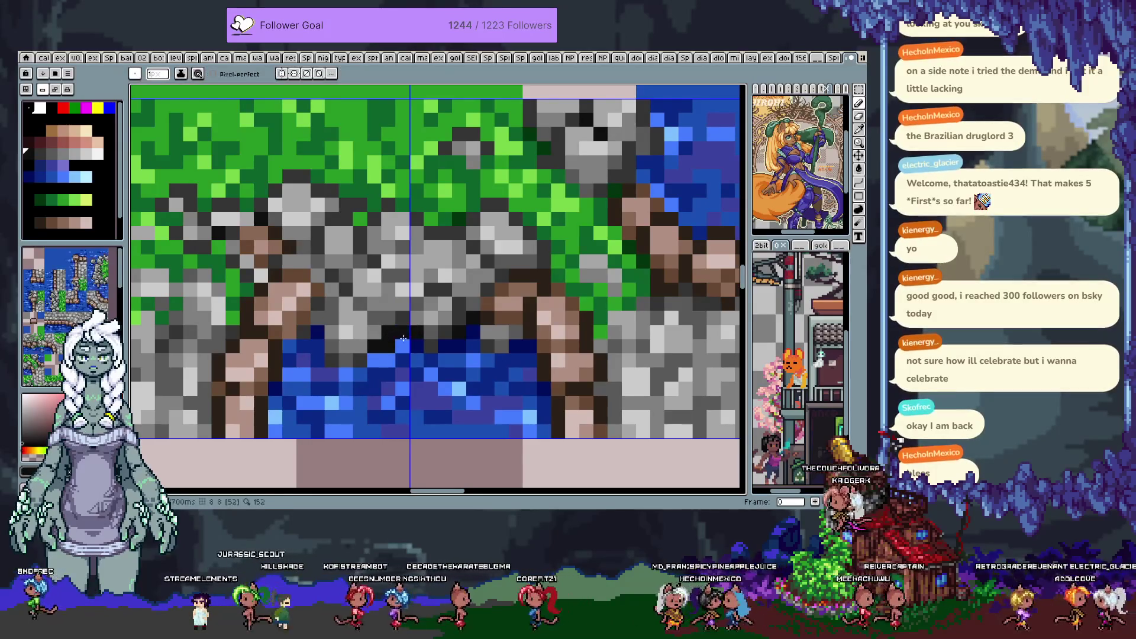
{"action": "scroll", "coordinate": [398, 340], "scroll_direction": "down", "scroll_amount": 3}
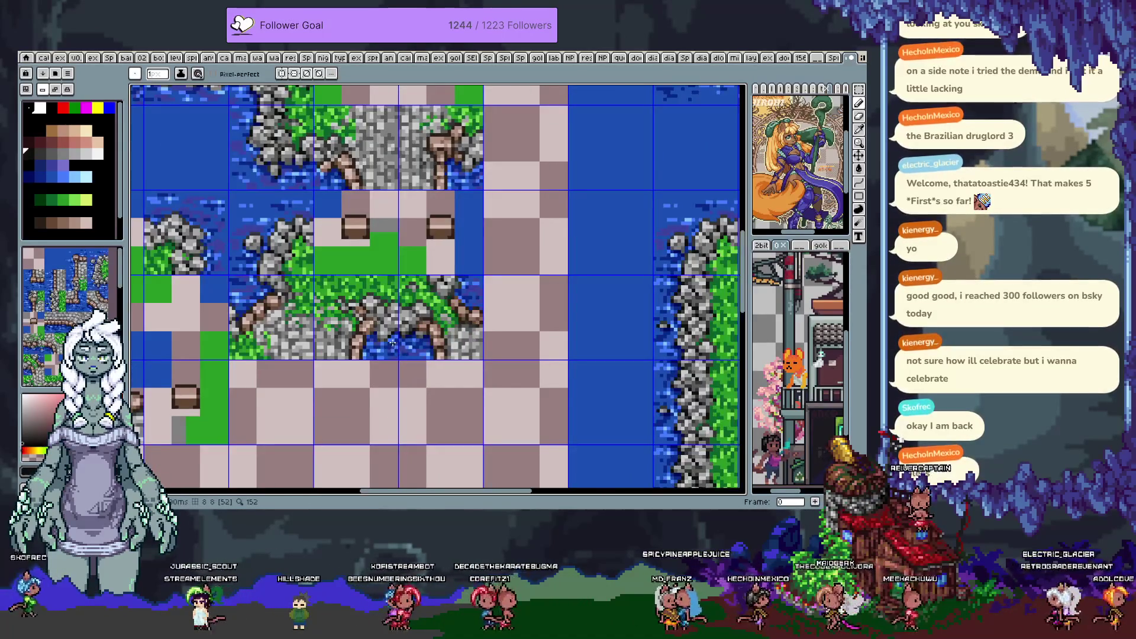
{"action": "scroll", "coordinate": [392, 342], "scroll_direction": "up", "scroll_amount": 3}
{"action": "key", "text": "alt"}
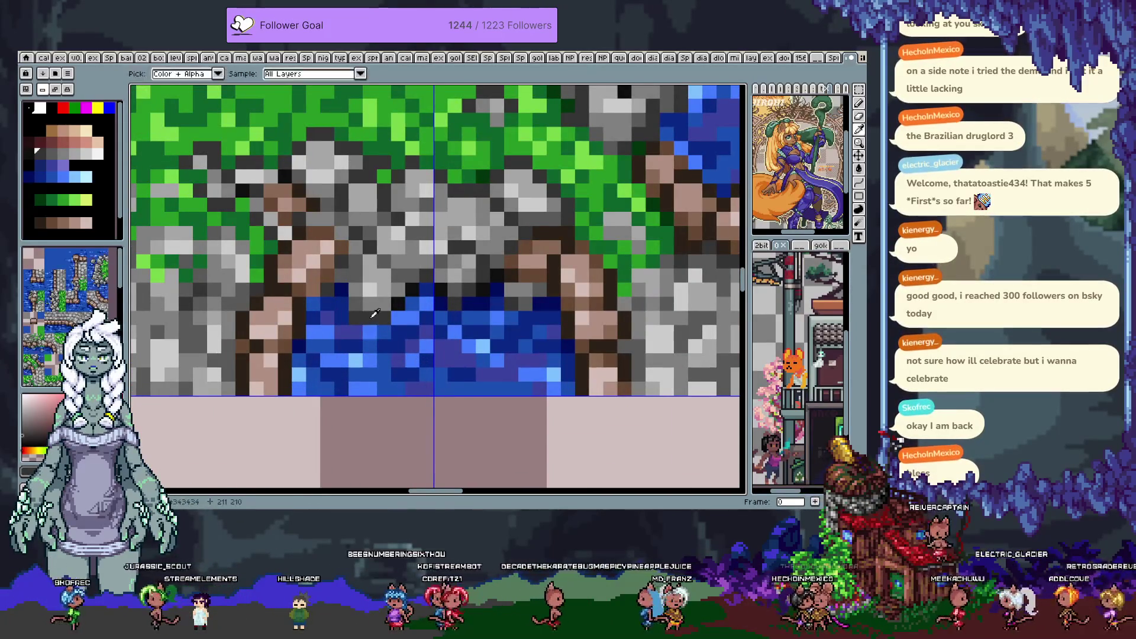
{"action": "scroll", "coordinate": [390, 324], "scroll_direction": "down", "scroll_amount": 3}
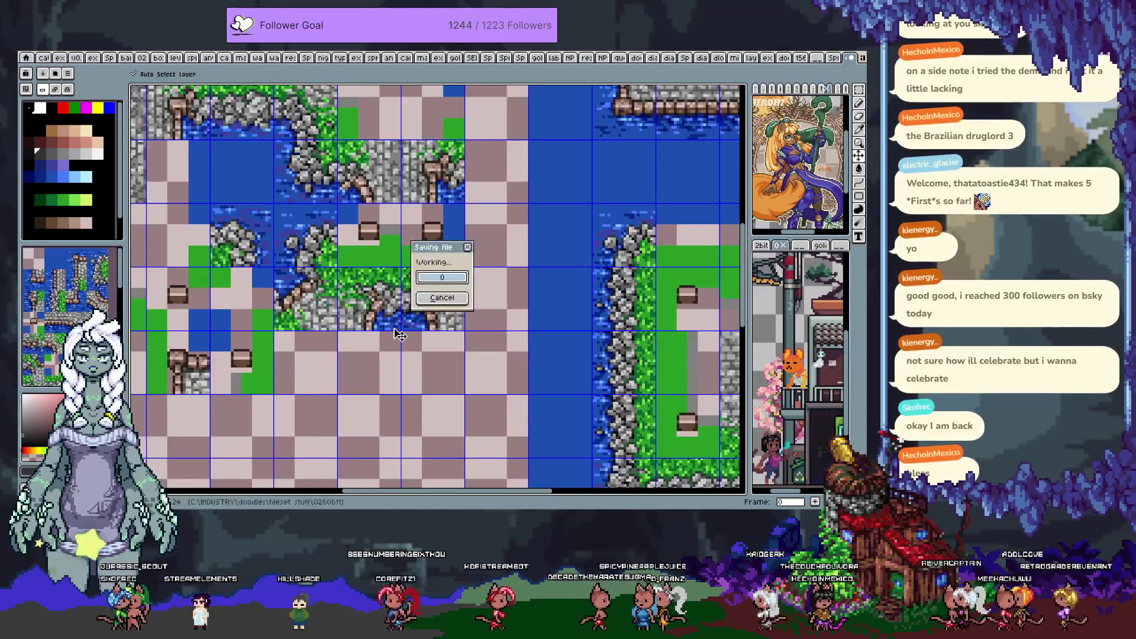
Pan across the tilemap to survey the tiles neighbouring the cliff tile
{"action": "left_click_drag", "start_coordinate": [470, 274], "coordinate": [454, 315]}
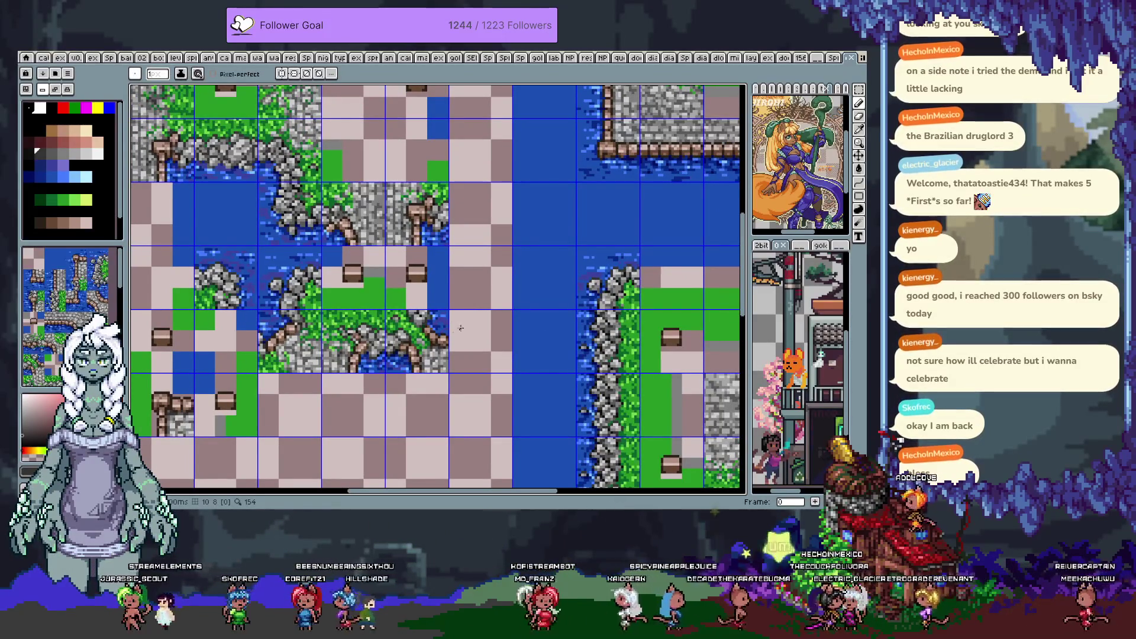
{"action": "scroll", "coordinate": [468, 239], "scroll_direction": "down", "scroll_amount": 1}
{"action": "left_click_drag", "start_coordinate": [532, 225], "coordinate": [465, 286]}
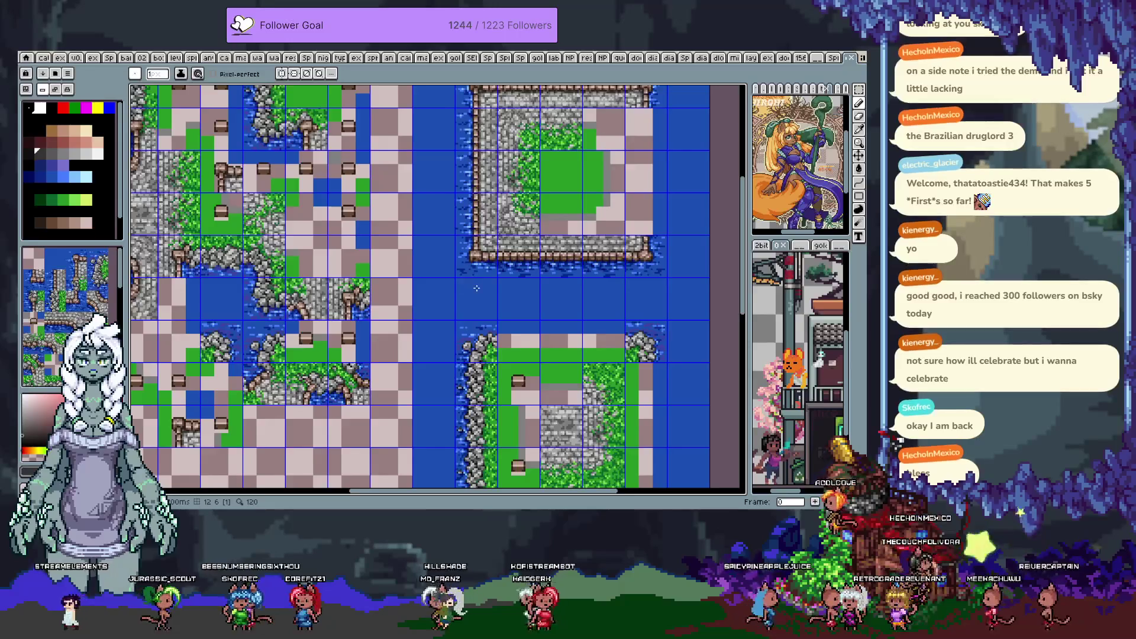
{"action": "scroll", "coordinate": [467, 290], "scroll_direction": "down", "scroll_amount": 1}
{"action": "scroll", "coordinate": [473, 290], "scroll_direction": "up", "scroll_amount": 1}
{"action": "scroll", "coordinate": [467, 266], "scroll_direction": "down", "scroll_amount": 2}
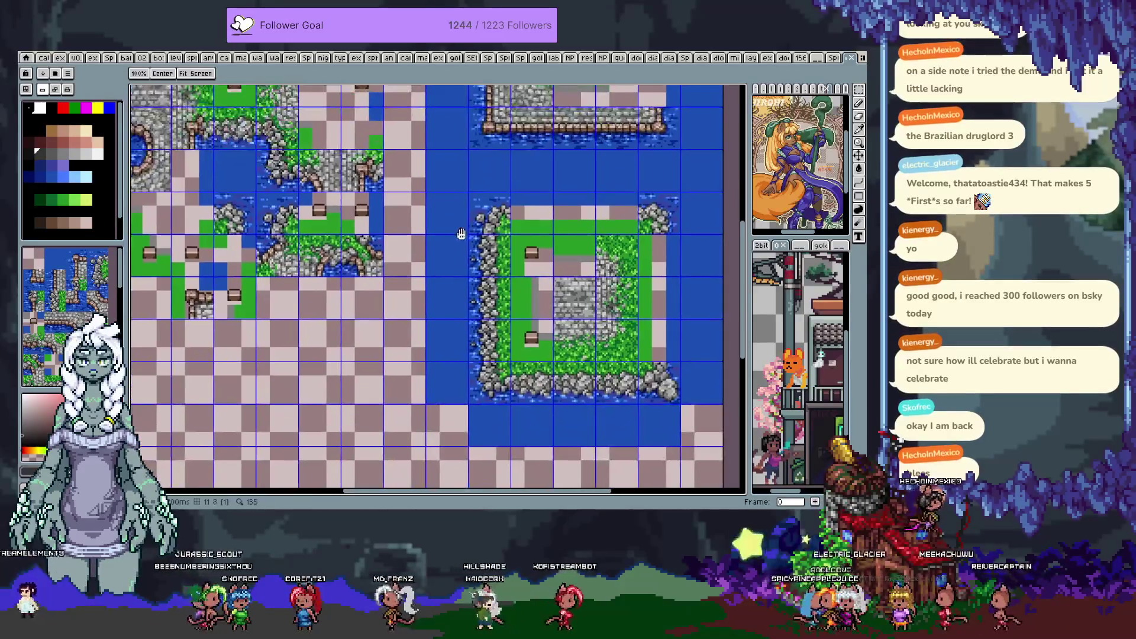
{"action": "left_click_drag", "start_coordinate": [433, 263], "coordinate": [463, 327]}
Step between frames 1 and 2 to compare their tile layouts
{"action": "key", "text": "Left"}
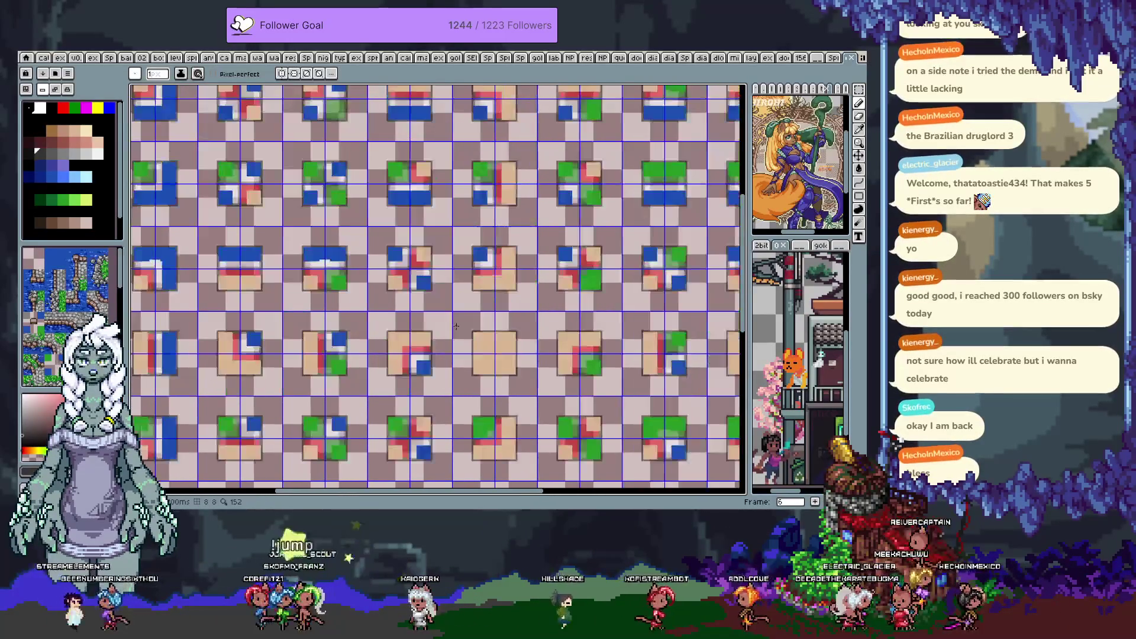
{"action": "key", "text": "Left"}
{"action": "key", "text": "Right"}
{"action": "key", "text": "Right"}
{"action": "key", "text": "Right"}
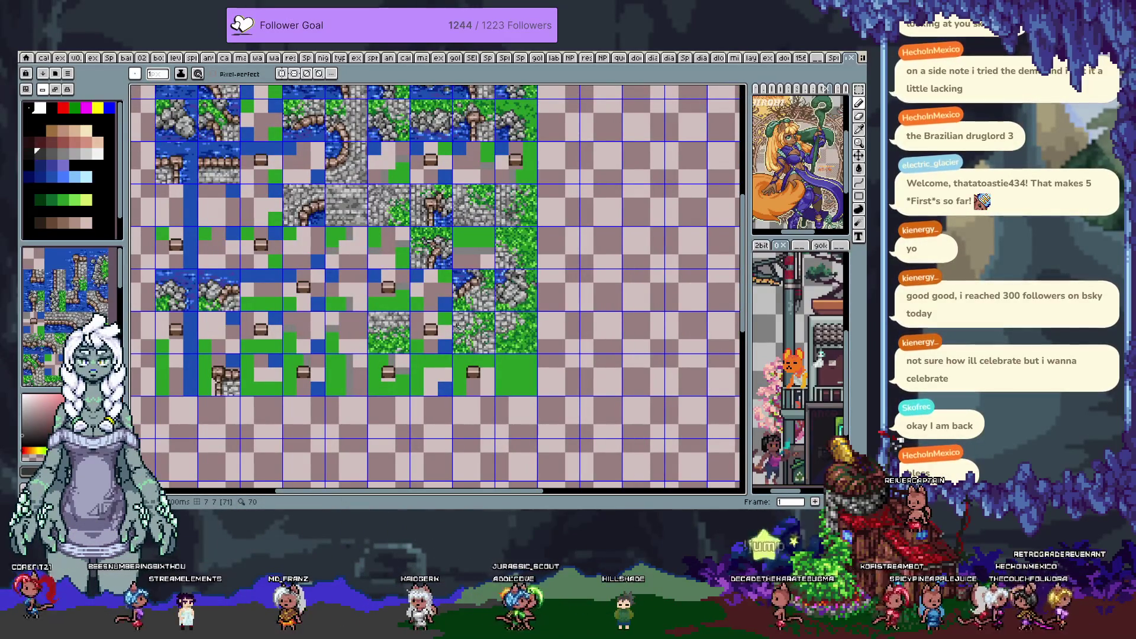
{"action": "key", "text": "Right"}
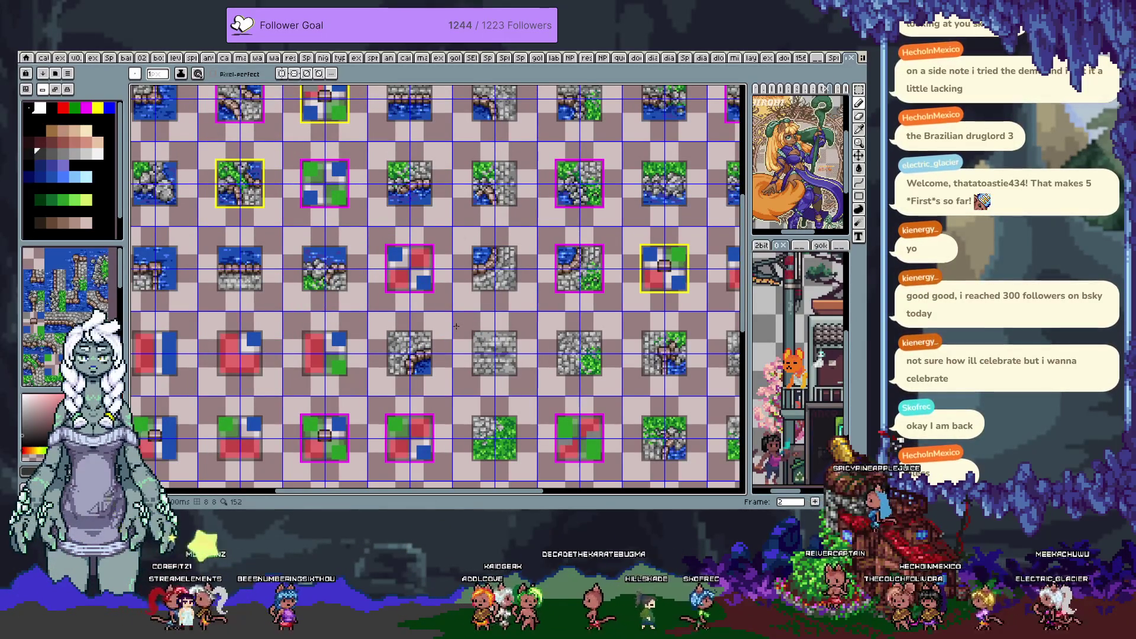
Switch from tilemap mode to raw pixel editing and zoom in on the cliff tile
{"action": "key", "text": "Tab"}
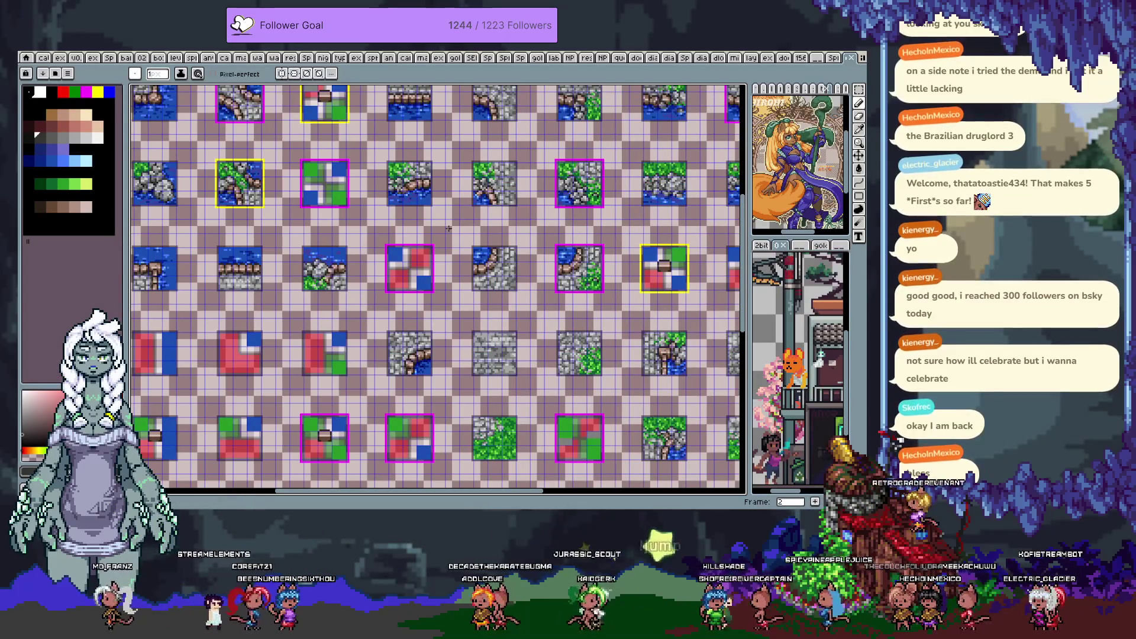
{"action": "key", "text": "Tab"}
{"action": "key", "text": "Tab"}
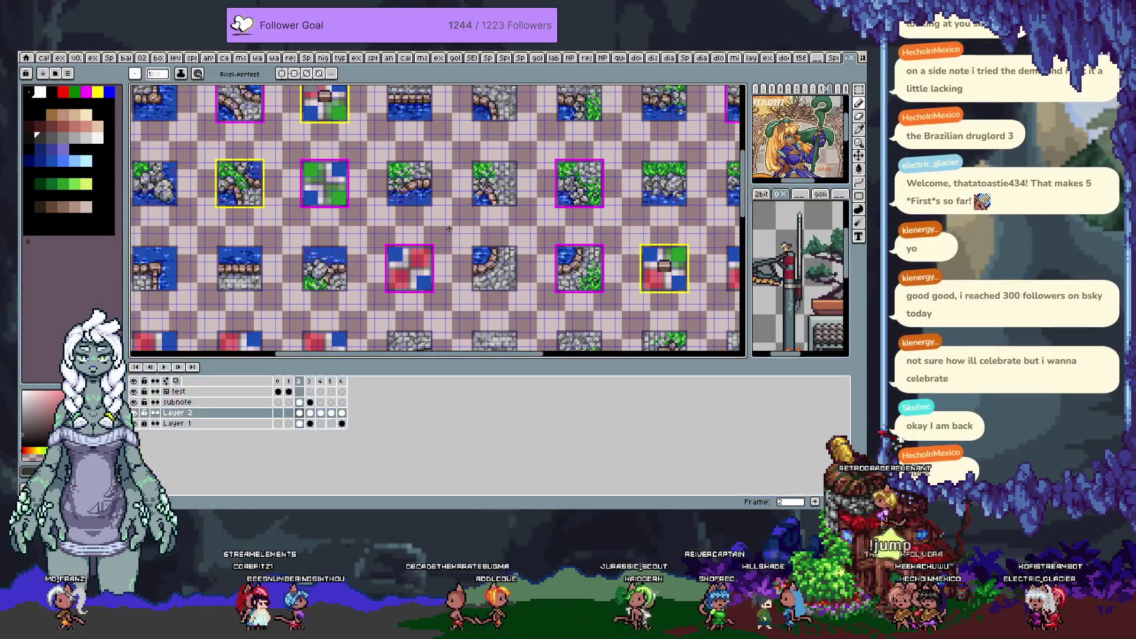
{"action": "scroll", "coordinate": [416, 224], "scroll_direction": "up", "scroll_amount": 4}
{"action": "scroll", "coordinate": [416, 224], "scroll_direction": "up", "scroll_amount": 2}
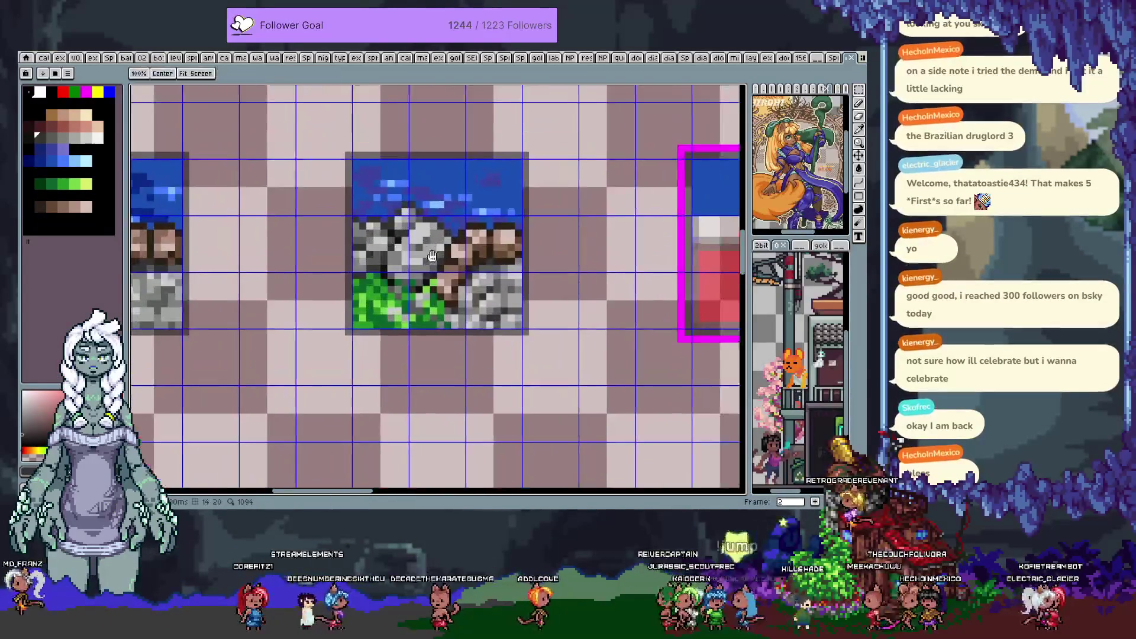
Marquee-select the cliff tile's lower-left area together with its top row
{"action": "key", "text": "m"}
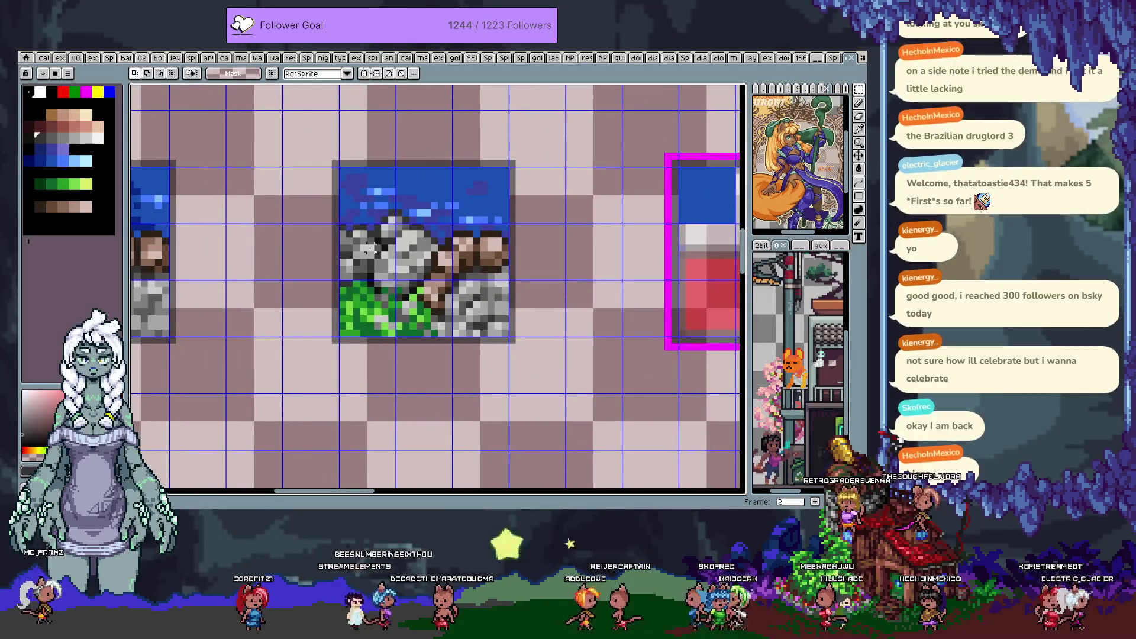
{"action": "left_click_drag", "start_coordinate": [405, 255], "coordinate": [367, 308]}
{"action": "left_click_drag", "start_coordinate": [355, 177], "coordinate": [508, 220]}
{"action": "scroll", "coordinate": [450, 237], "scroll_direction": "up", "scroll_amount": 3}
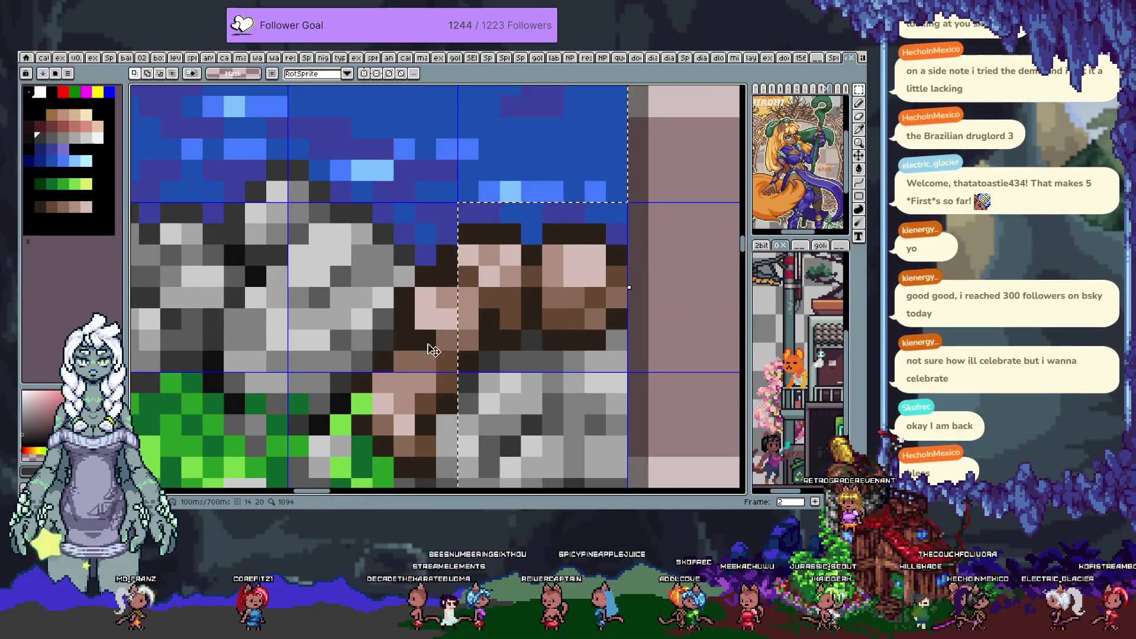
{"action": "scroll", "coordinate": [426, 295], "scroll_direction": "down", "scroll_amount": 3}
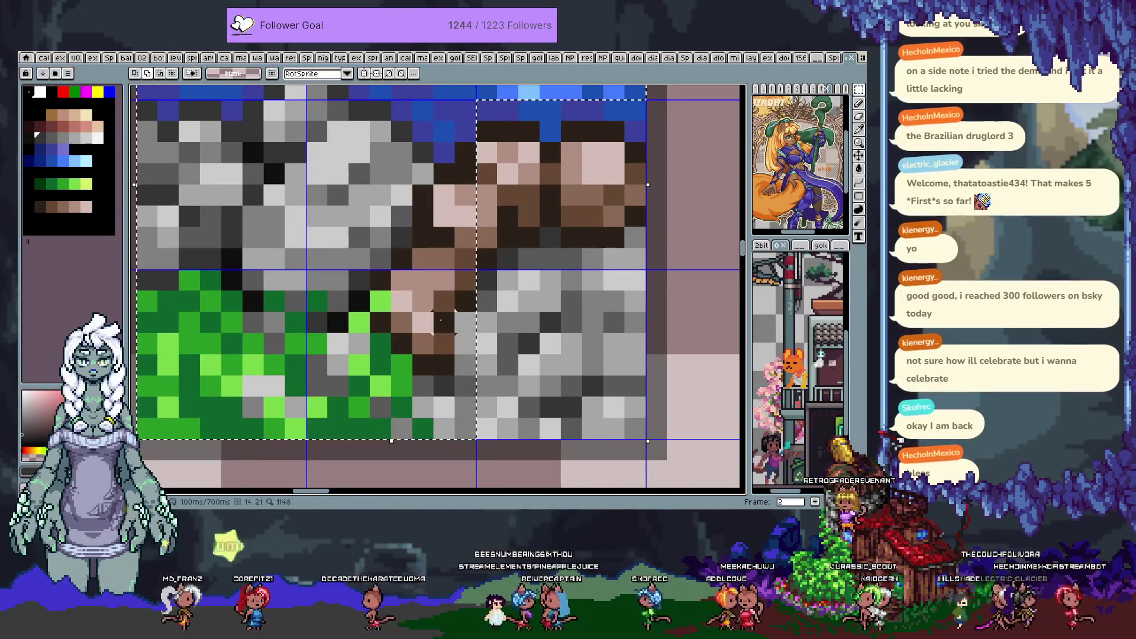
Subtract the right-hand column and stepped rectangles to give the selection a staircase edge
{"action": "mouse_move", "coordinate": [486, 358]}
{"action": "left_mouse_down"}
{"action": "mouse_move", "coordinate": [414, 269]}
{"action": "mouse_move", "coordinate": [432, 152]}
{"action": "mouse_move", "coordinate": [413, 144]}
{"action": "left_mouse_up"}
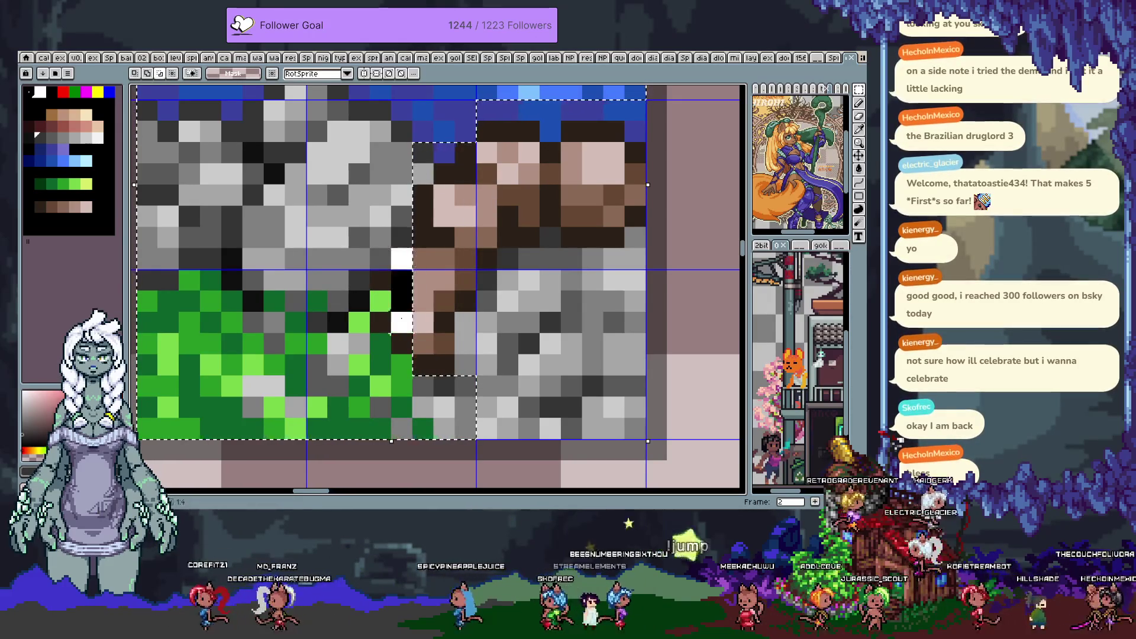
{"action": "left_click_drag", "start_coordinate": [413, 355], "coordinate": [391, 249]}
{"action": "mouse_move", "coordinate": [370, 333]}
{"action": "left_mouse_down"}
{"action": "mouse_move", "coordinate": [391, 269]}
{"action": "mouse_move", "coordinate": [327, 312]}
{"action": "left_mouse_up"}
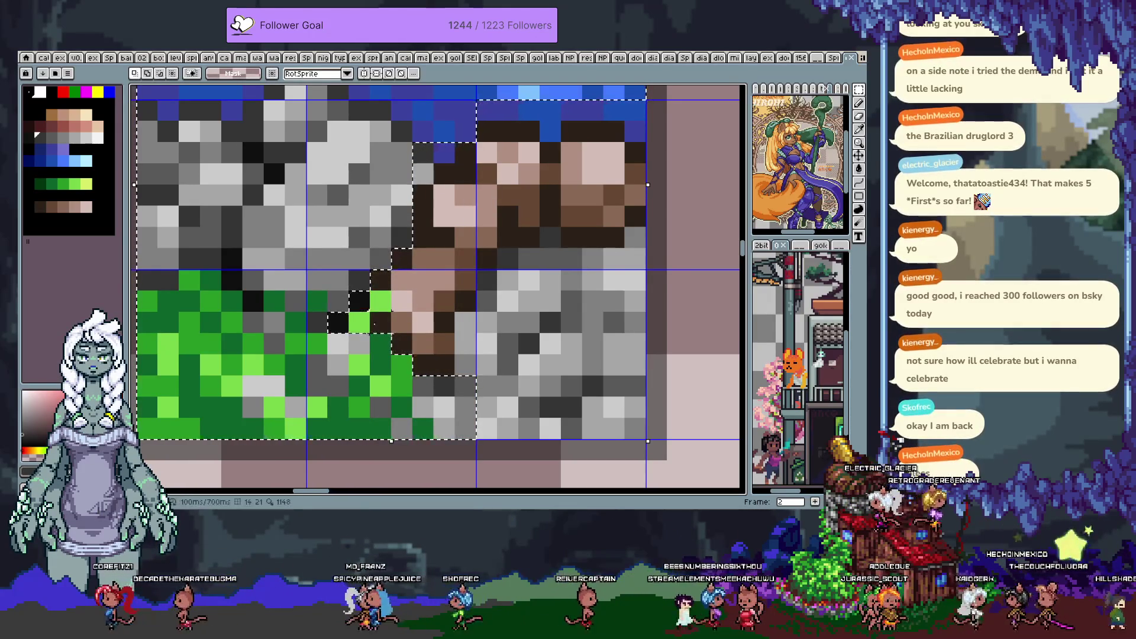
{"action": "scroll", "coordinate": [424, 260], "scroll_direction": "up", "scroll_amount": 4}
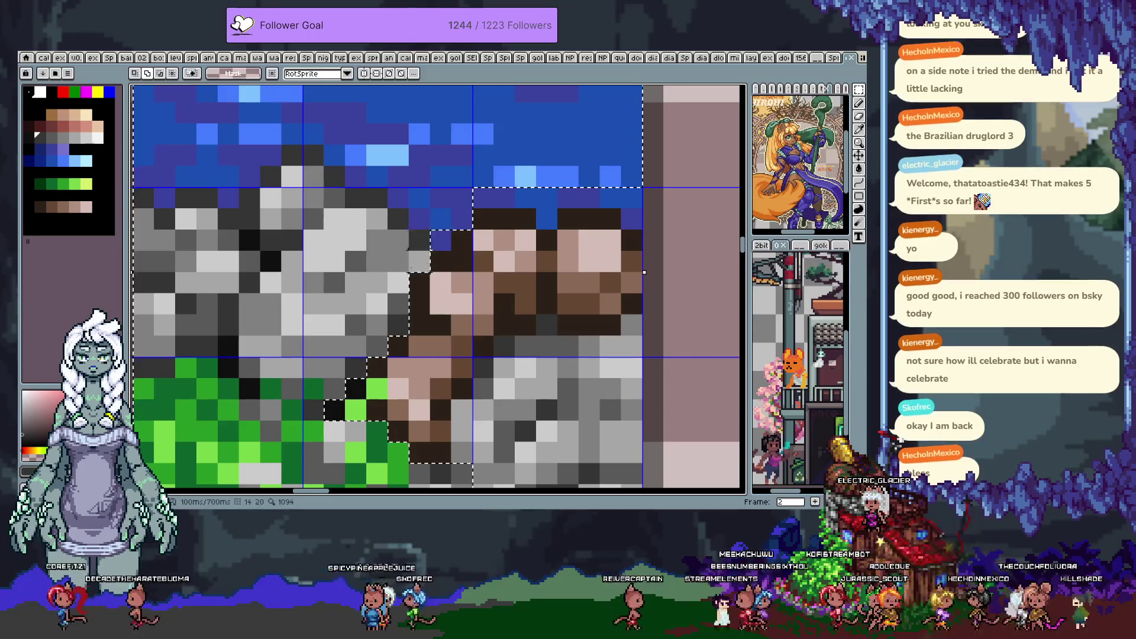
{"action": "scroll", "coordinate": [423, 260], "scroll_direction": "down", "scroll_amount": 3}
{"action": "scroll", "coordinate": [424, 276], "scroll_direction": "up", "scroll_amount": 3}
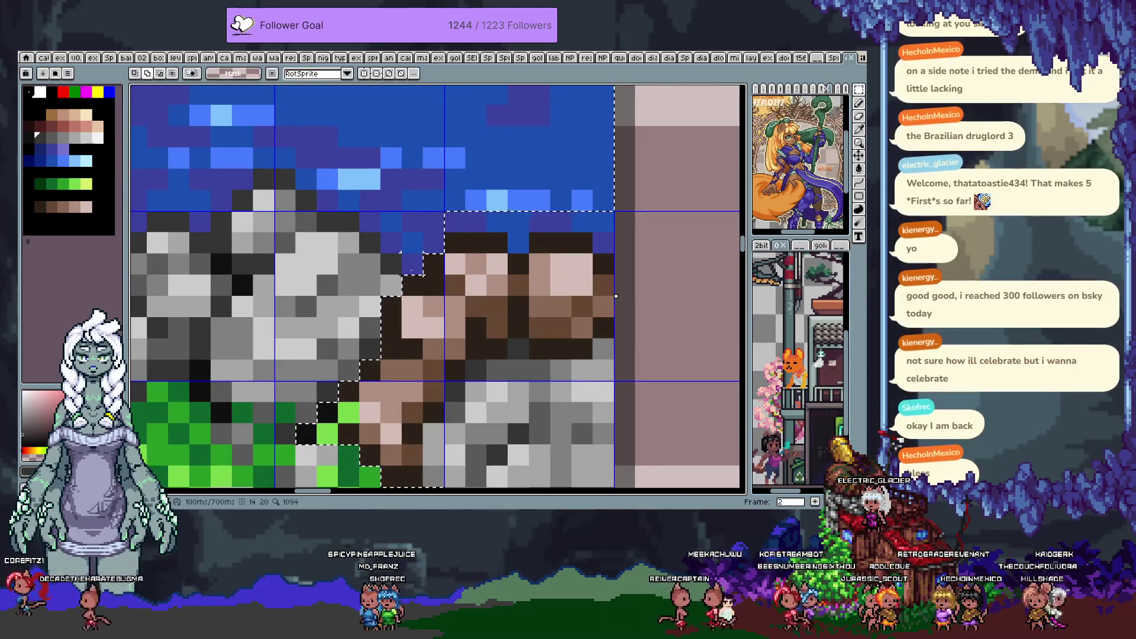
{"action": "scroll", "coordinate": [479, 276], "scroll_direction": "down", "scroll_amount": 2}
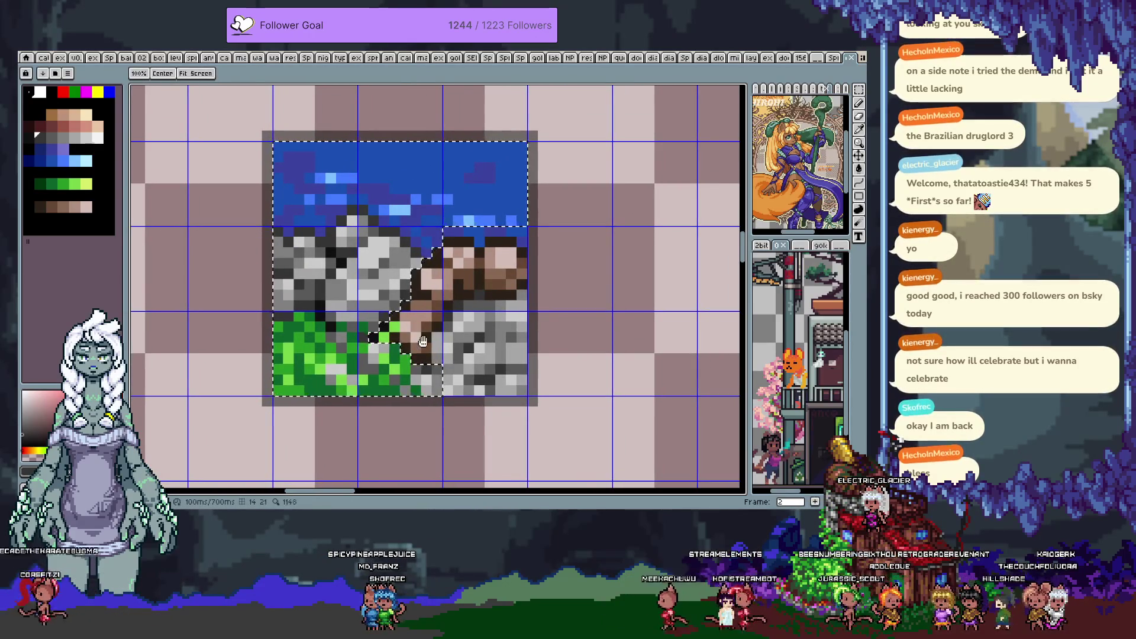
Transform the selected pixels and commit them, leaving a diagonal dirt band through the tile
{"action": "key", "text": "m"}
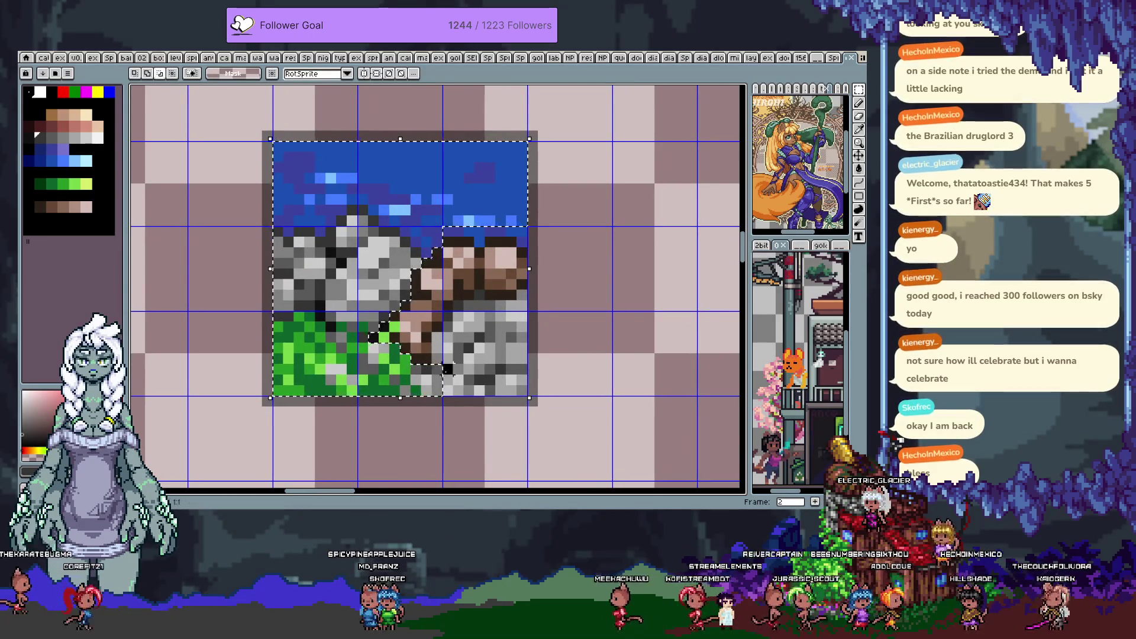
{"action": "key", "text": "ctrl+d"}
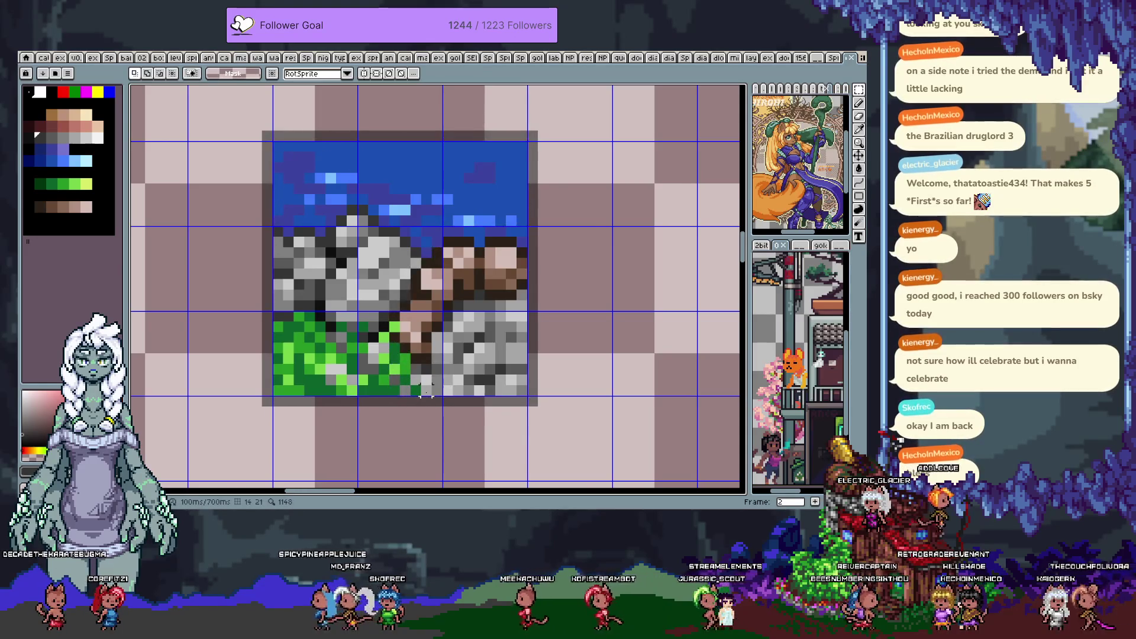
{"action": "scroll", "coordinate": [426, 390], "scroll_direction": "down", "scroll_amount": 4}
Paste the rocky cliff pixels onto the tile left of the yellow-framed tile and commit
{"action": "mouse_move", "coordinate": [493, 335]}
{"action": "left_mouse_down"}
{"action": "mouse_move", "coordinate": [466, 390]}
{"action": "mouse_move", "coordinate": [296, 365]}
{"action": "mouse_move", "coordinate": [326, 337]}
{"action": "mouse_move", "coordinate": [319, 322]}
{"action": "mouse_move", "coordinate": [414, 331]}
{"action": "left_mouse_up"}
{"action": "scroll", "coordinate": [307, 355], "scroll_direction": "down", "scroll_amount": 3}
{"action": "scroll", "coordinate": [329, 342], "scroll_direction": "up", "scroll_amount": 1}
{"action": "mouse_move", "coordinate": [421, 397]}
{"action": "left_mouse_down"}
{"action": "mouse_move", "coordinate": [482, 355]}
{"action": "mouse_move", "coordinate": [505, 388]}
{"action": "left_mouse_up"}
{"action": "mouse_move", "coordinate": [432, 310]}
{"action": "left_mouse_down"}
{"action": "mouse_move", "coordinate": [456, 343]}
{"action": "mouse_move", "coordinate": [496, 114]}
{"action": "left_mouse_up"}
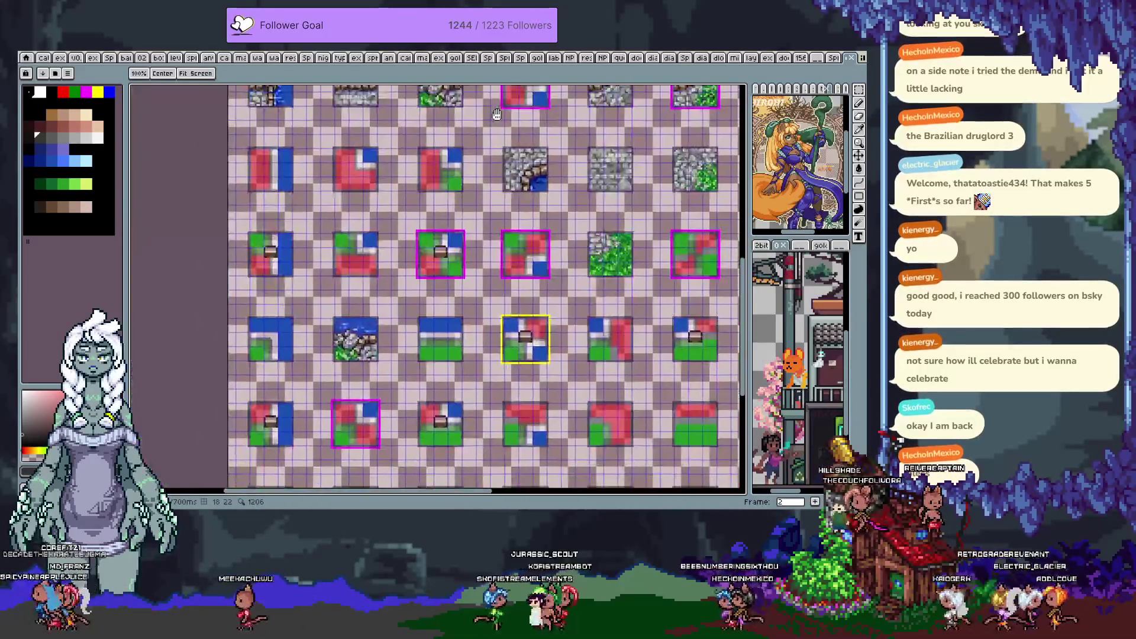
{"action": "scroll", "coordinate": [483, 277], "scroll_direction": "up", "scroll_amount": 2}
{"action": "key", "text": "ctrl+v"}
{"action": "mouse_move", "coordinate": [482, 260]}
{"action": "left_mouse_down"}
{"action": "mouse_move", "coordinate": [482, 276]}
{"action": "mouse_move", "coordinate": [486, 253]}
{"action": "left_mouse_up"}
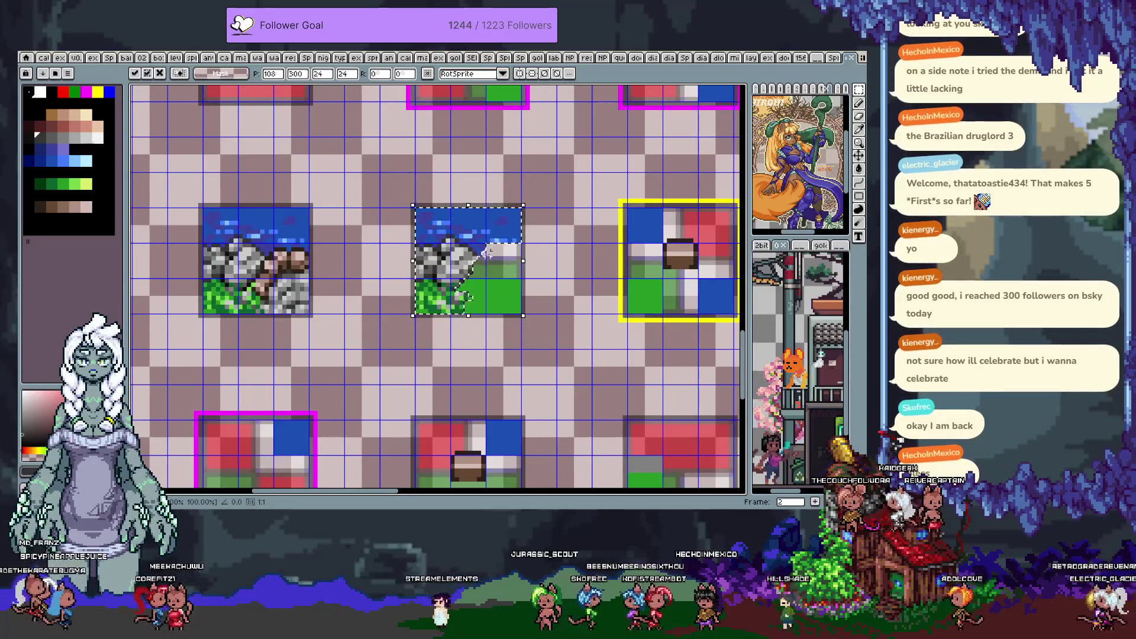
{"action": "scroll", "coordinate": [497, 259], "scroll_direction": "up", "scroll_amount": 2}
{"action": "key", "text": "Return"}
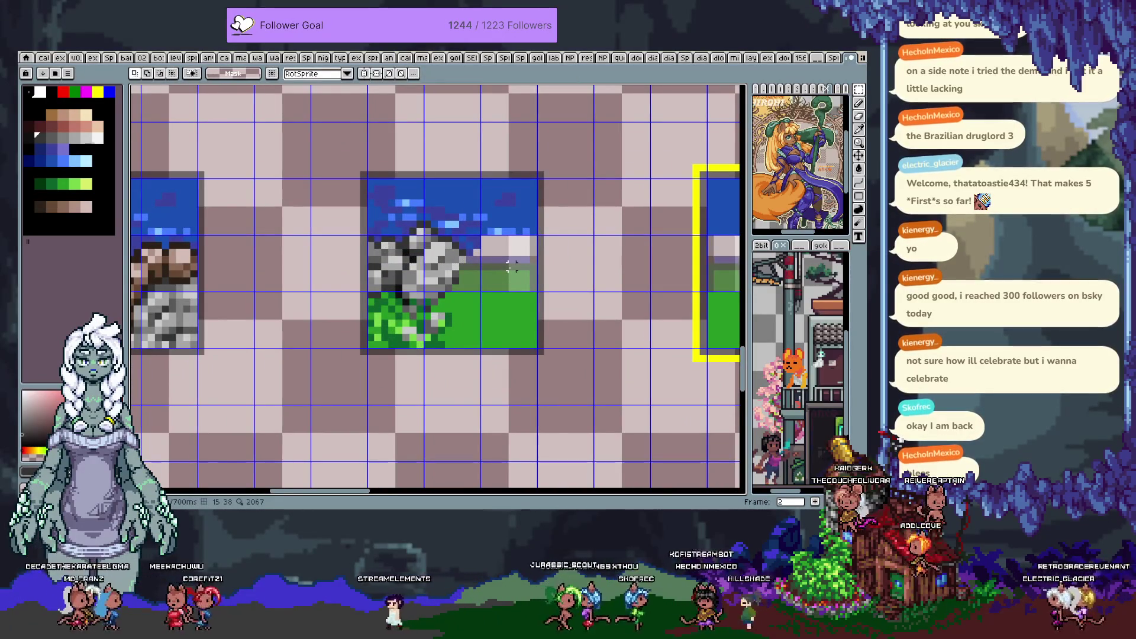
Paint dark rock outlines along the top and grey stone over the green patch
{"action": "key", "text": "i"}
{"action": "left_click_drag", "start_coordinate": [455, 281], "coordinate": [423, 277]}
{"action": "key", "text": "b"}
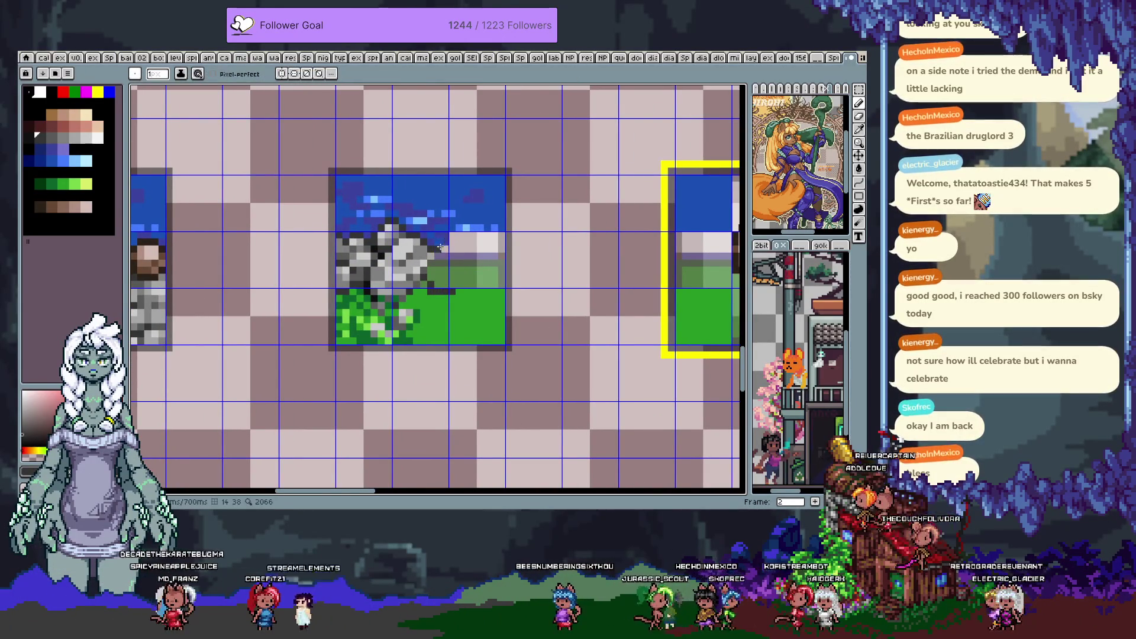
{"action": "left_click", "coordinate": [458, 225]}
{"action": "left_click_drag", "start_coordinate": [477, 230], "coordinate": [491, 228]}
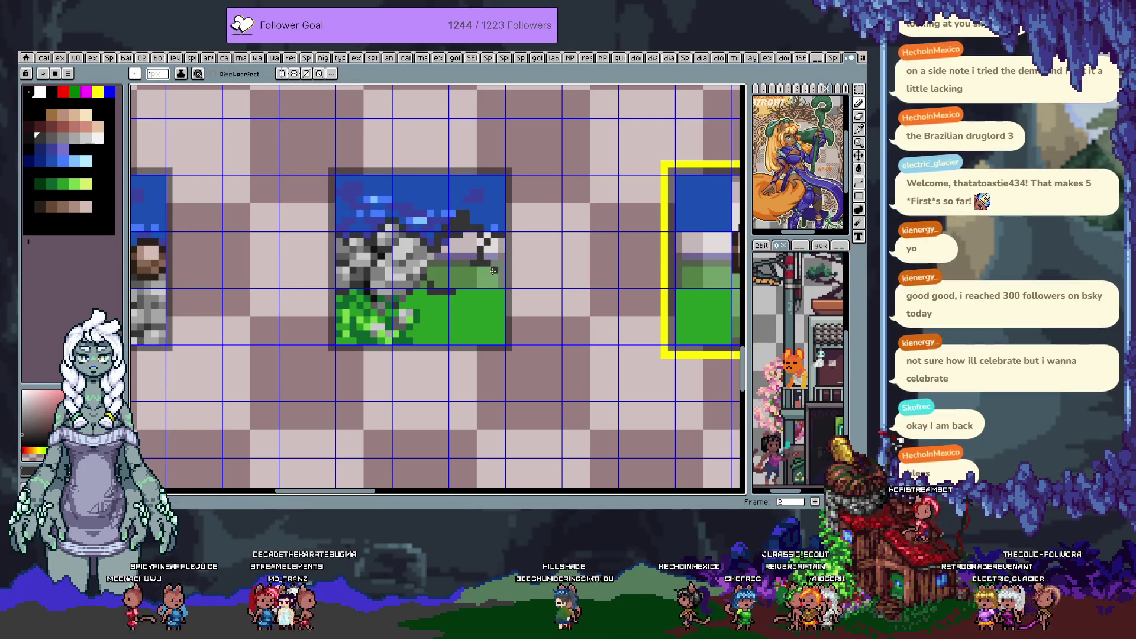
{"action": "key", "text": "ctrl+z"}
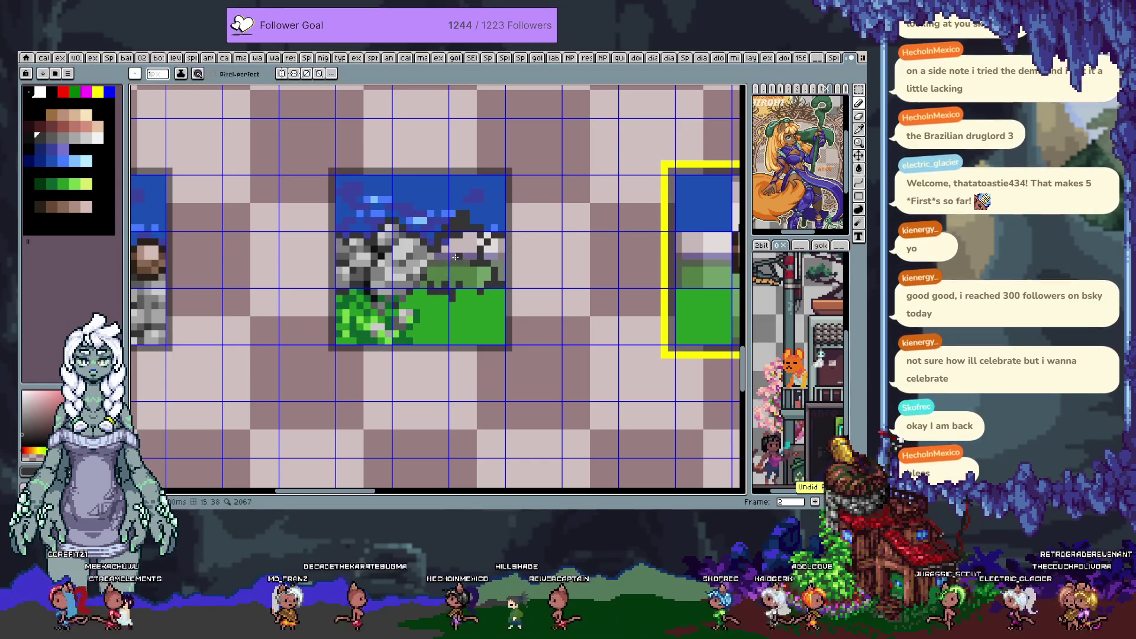
{"action": "left_click_drag", "start_coordinate": [465, 275], "coordinate": [452, 287]}
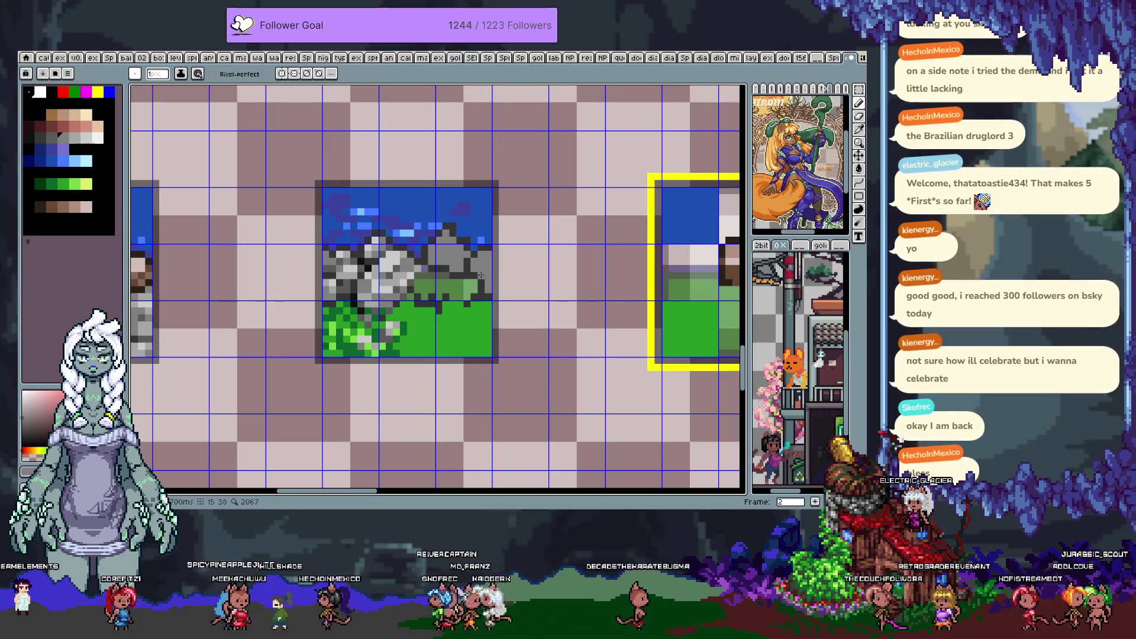
{"action": "mouse_move", "coordinate": [444, 299]}
{"action": "left_mouse_down"}
{"action": "mouse_move", "coordinate": [427, 283]}
{"action": "mouse_move", "coordinate": [473, 287]}
{"action": "left_mouse_up"}
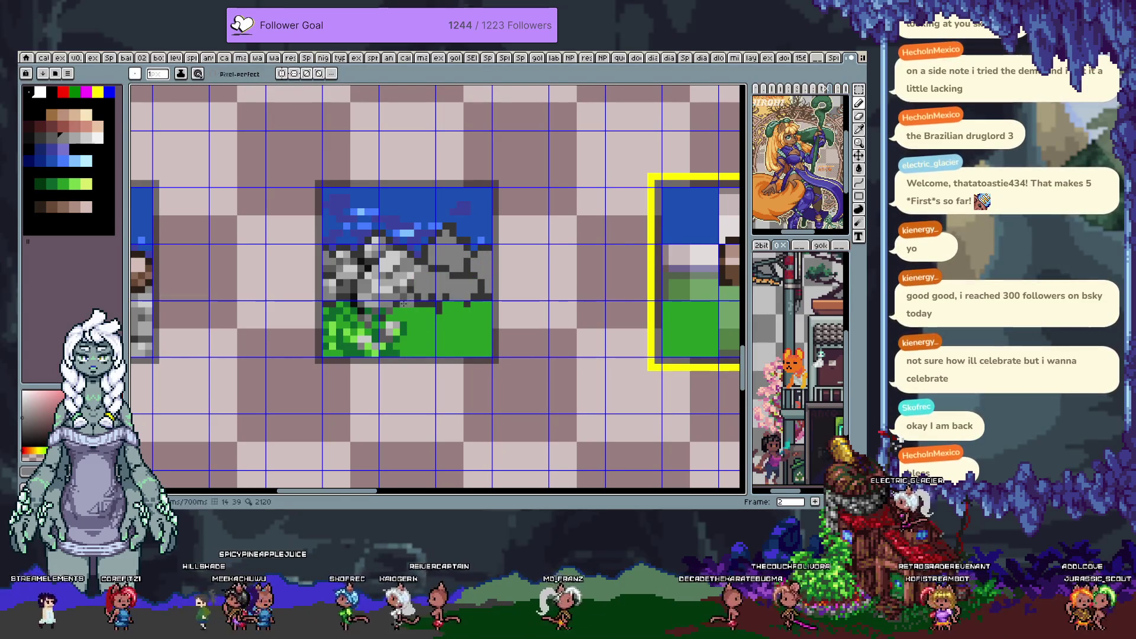
{"action": "key", "text": "i"}
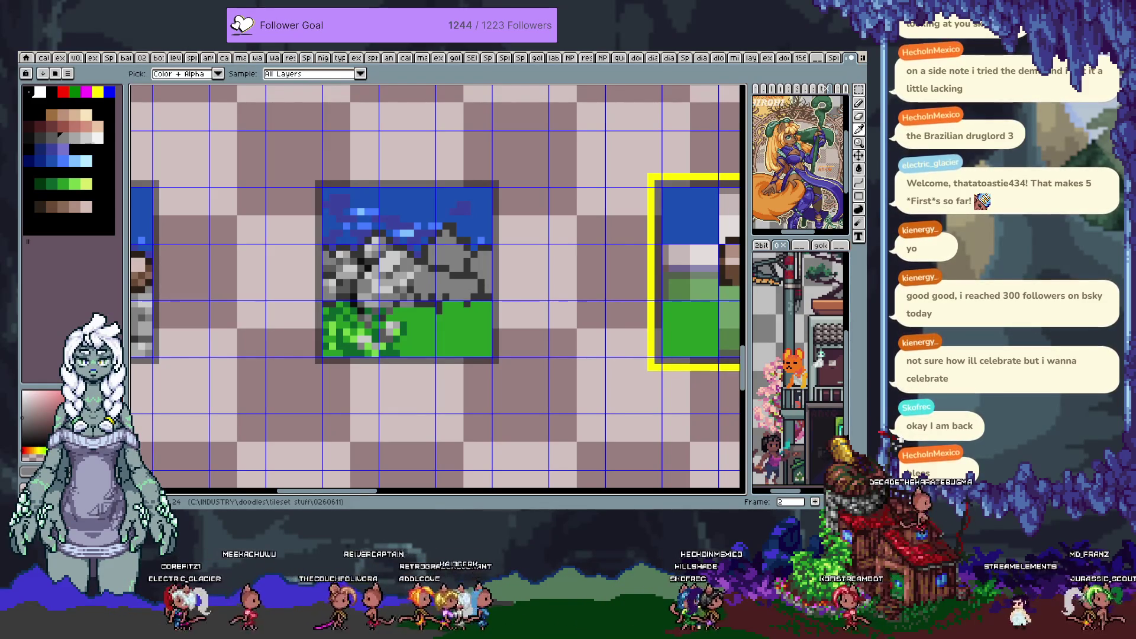
{"action": "key", "text": "b"}
Repaint the upper rock shading with several greys sampled from the stone
{"action": "left_click", "coordinate": [399, 275], "text": "alt"}
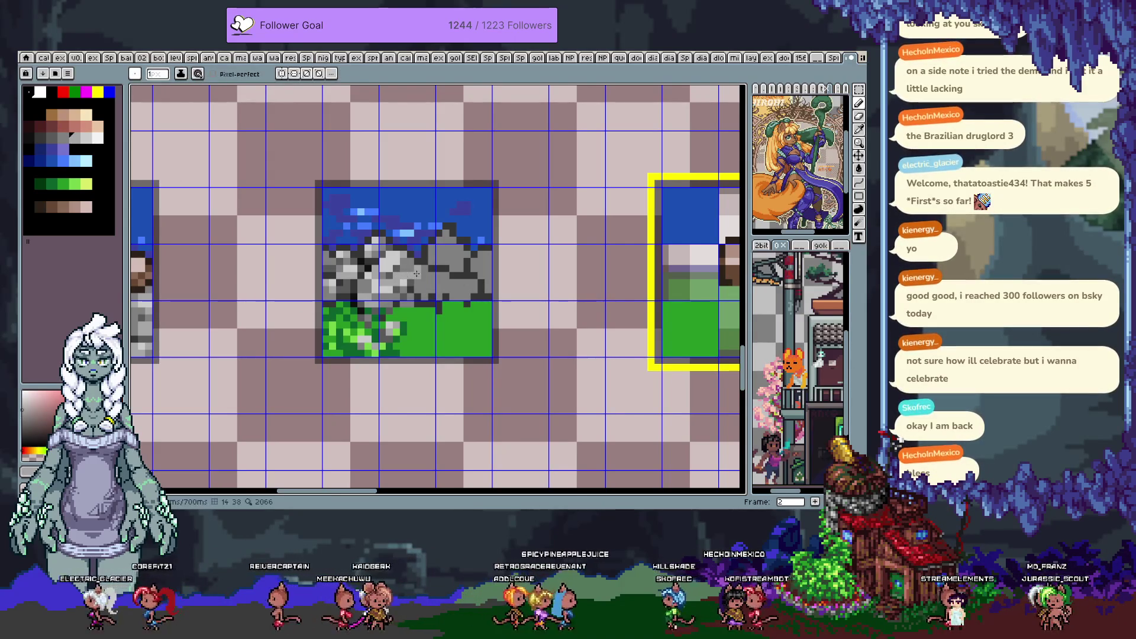
{"action": "key", "text": "alt"}
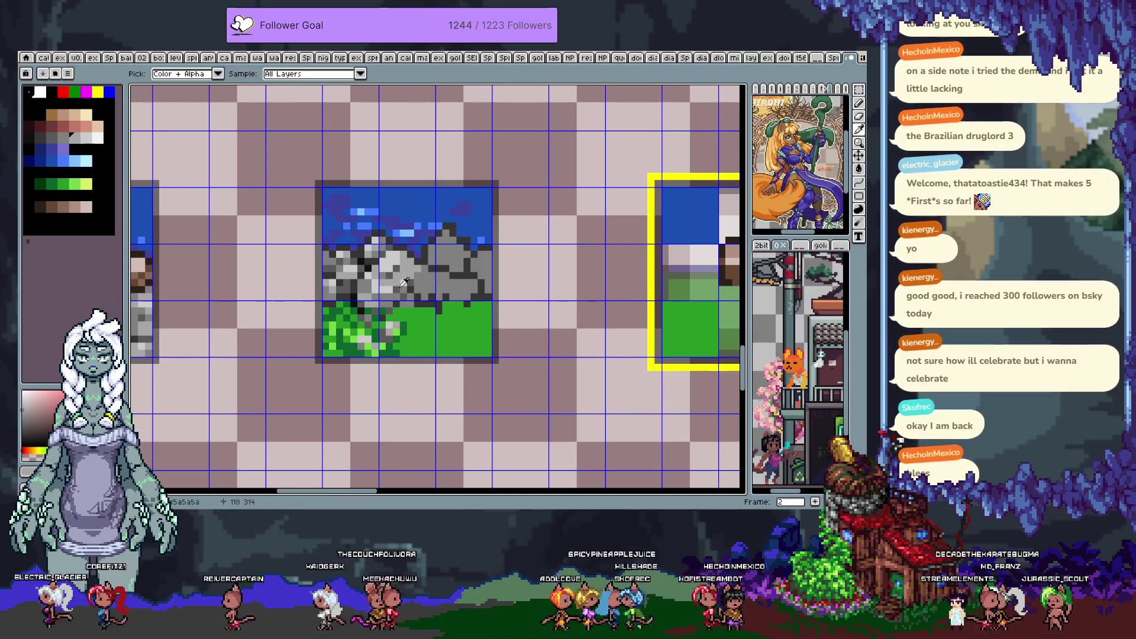
{"action": "left_click", "coordinate": [415, 277], "text": "alt"}
{"action": "left_click", "coordinate": [411, 277], "text": "alt"}
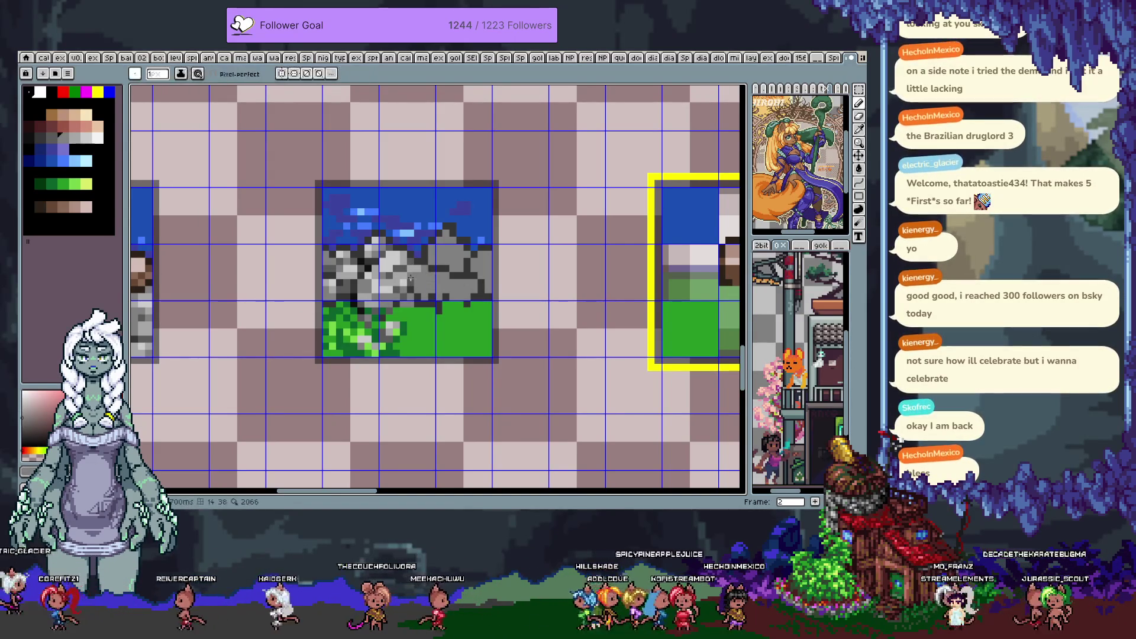
{"action": "key", "text": "alt"}
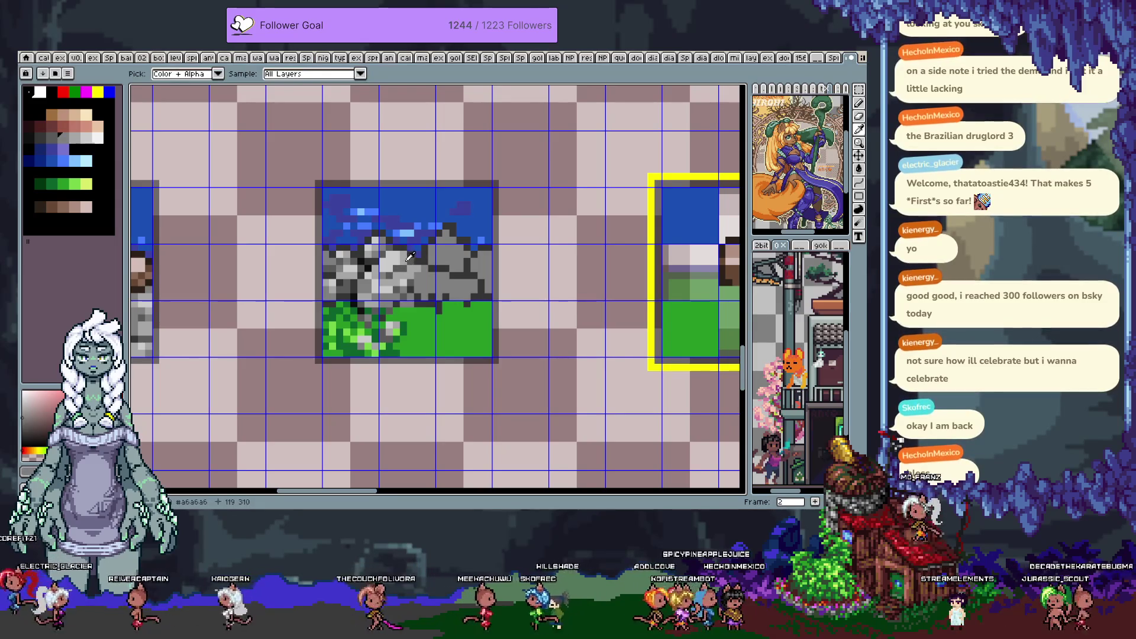
{"action": "left_click", "coordinate": [407, 255], "text": "alt"}
{"action": "left_click", "coordinate": [431, 282], "text": "alt"}
{"action": "left_click", "coordinate": [429, 285], "text": "alt"}
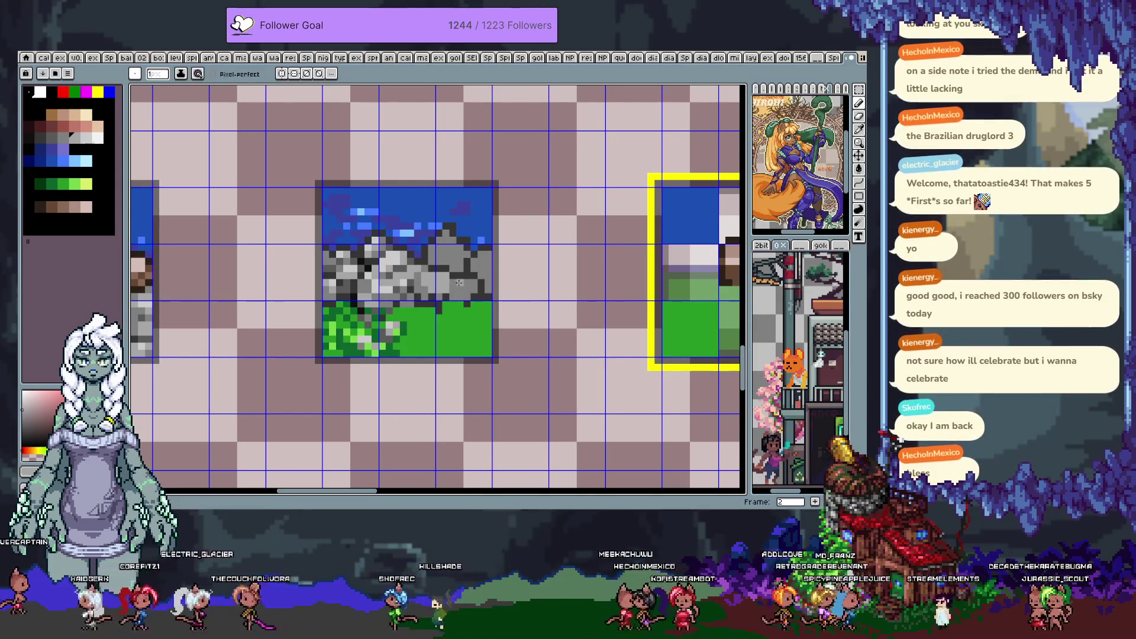
{"action": "left_click", "coordinate": [435, 248], "text": "alt"}
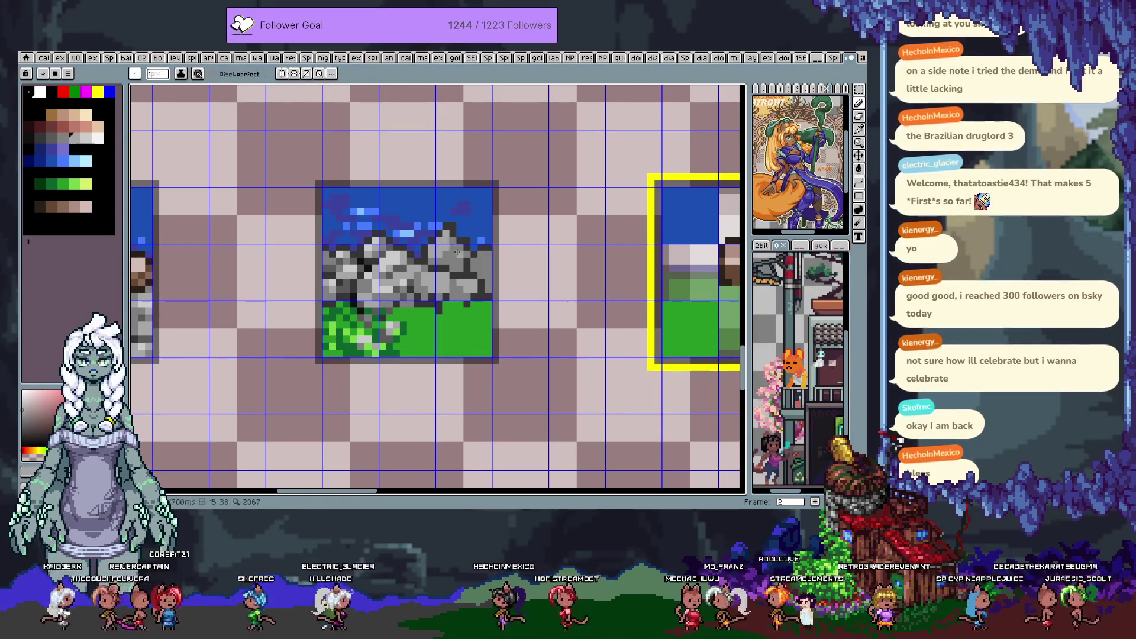
{"action": "key", "text": "alt"}
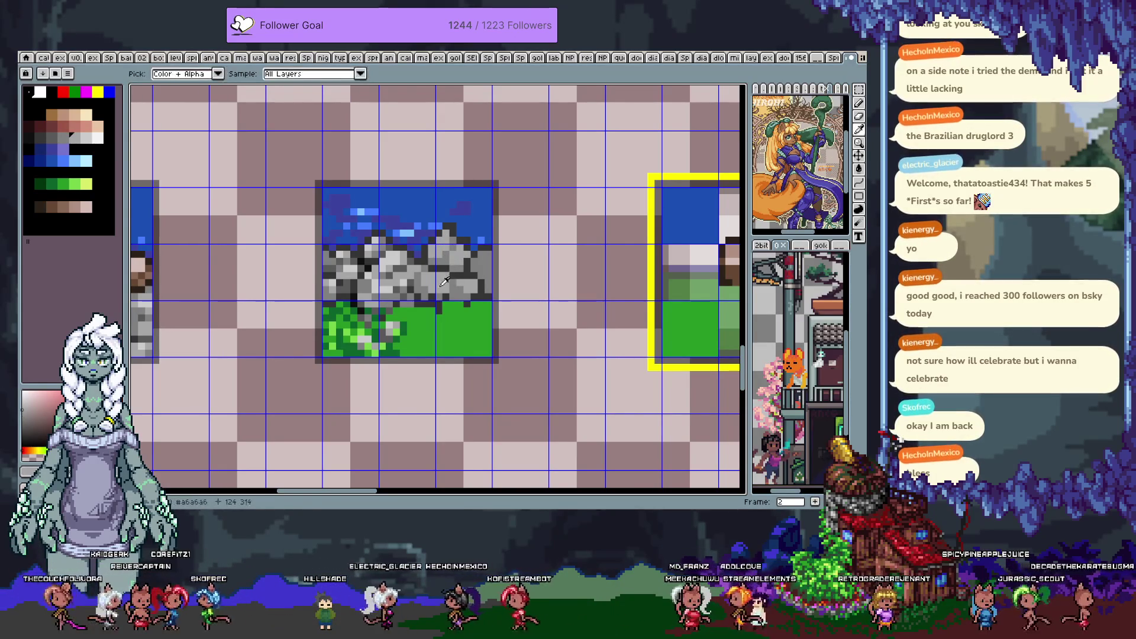
{"action": "left_click", "coordinate": [435, 256], "text": "alt"}
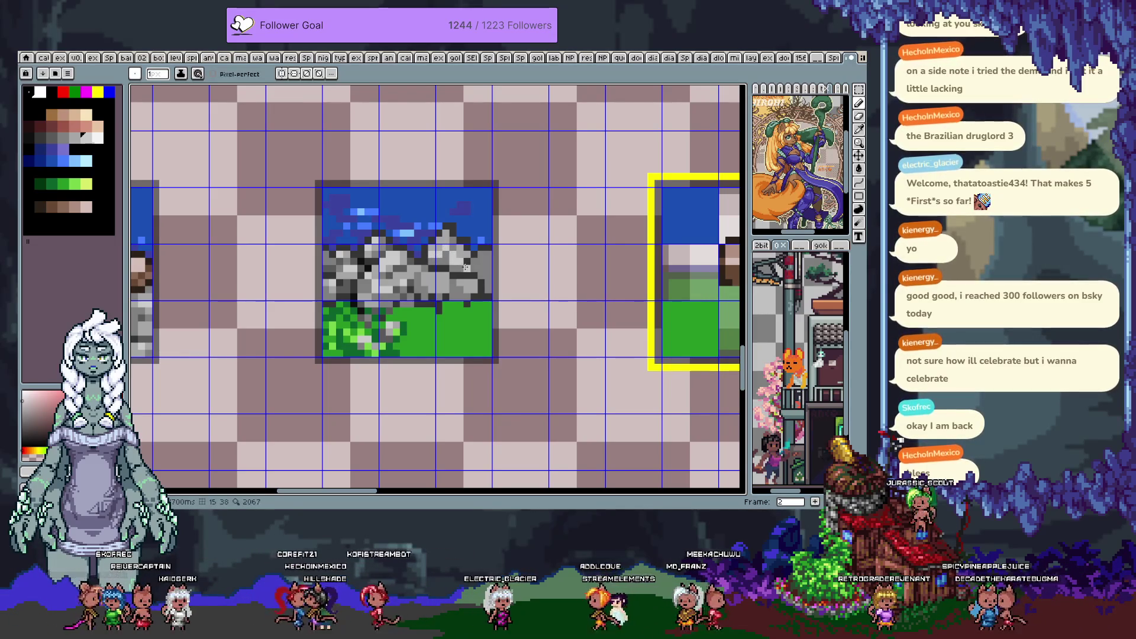
Continue shading the stone with lighter and darker greys, including dark grey 5a5a5a
{"action": "left_click", "coordinate": [464, 259], "text": "alt"}
{"action": "left_click", "coordinate": [466, 262], "text": "alt"}
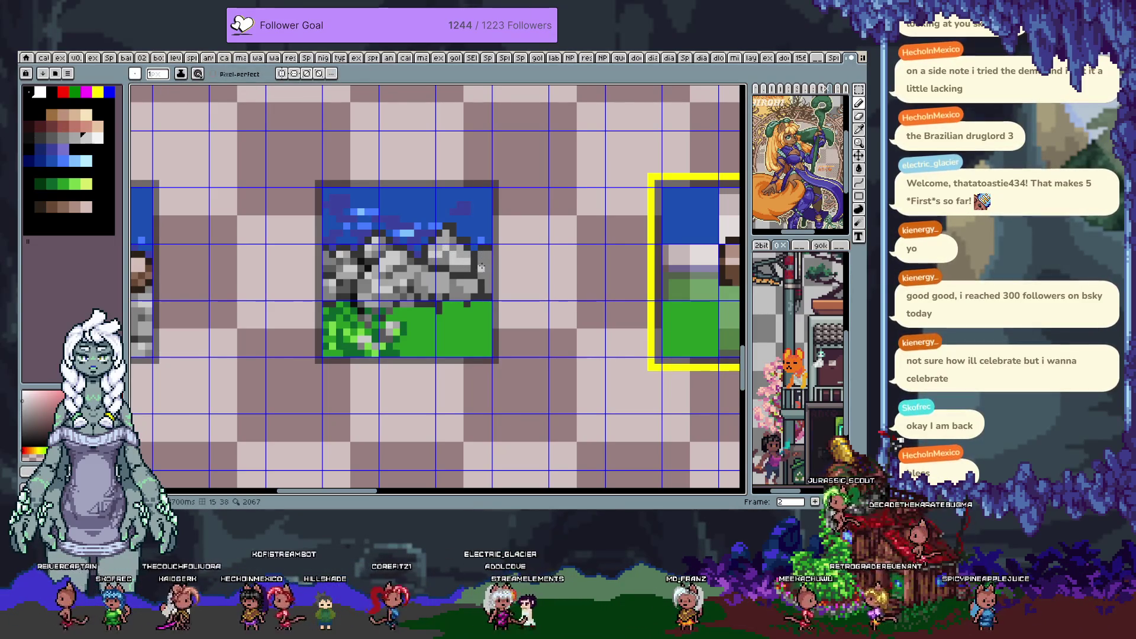
{"action": "key", "text": "alt"}
{"action": "left_click", "coordinate": [472, 266], "text": "alt"}
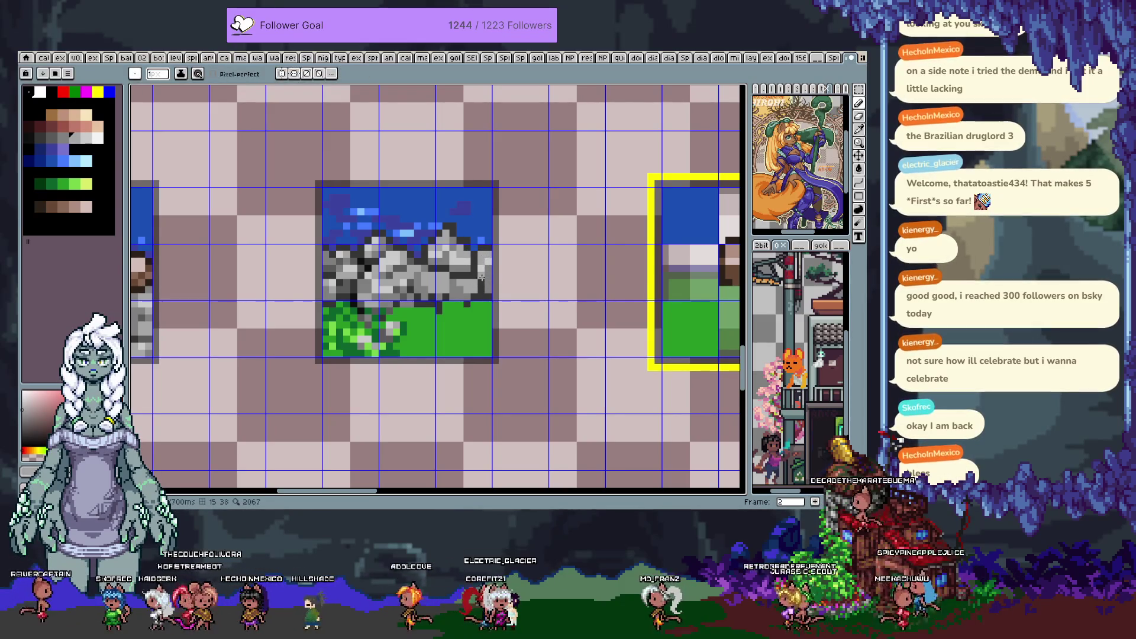
{"action": "key", "text": "alt"}
{"action": "left_click", "coordinate": [400, 287], "text": "alt"}
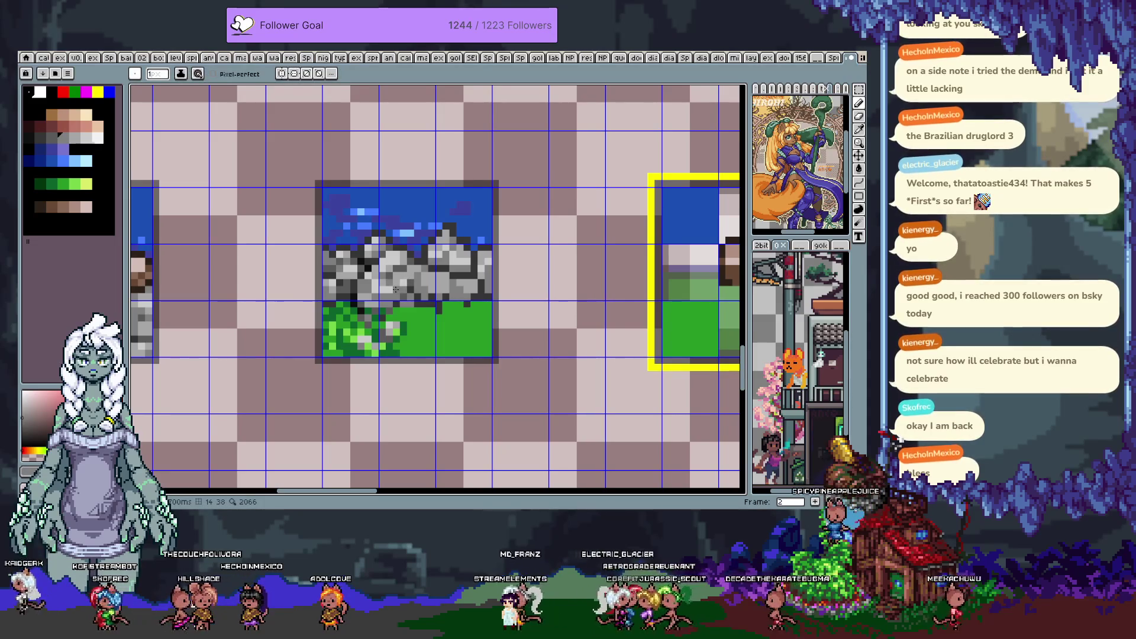
{"action": "left_click", "coordinate": [388, 289], "text": "alt"}
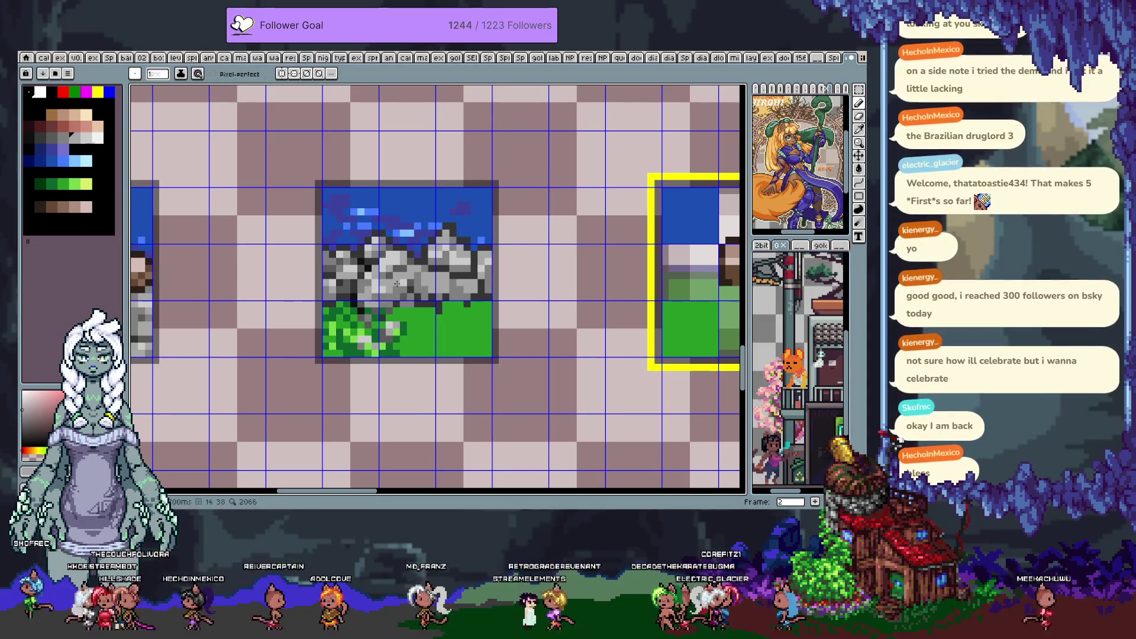
{"action": "left_click", "coordinate": [438, 269], "text": "alt"}
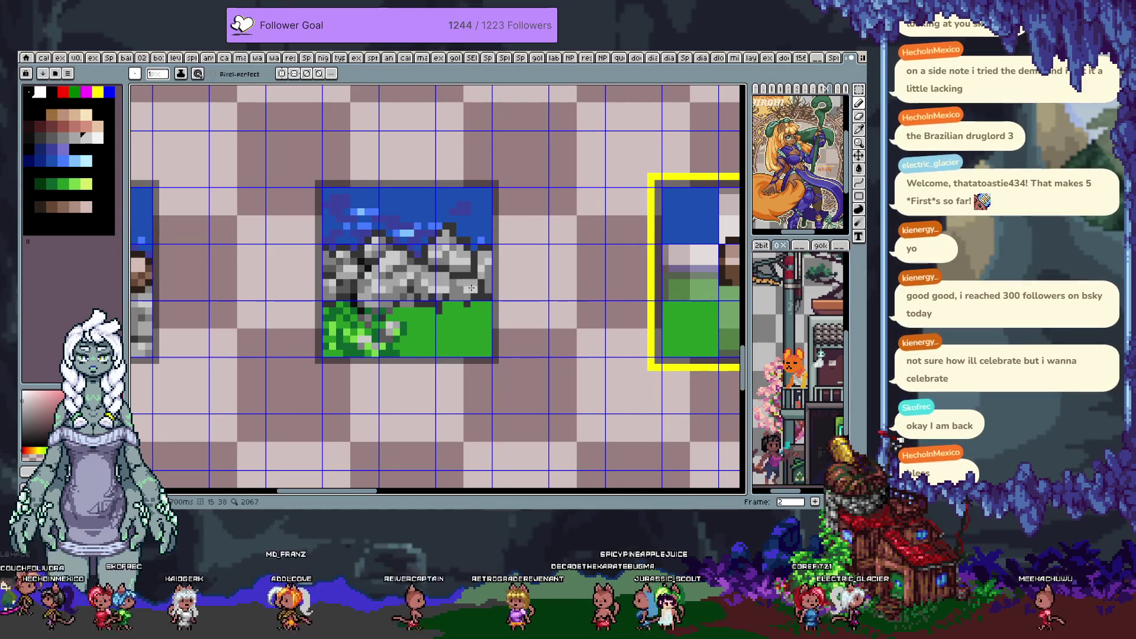
{"action": "left_click", "coordinate": [414, 276], "text": "alt"}
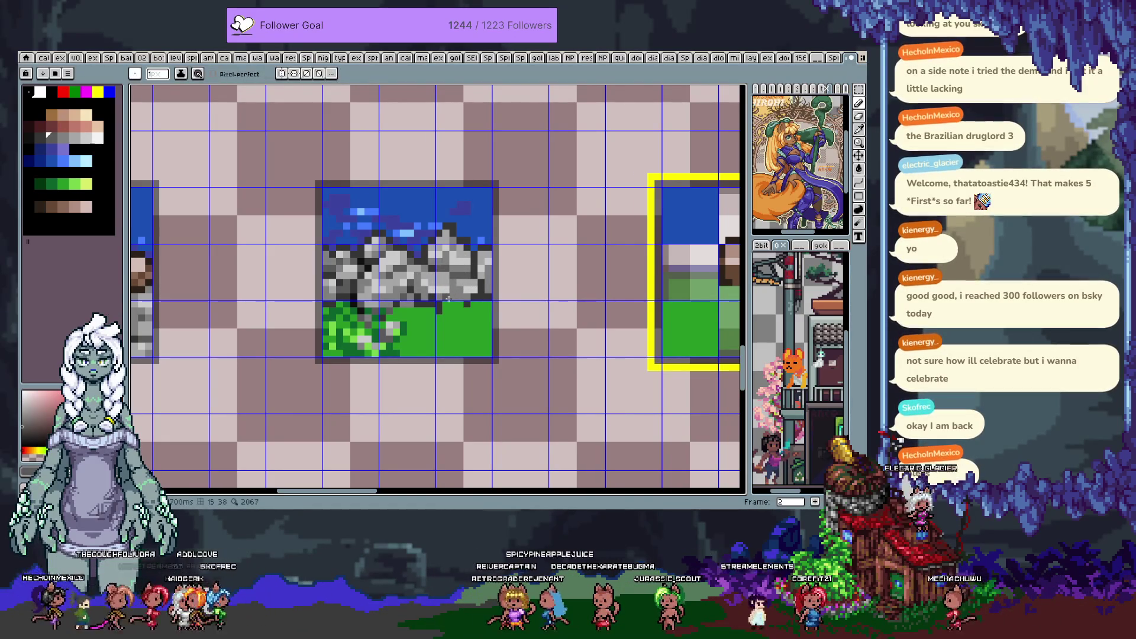
{"action": "left_click", "coordinate": [437, 275], "text": "alt"}
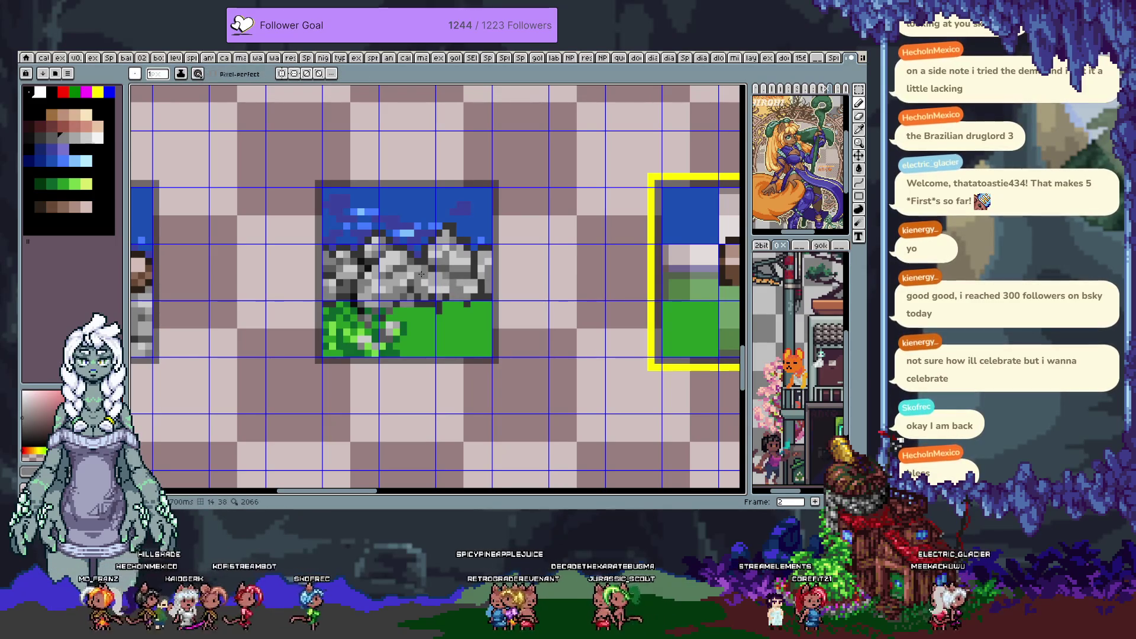
Add a dark green tuft to the grass and touch up the lower rock greys
{"action": "left_click", "coordinate": [408, 346], "text": "alt"}
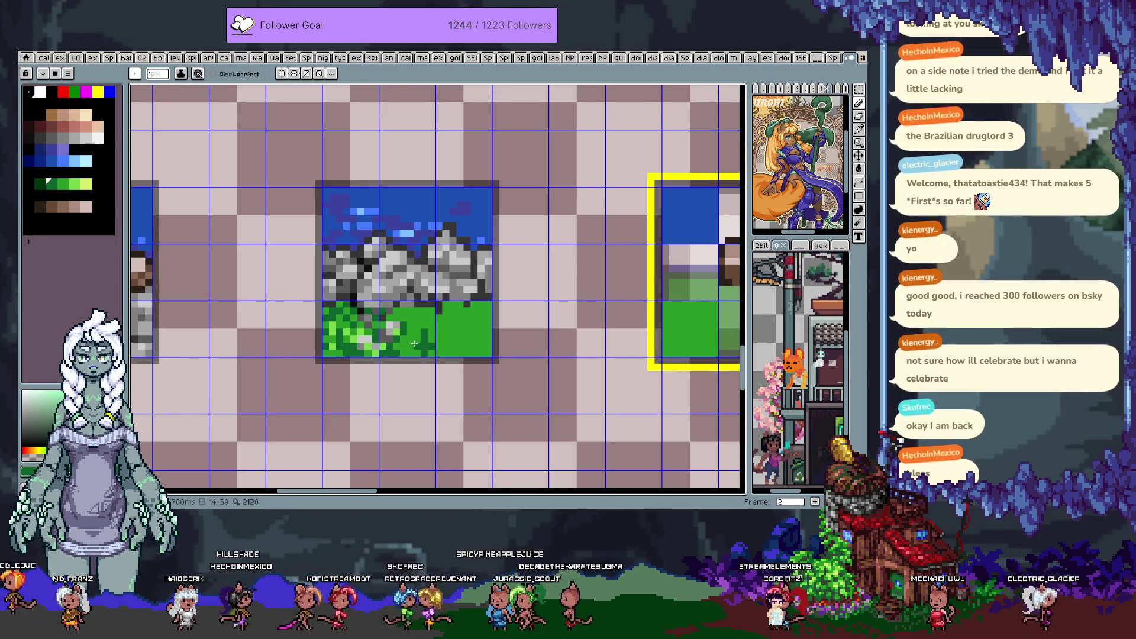
{"action": "key", "text": "alt"}
{"action": "left_click", "coordinate": [431, 285], "text": "alt"}
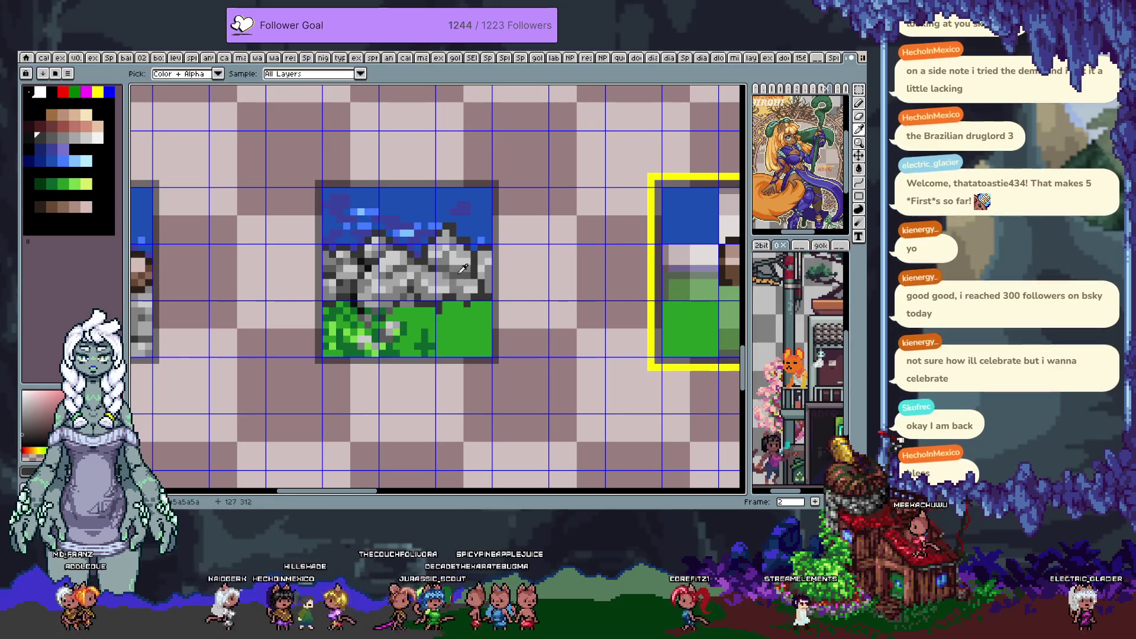
{"action": "left_click", "coordinate": [452, 302], "text": "alt"}
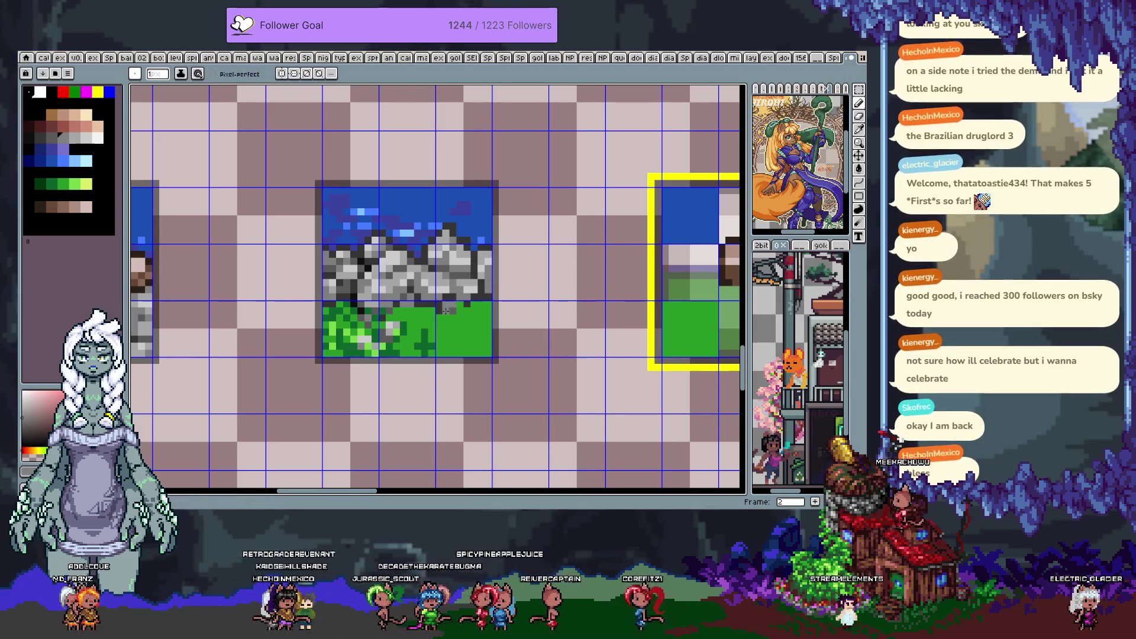
{"action": "left_click", "coordinate": [458, 303], "text": "alt"}
{"action": "left_click", "coordinate": [445, 310], "text": "alt"}
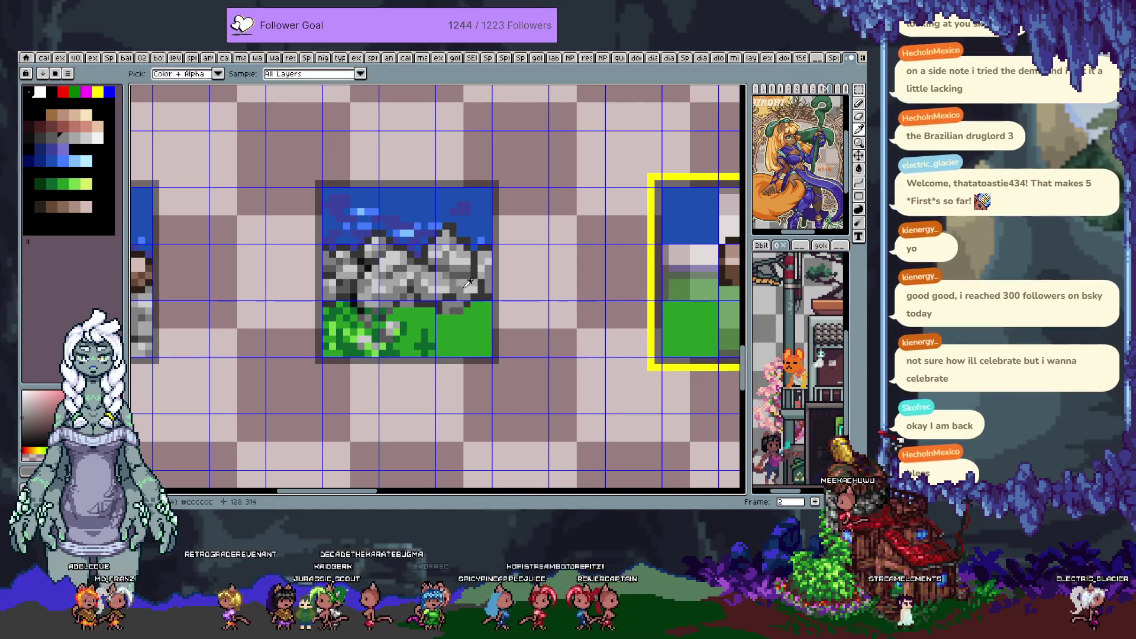
{"action": "left_click", "coordinate": [443, 306], "text": "alt"}
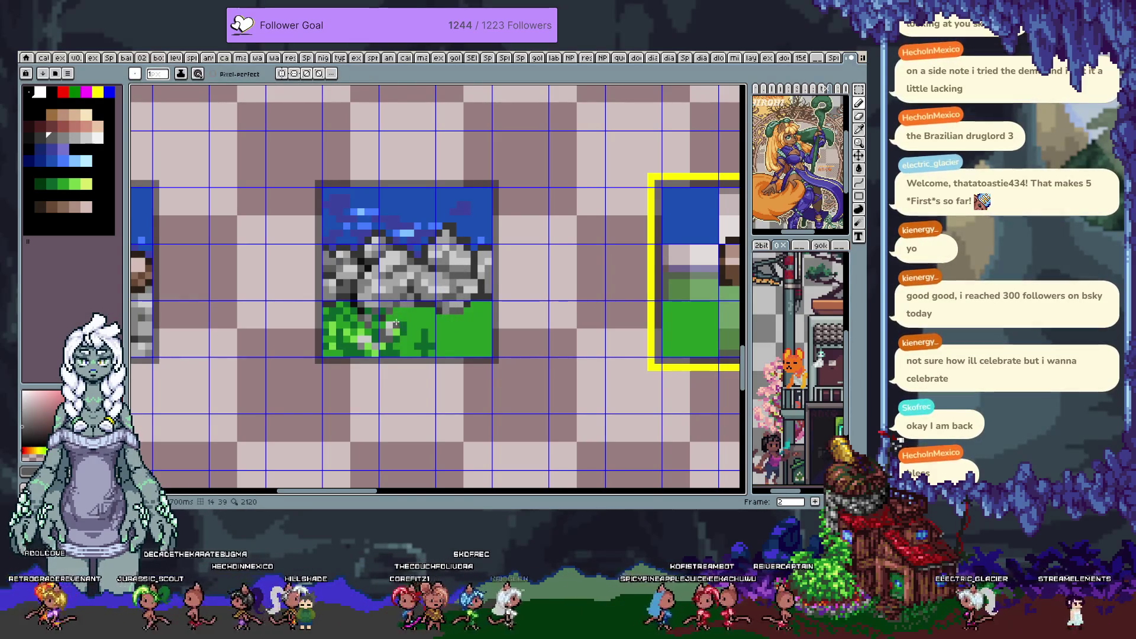
{"action": "key", "text": "v"}
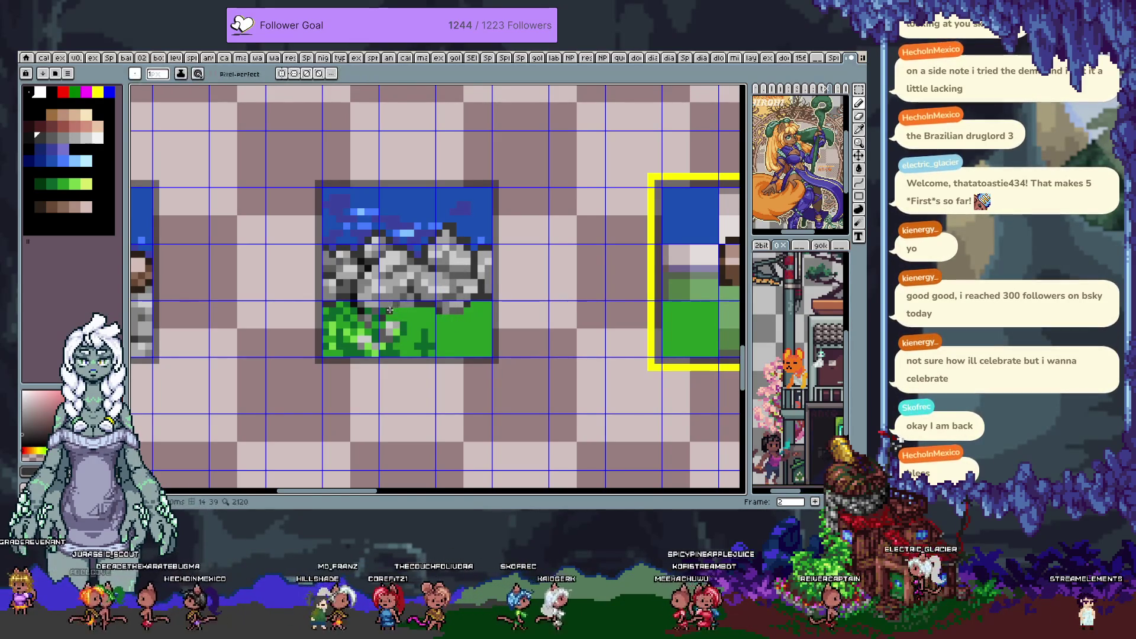
{"action": "key", "text": "i"}
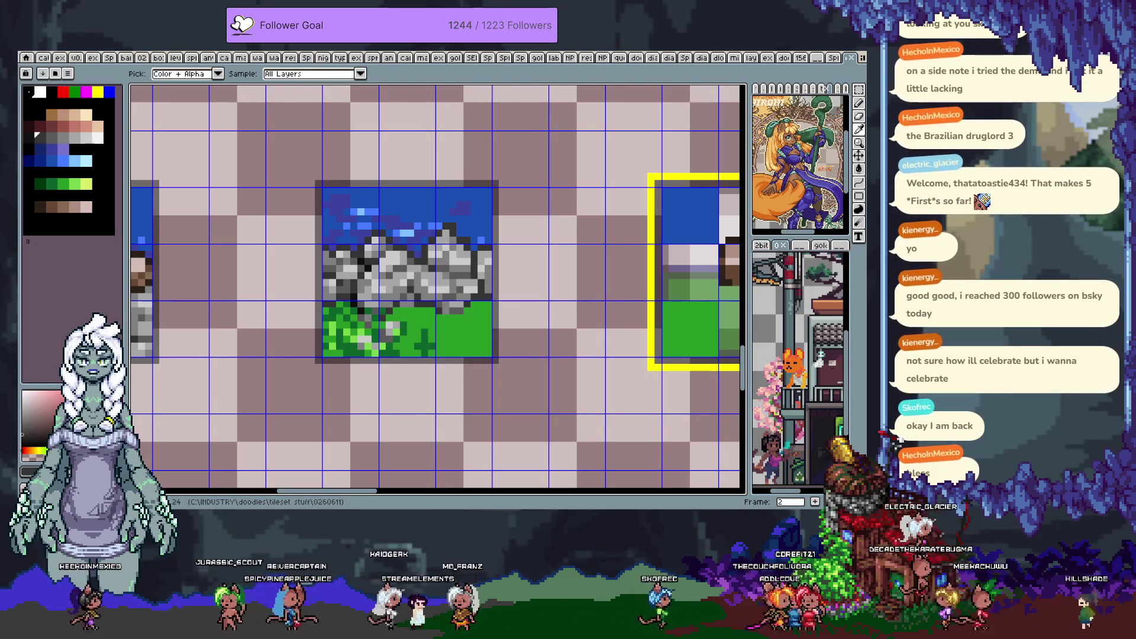
{"action": "key", "text": "b"}
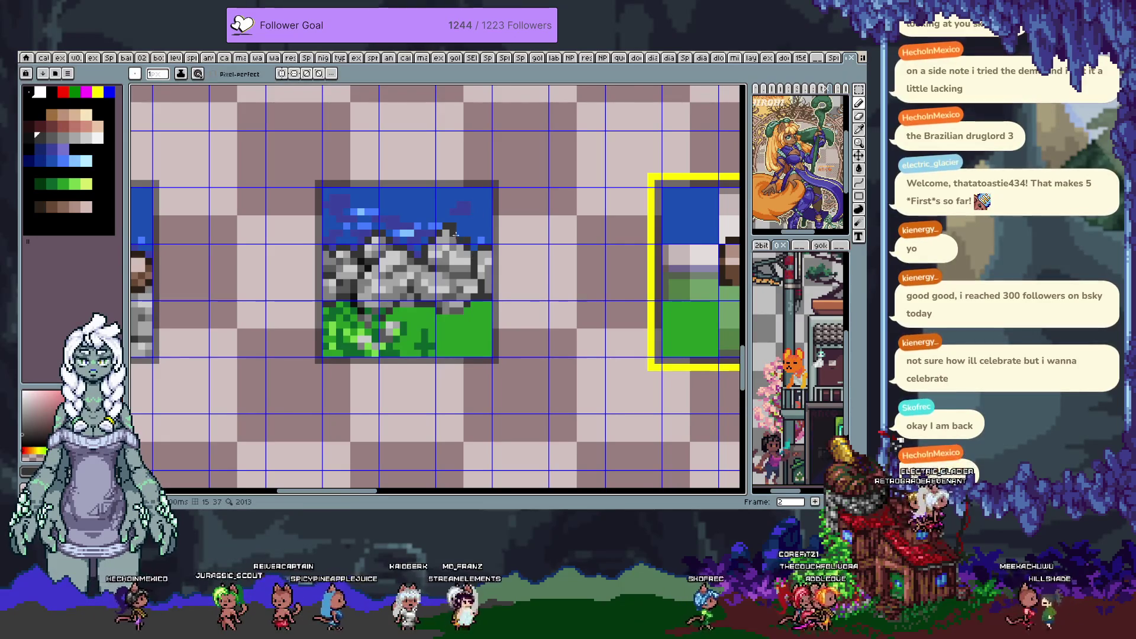
Paint a sky-blue pixel over the dark spot in the water above the rocks
{"action": "scroll", "coordinate": [454, 234], "scroll_direction": "up", "scroll_amount": 3}
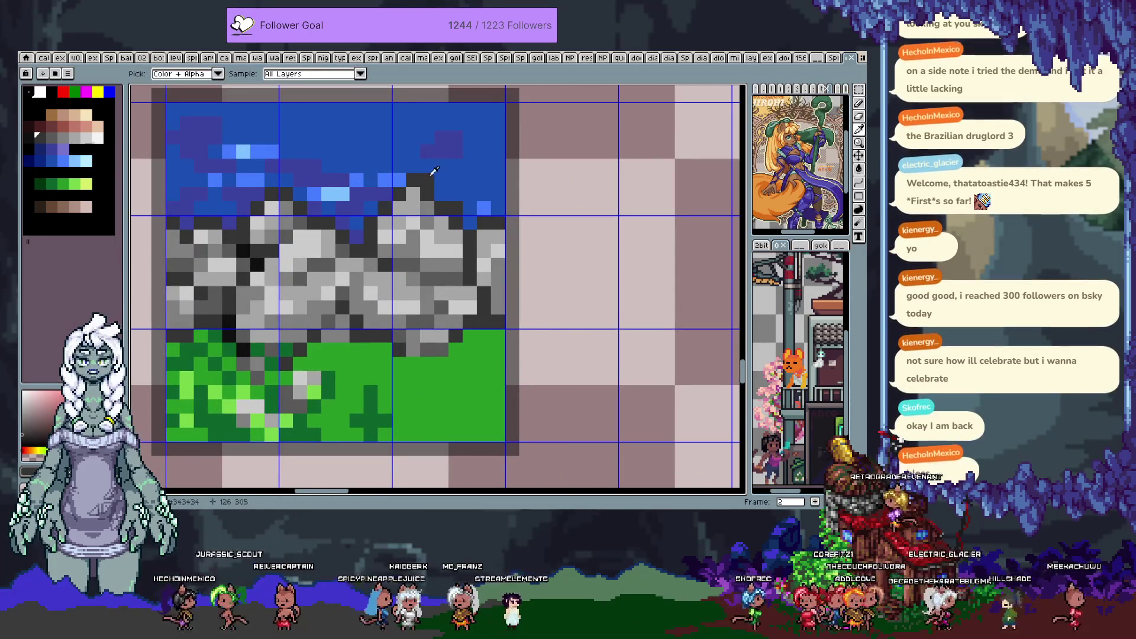
{"action": "left_click", "coordinate": [419, 179]}
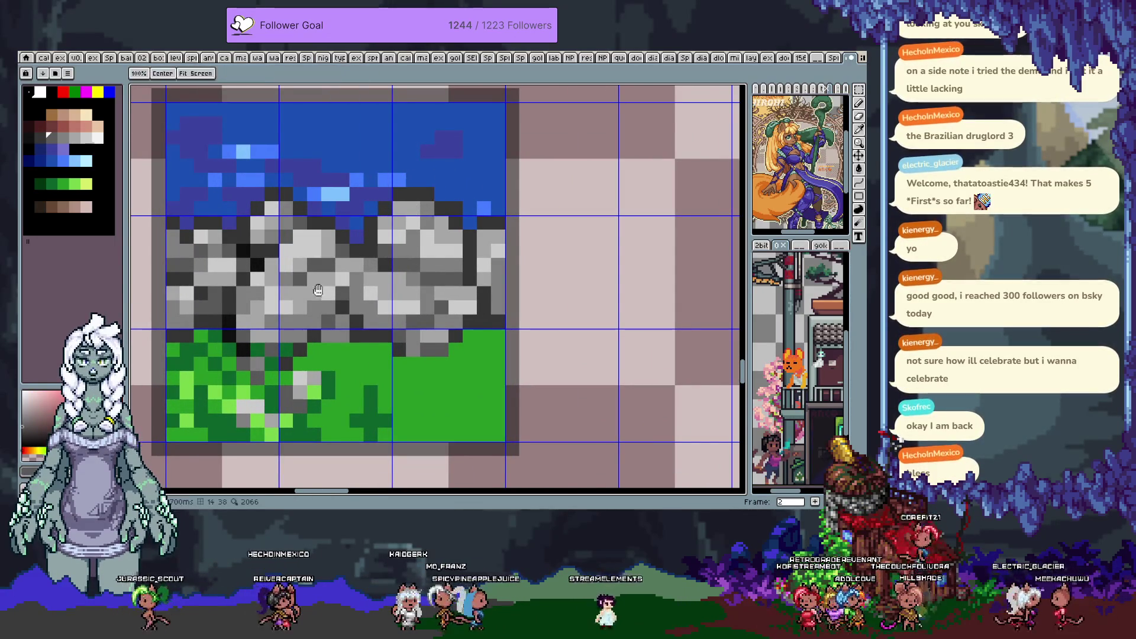
{"action": "scroll", "coordinate": [402, 284], "scroll_direction": "left", "scroll_amount": 3}
{"action": "key", "text": "b"}
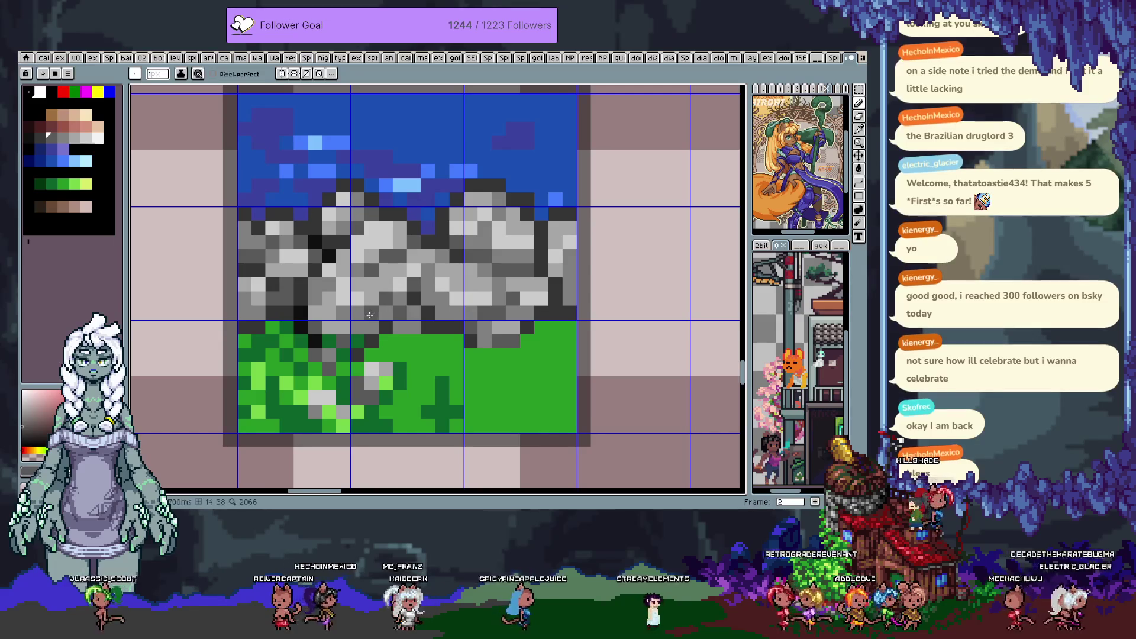
{"action": "scroll", "coordinate": [372, 317], "scroll_direction": "down", "scroll_amount": 3}
{"action": "scroll", "coordinate": [372, 318], "scroll_direction": "right", "scroll_amount": 2}
Add dark green pixels along the grass edge of the middle cliff tile
{"action": "left_click", "coordinate": [378, 291]}
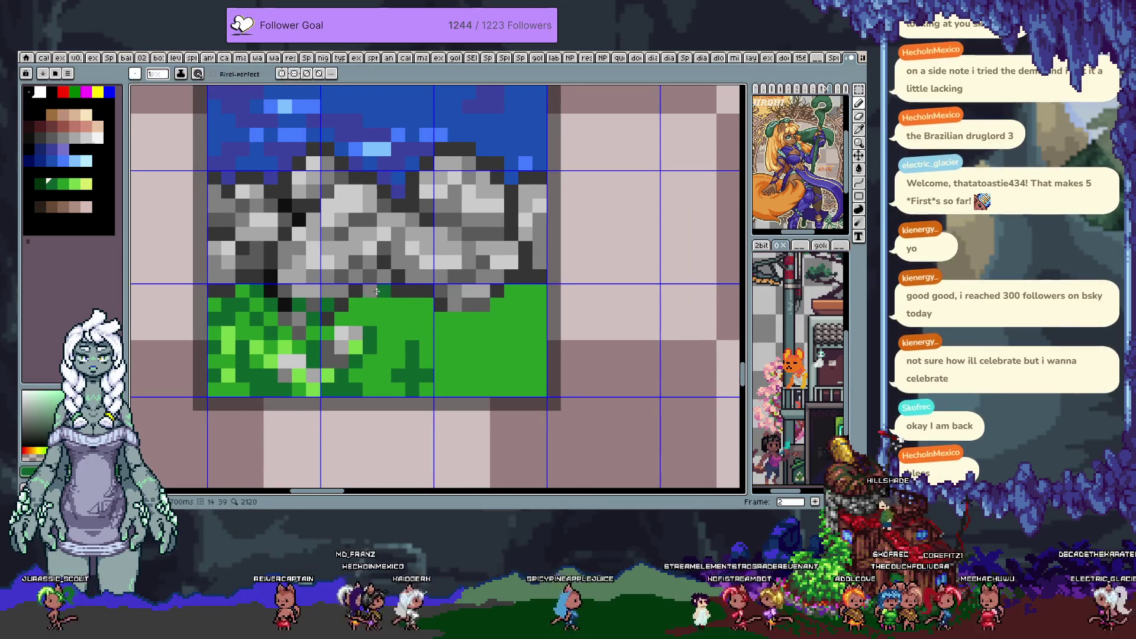
{"action": "left_click", "coordinate": [370, 276]}
{"action": "key", "text": "i"}
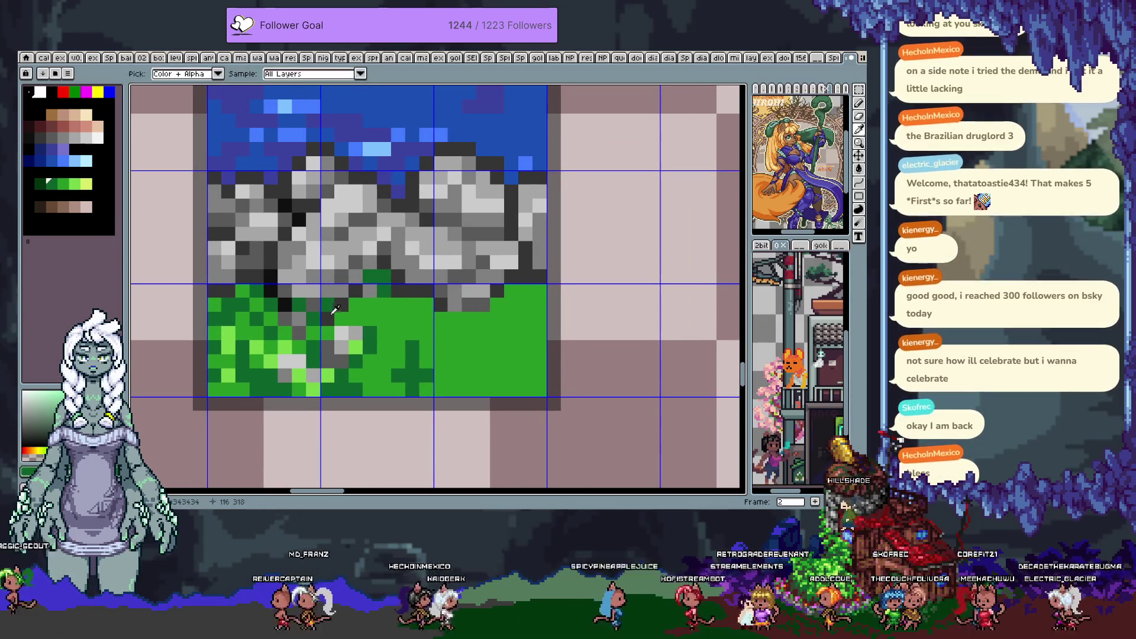
{"action": "left_click", "coordinate": [360, 338]}
{"action": "key", "text": "b"}
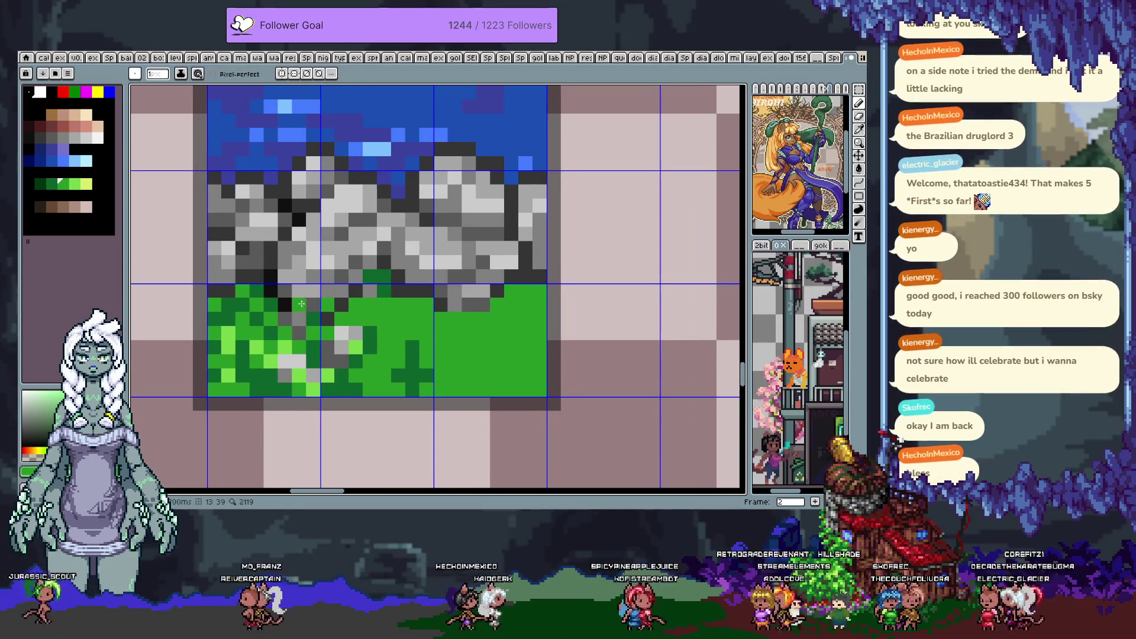
{"action": "scroll", "coordinate": [407, 314], "scroll_direction": "down", "scroll_amount": 3}
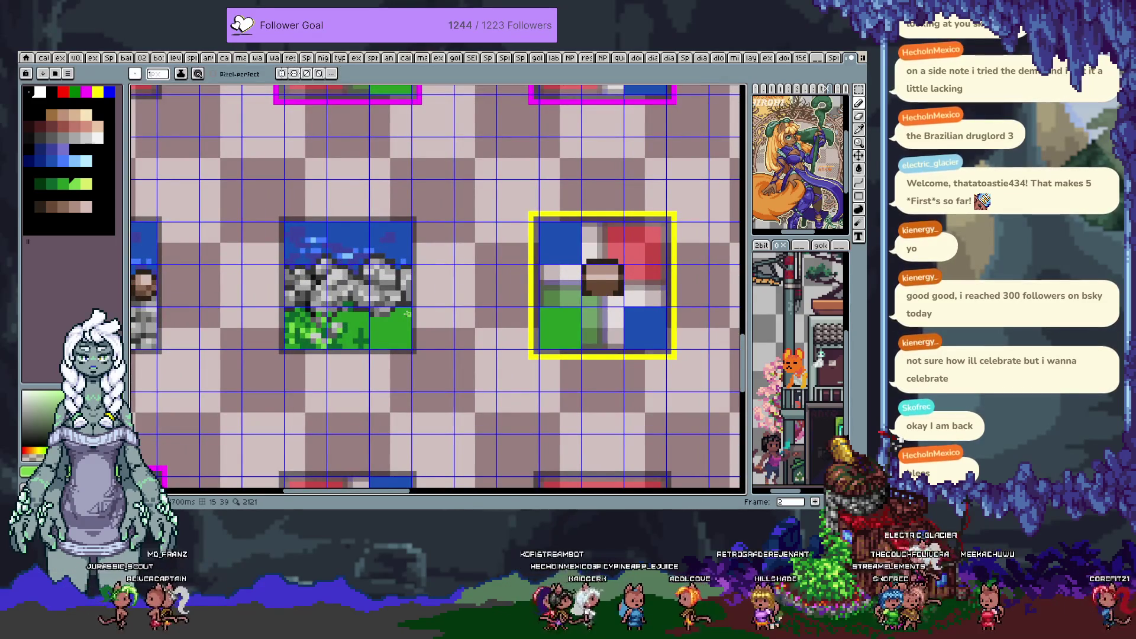
{"action": "scroll", "coordinate": [408, 312], "scroll_direction": "down", "scroll_amount": 1}
{"action": "scroll", "coordinate": [408, 310], "scroll_direction": "down", "scroll_amount": 2}
{"action": "scroll", "coordinate": [444, 305], "scroll_direction": "up", "scroll_amount": 4}
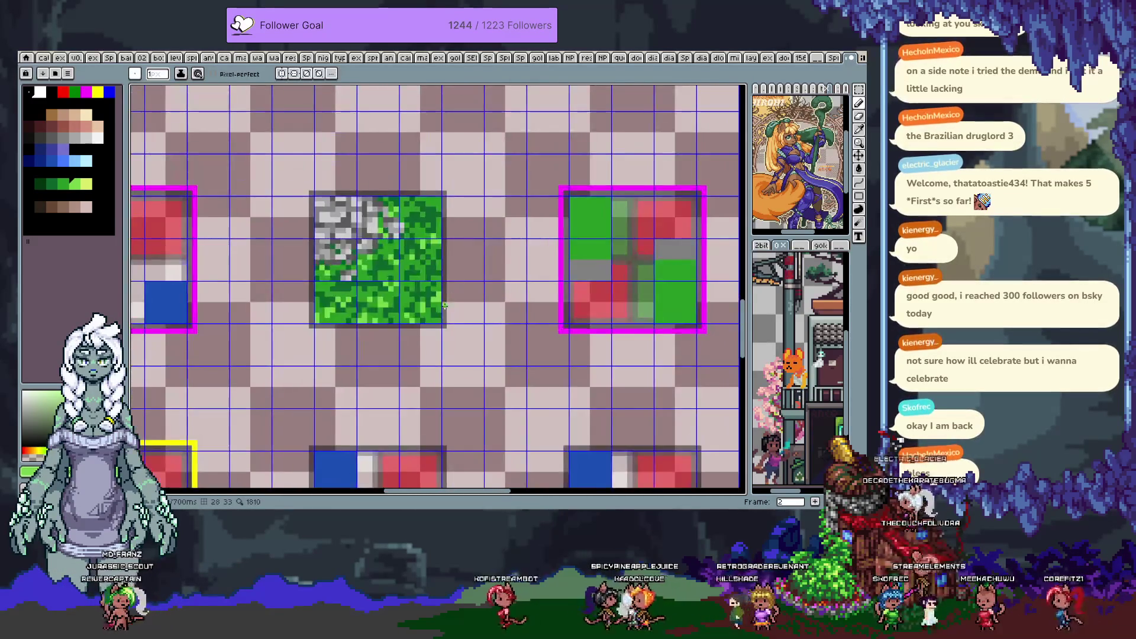
Move a strip of textured grass onto the cliff tile's ground and deselect
{"action": "key", "text": "m"}
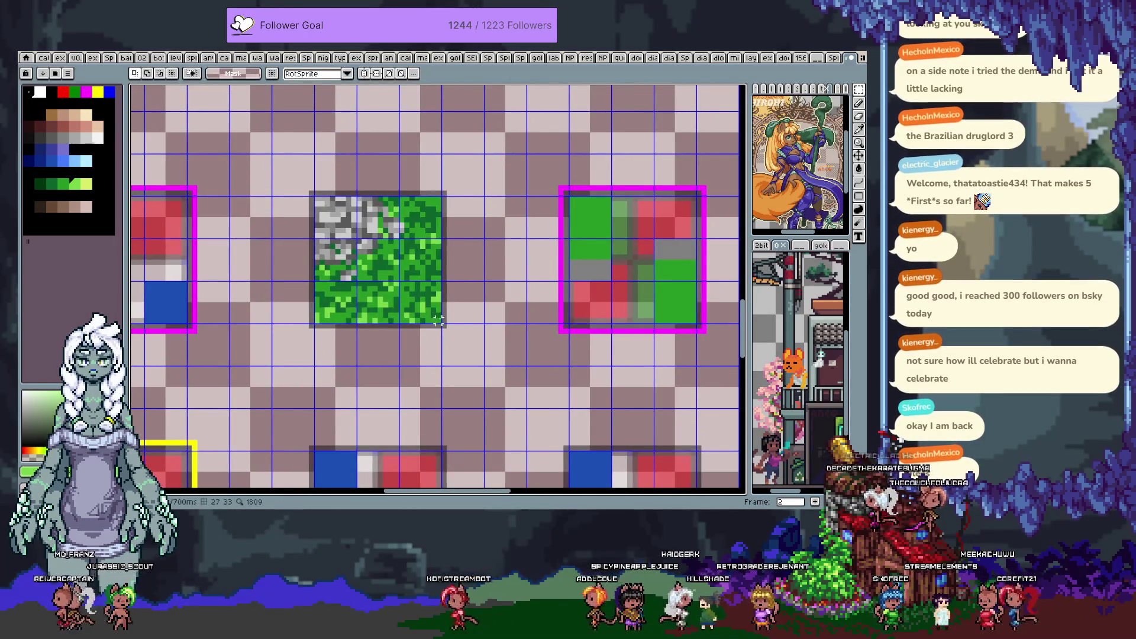
{"action": "scroll", "coordinate": [439, 320], "scroll_direction": "down", "scroll_amount": 3}
{"action": "scroll", "coordinate": [586, 247], "scroll_direction": "left", "scroll_amount": 3}
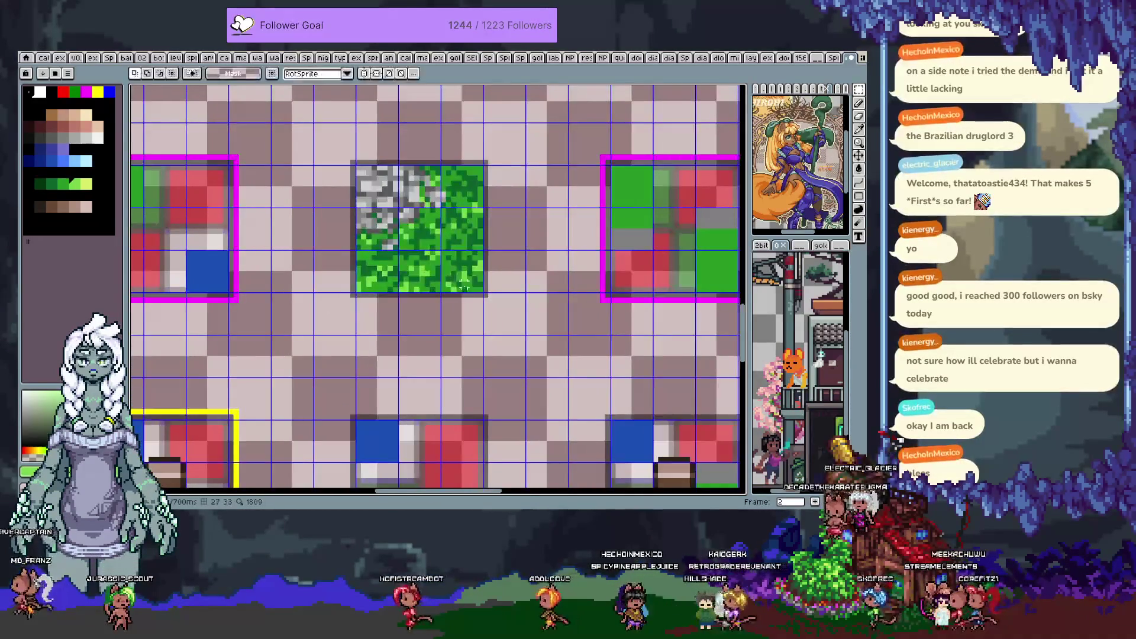
{"action": "mouse_move", "coordinate": [482, 291]}
{"action": "left_mouse_down"}
{"action": "mouse_move", "coordinate": [427, 268]}
{"action": "mouse_move", "coordinate": [467, 239]}
{"action": "mouse_move", "coordinate": [422, 225]}
{"action": "left_mouse_up"}
{"action": "mouse_move", "coordinate": [362, 341]}
{"action": "left_mouse_down"}
{"action": "mouse_move", "coordinate": [450, 296]}
{"action": "mouse_move", "coordinate": [438, 305]}
{"action": "left_mouse_up"}
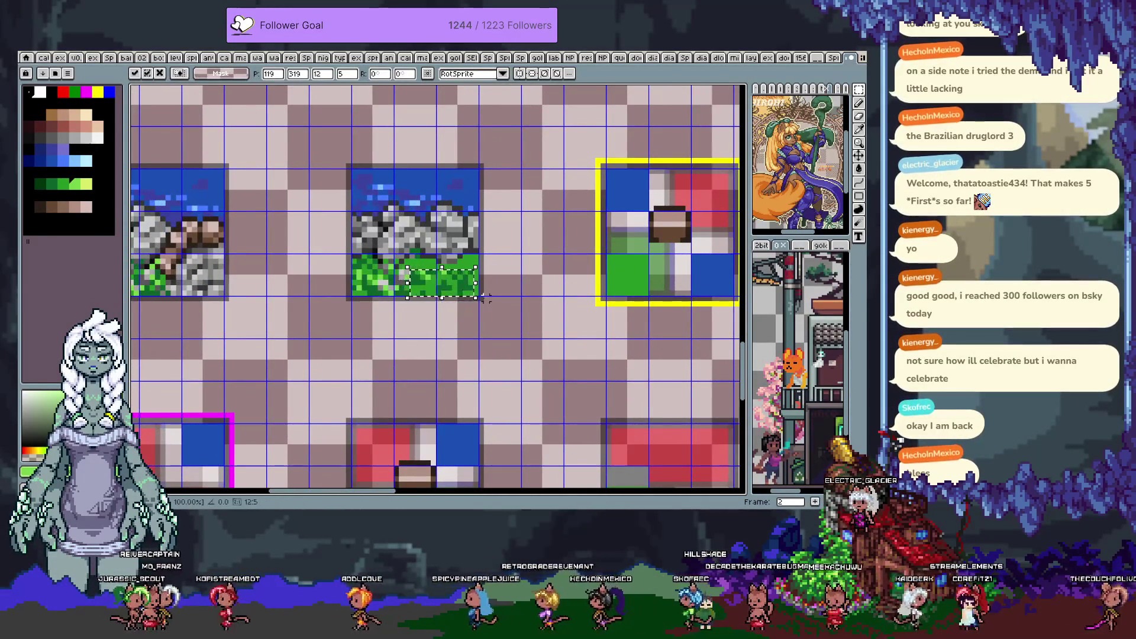
{"action": "key", "text": "ctrl+d"}
{"action": "key", "text": "i"}
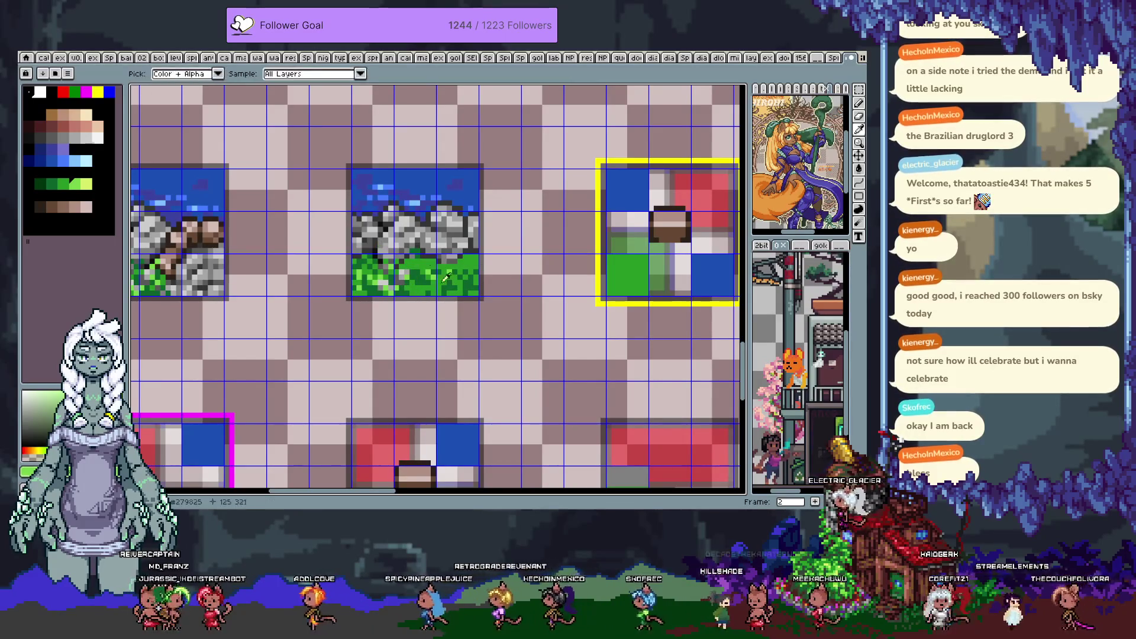
{"action": "key", "text": "b"}
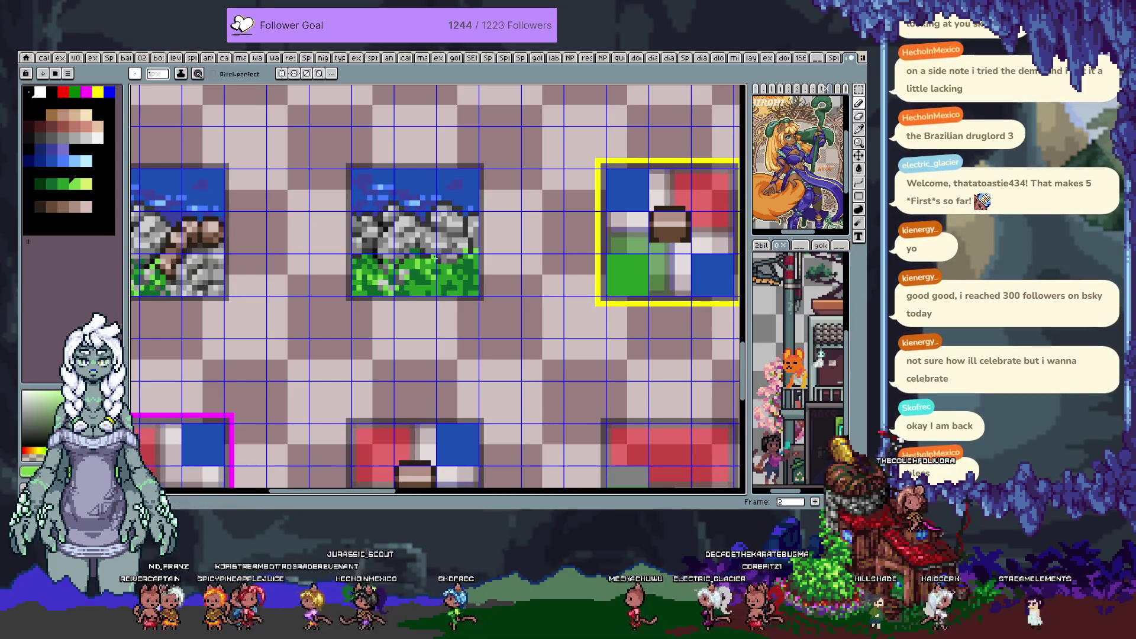
Sample a green from the grass and reposition the view over the cliff tiles
{"action": "key", "text": "i"}
{"action": "left_click", "coordinate": [422, 273], "text": "alt"}
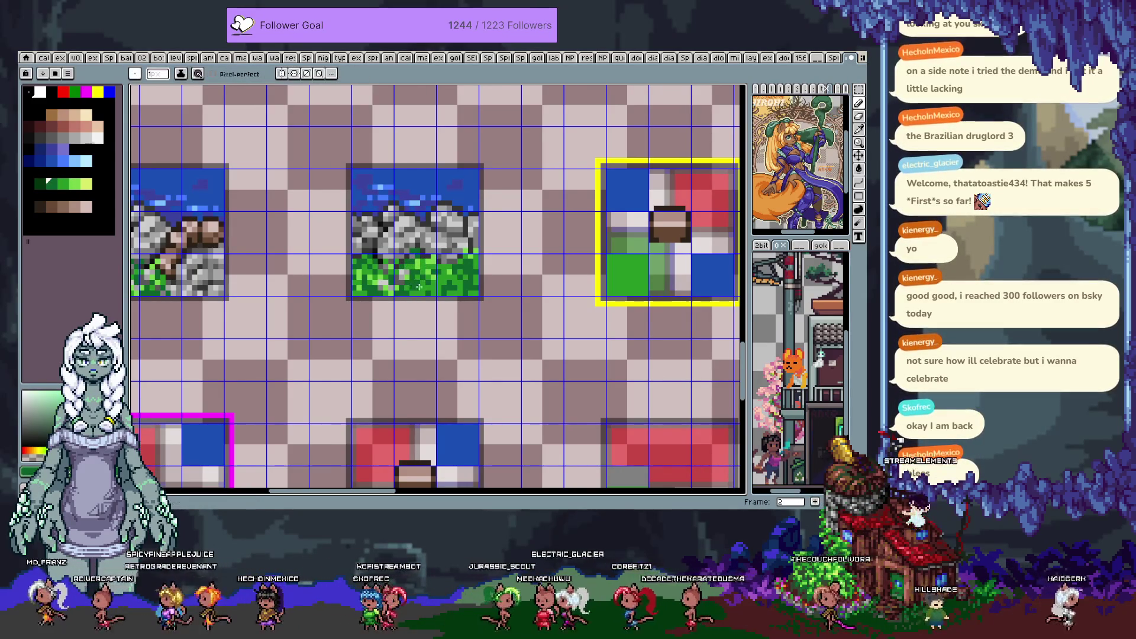
{"action": "key", "text": "alt"}
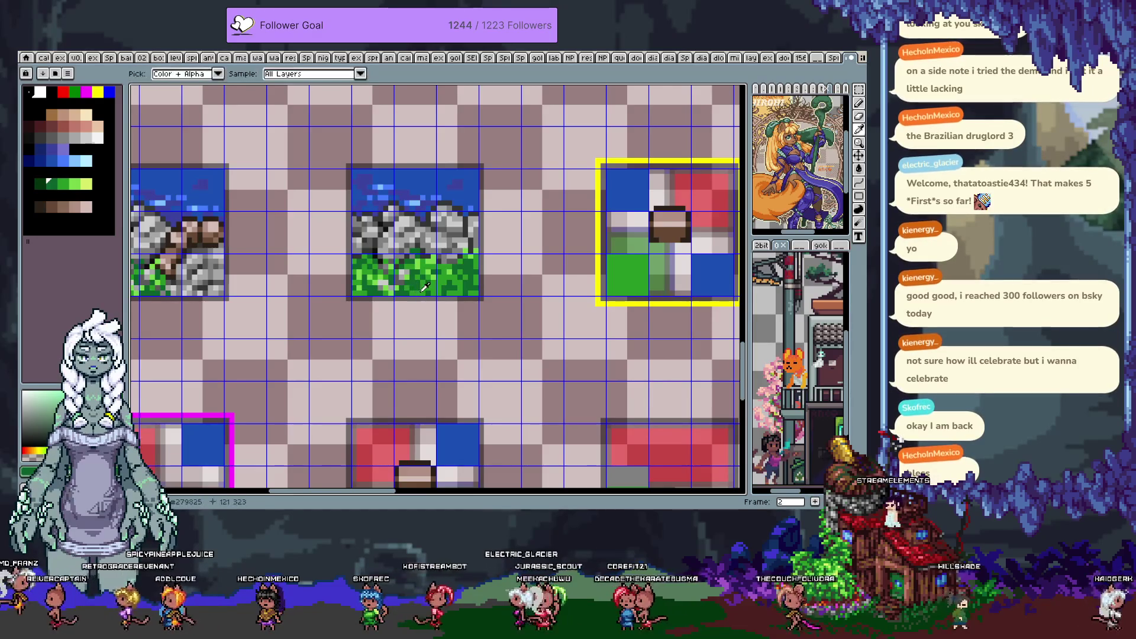
{"action": "key", "text": "alt"}
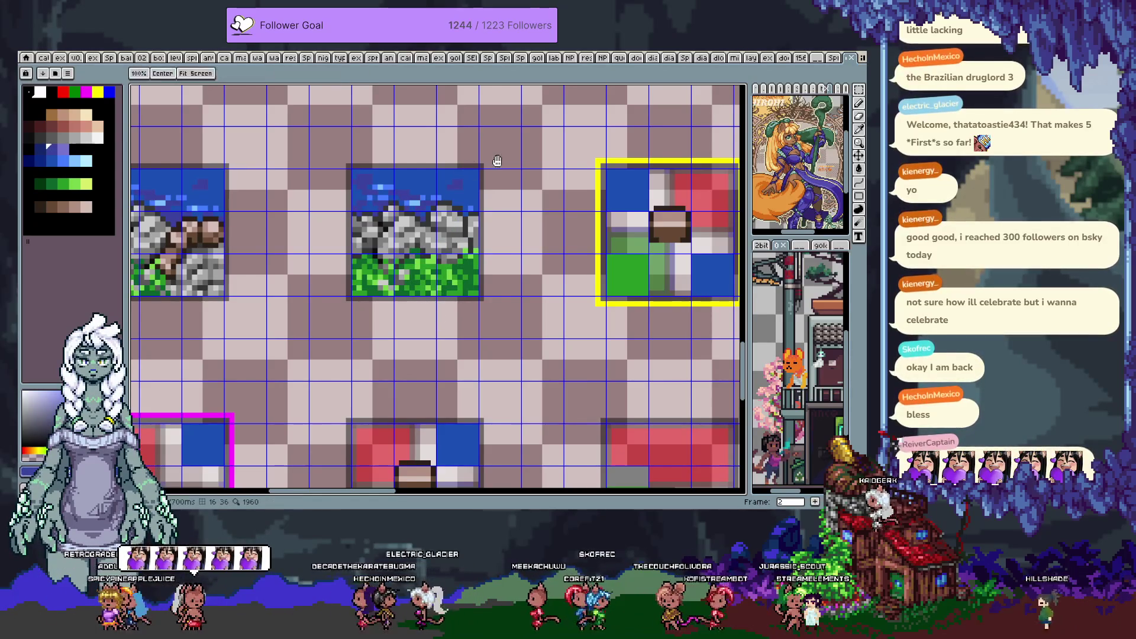
{"action": "left_click_drag", "start_coordinate": [447, 241], "coordinate": [430, 252]}
{"action": "key", "text": "space"}
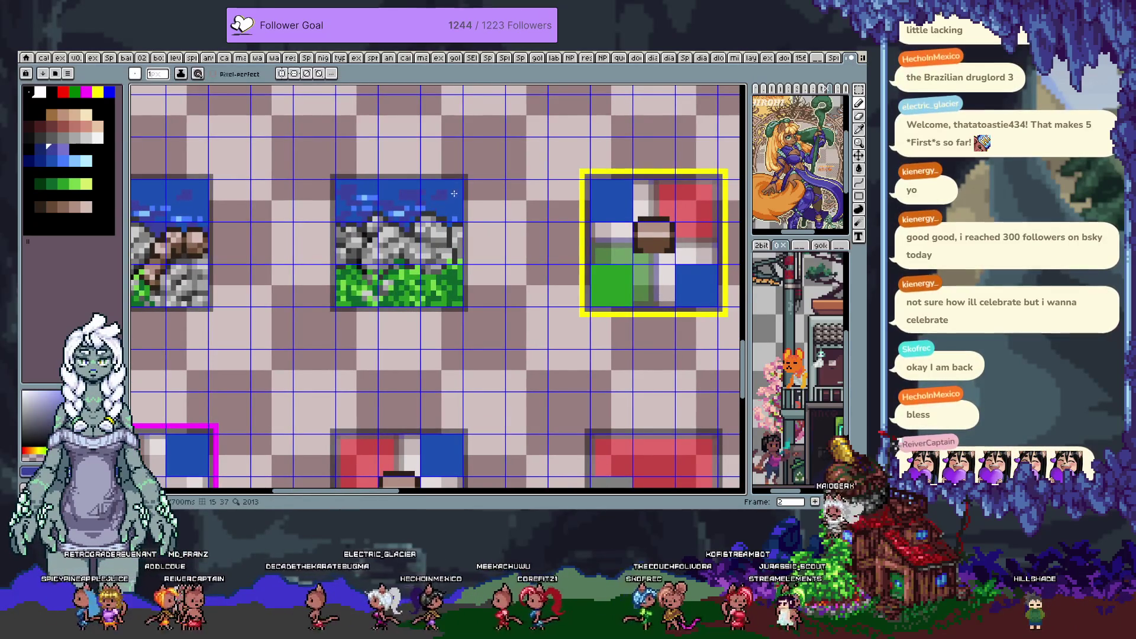
{"action": "key", "text": "i"}
{"action": "scroll", "coordinate": [436, 247], "scroll_direction": "up", "scroll_amount": 1}
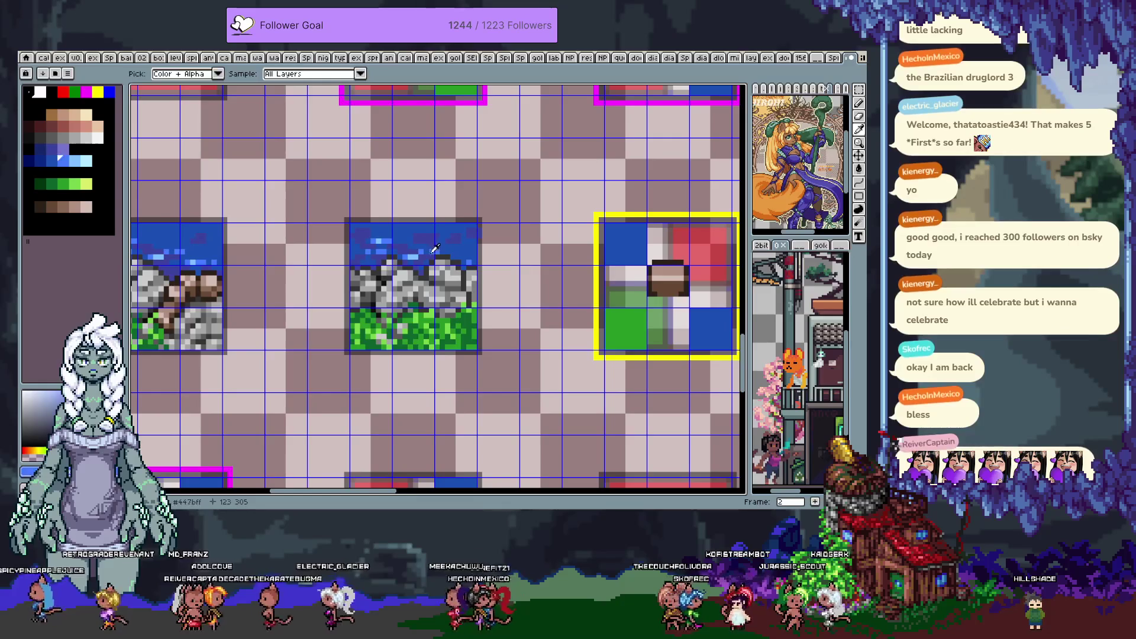
{"action": "key", "text": "b"}
Undo the last stroke and pick the darker water blue to redraw the top edge
{"action": "key", "text": "ctrl+z"}
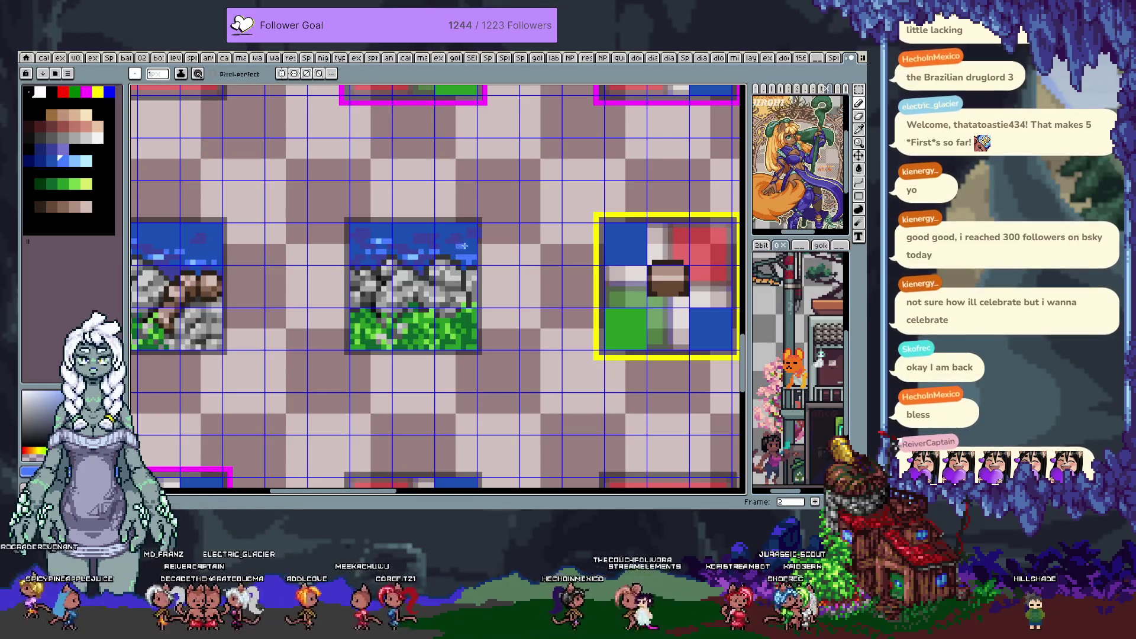
{"action": "left_click", "coordinate": [389, 234], "text": "alt"}
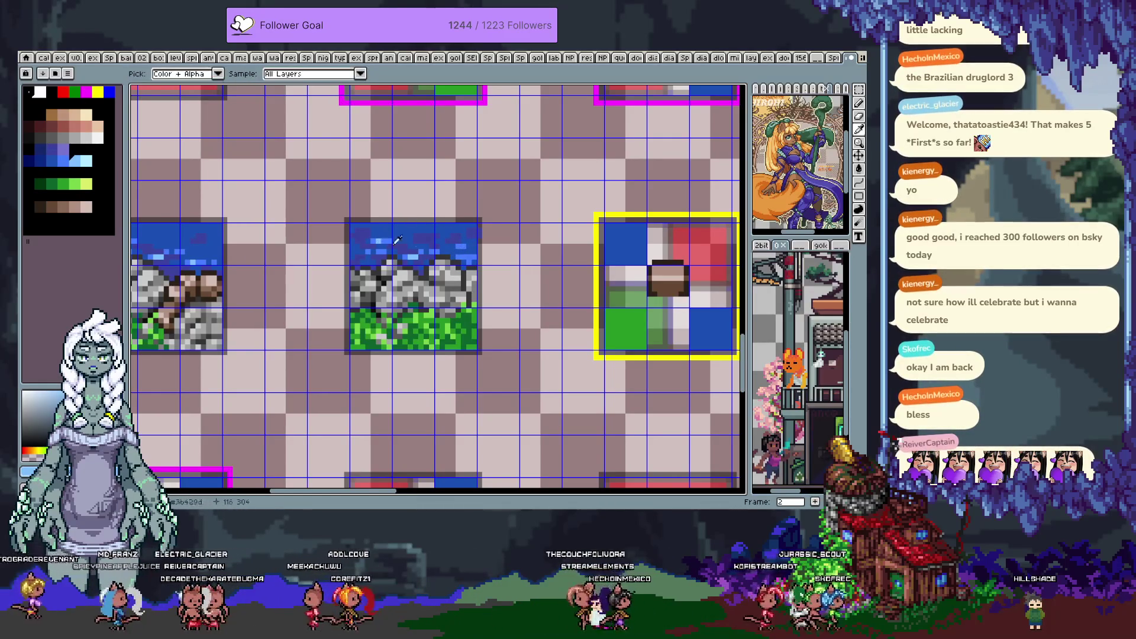
{"action": "key", "text": "alt"}
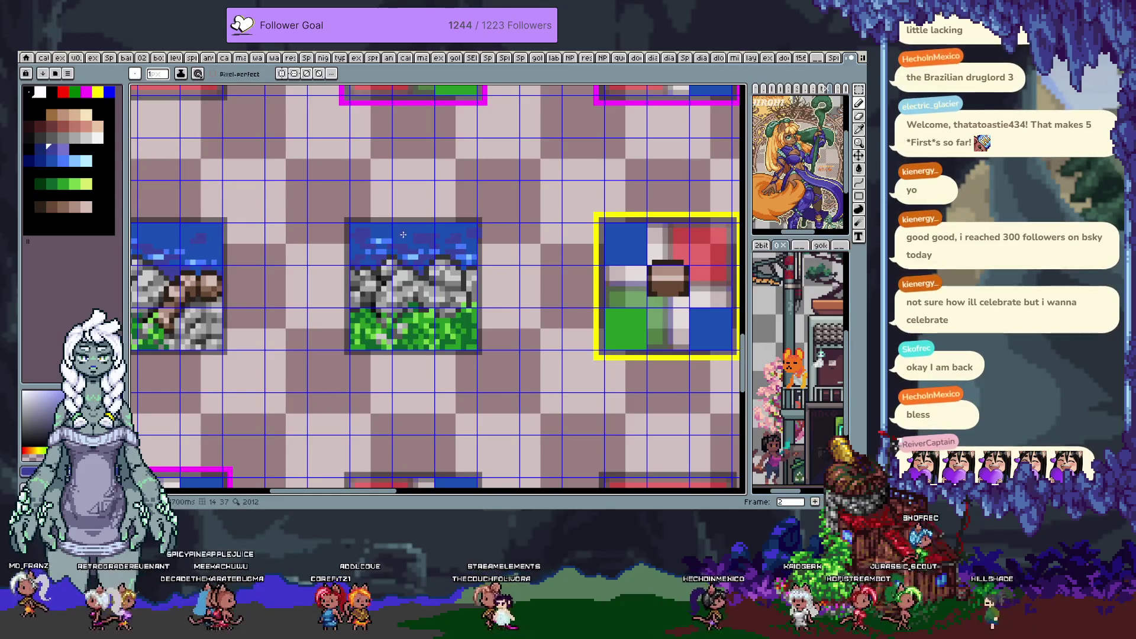
{"action": "key", "text": "ctrl"}
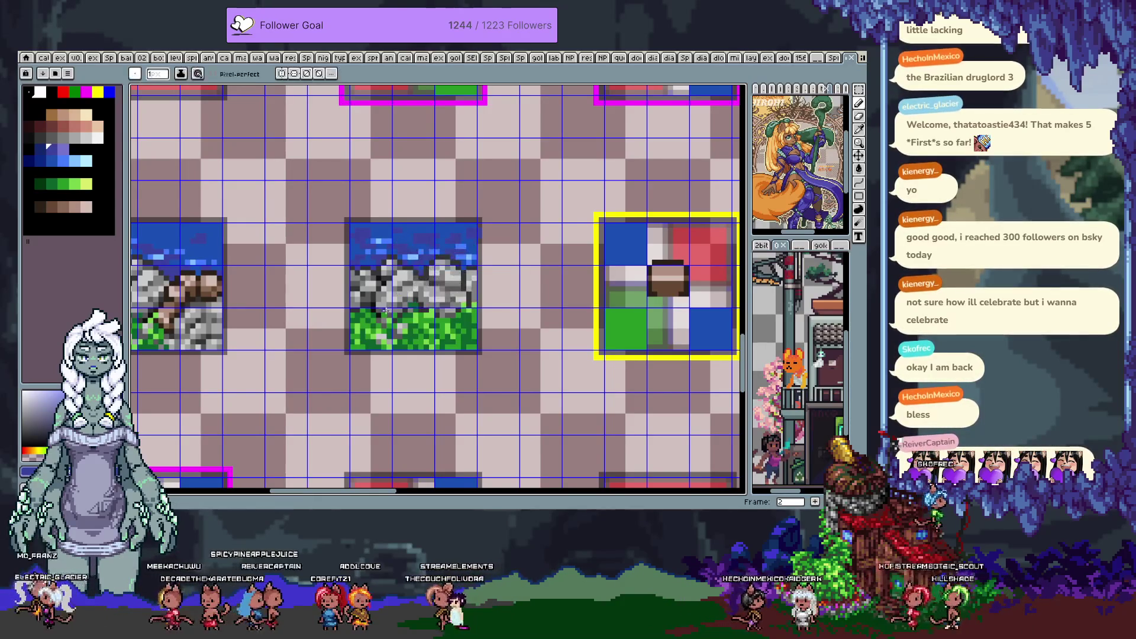
{"action": "scroll", "coordinate": [390, 314], "scroll_direction": "down", "scroll_amount": 1}
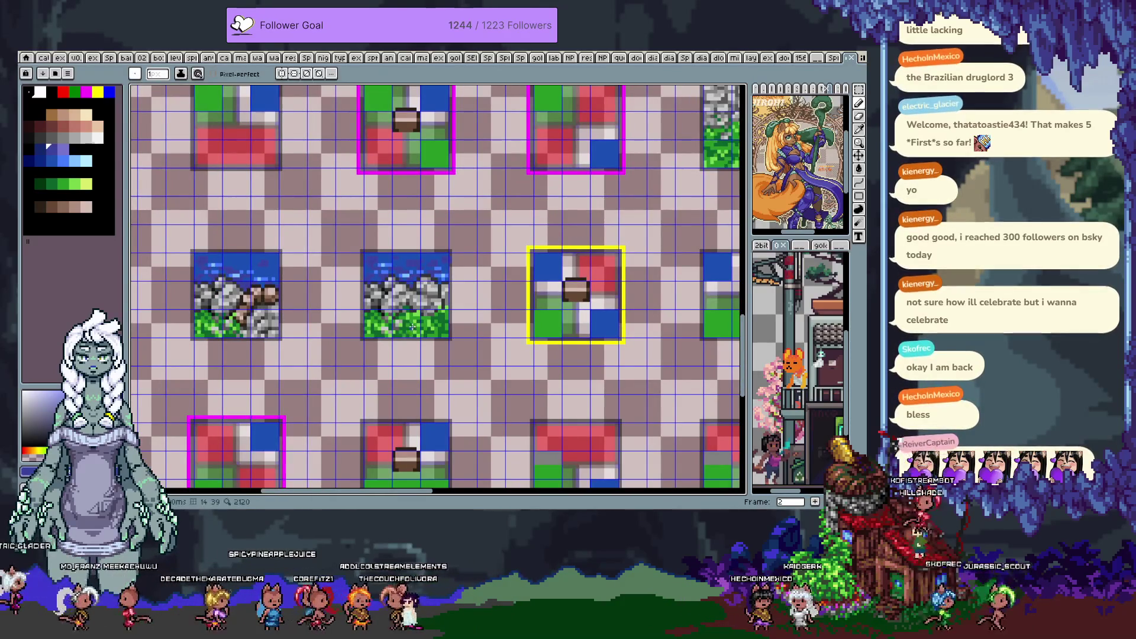
Marquee-select the middle rock tile, then switch back to the pencil
{"action": "key", "text": "ctrl"}
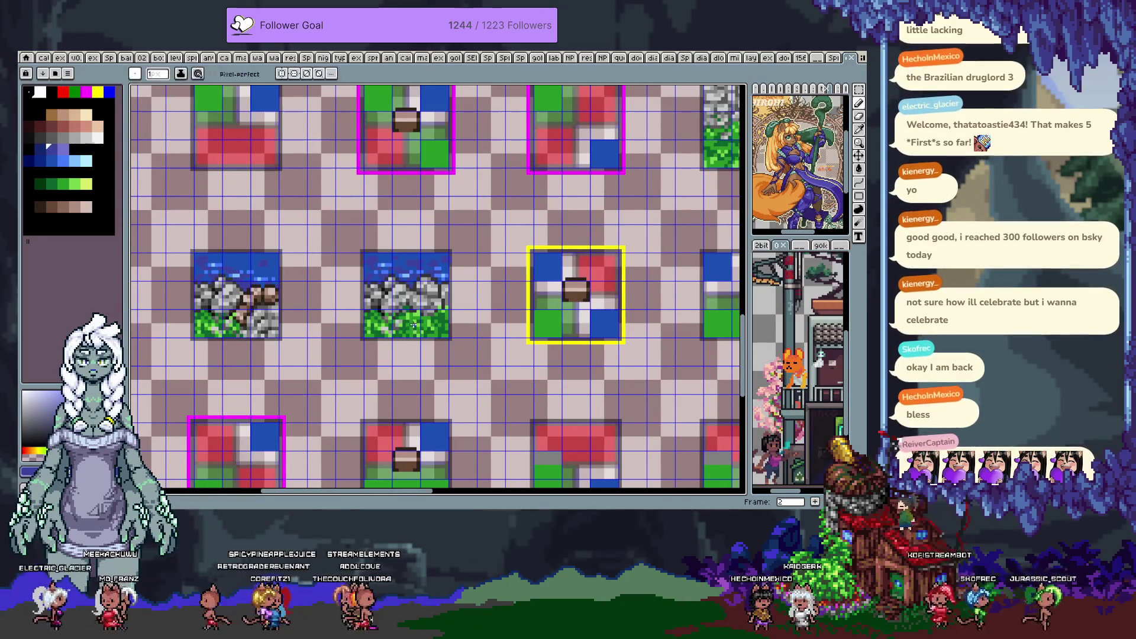
{"action": "key", "text": "m"}
{"action": "left_click_drag", "start_coordinate": [448, 339], "coordinate": [362, 250]}
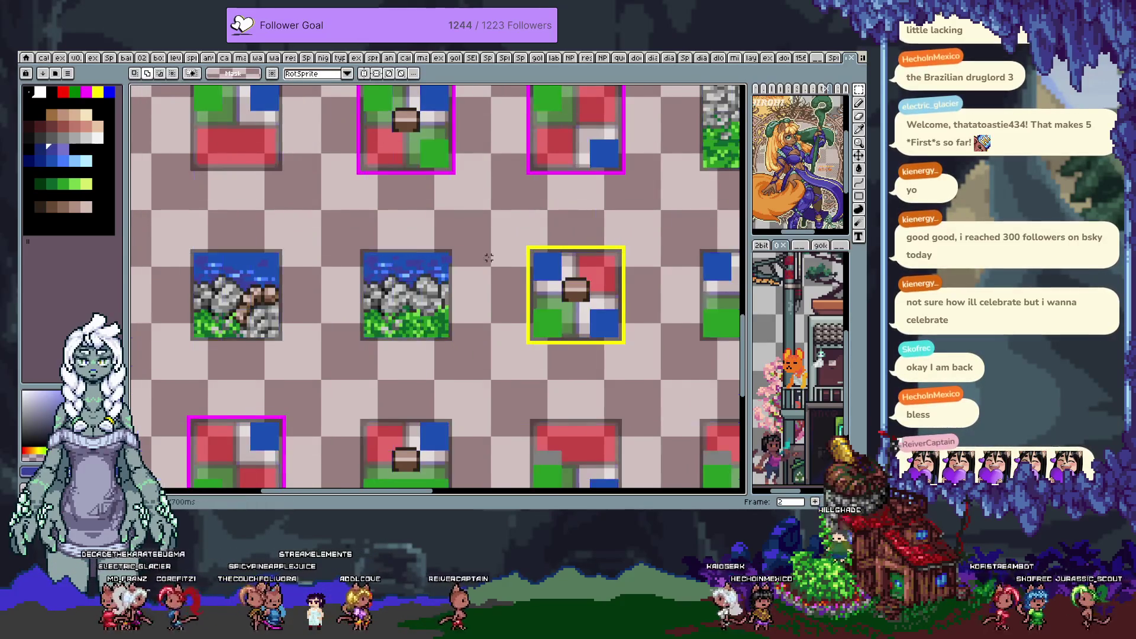
{"action": "scroll", "coordinate": [460, 258], "scroll_direction": "down", "scroll_amount": 3}
{"action": "scroll", "coordinate": [412, 280], "scroll_direction": "up", "scroll_amount": 4}
{"action": "scroll", "coordinate": [412, 280], "scroll_direction": "up", "scroll_amount": 1}
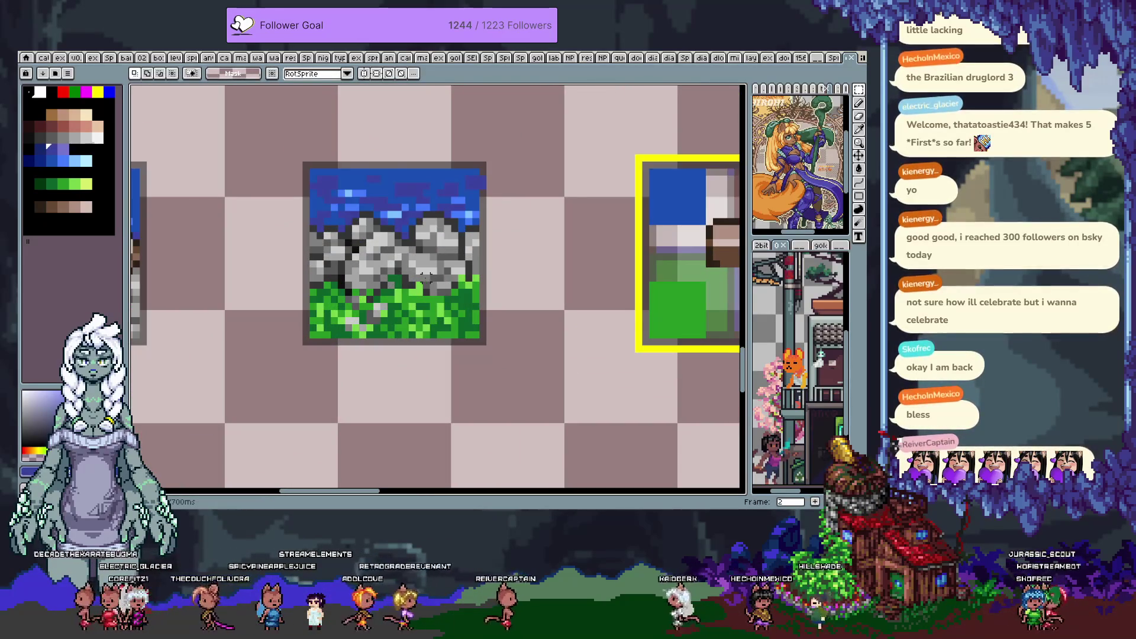
{"action": "key", "text": "b"}
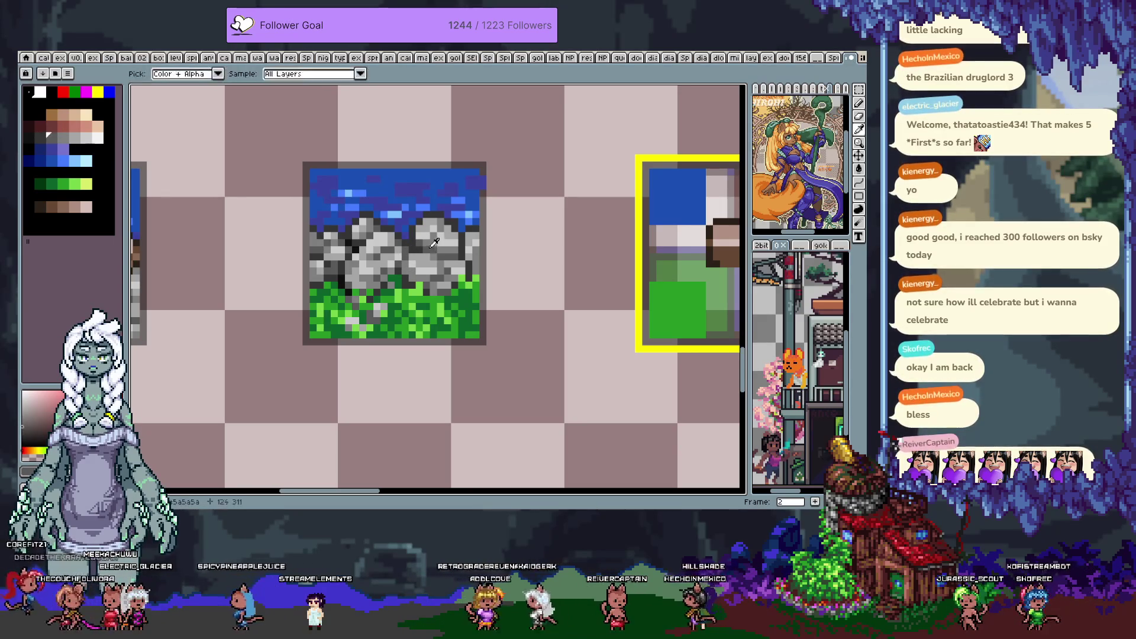
{"action": "right_click", "coordinate": [414, 243]}
{"action": "left_click", "coordinate": [454, 296]}
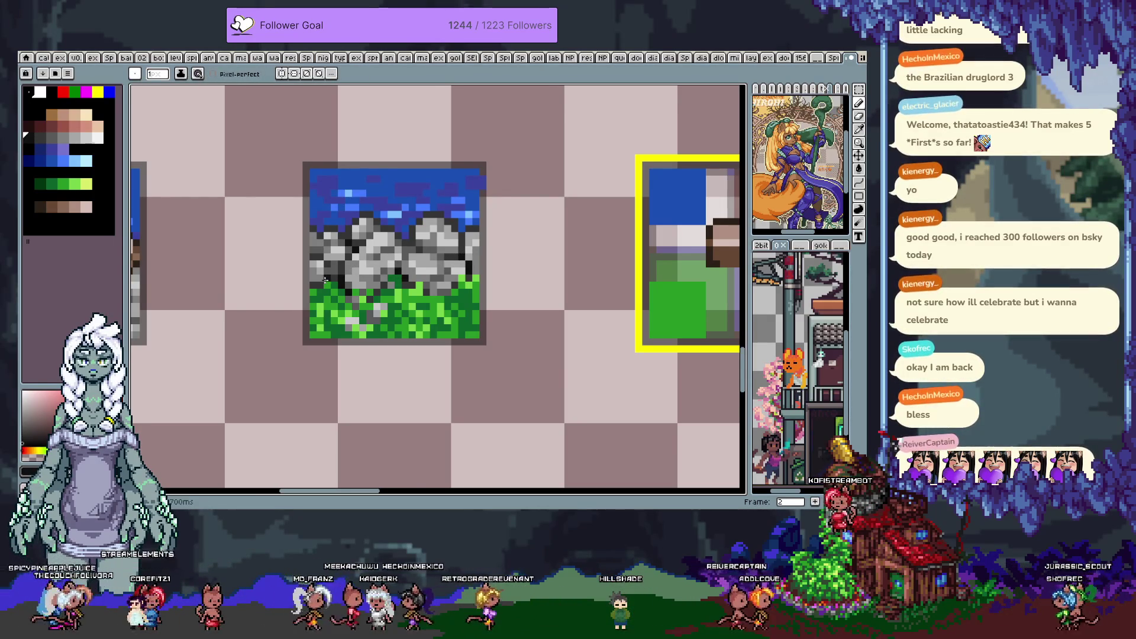
Reselect the middle stone cliff tile and advance to frame 3
{"action": "scroll", "coordinate": [371, 290], "scroll_direction": "down", "scroll_amount": 2}
{"action": "left_click_drag", "start_coordinate": [371, 290], "coordinate": [438, 285]}
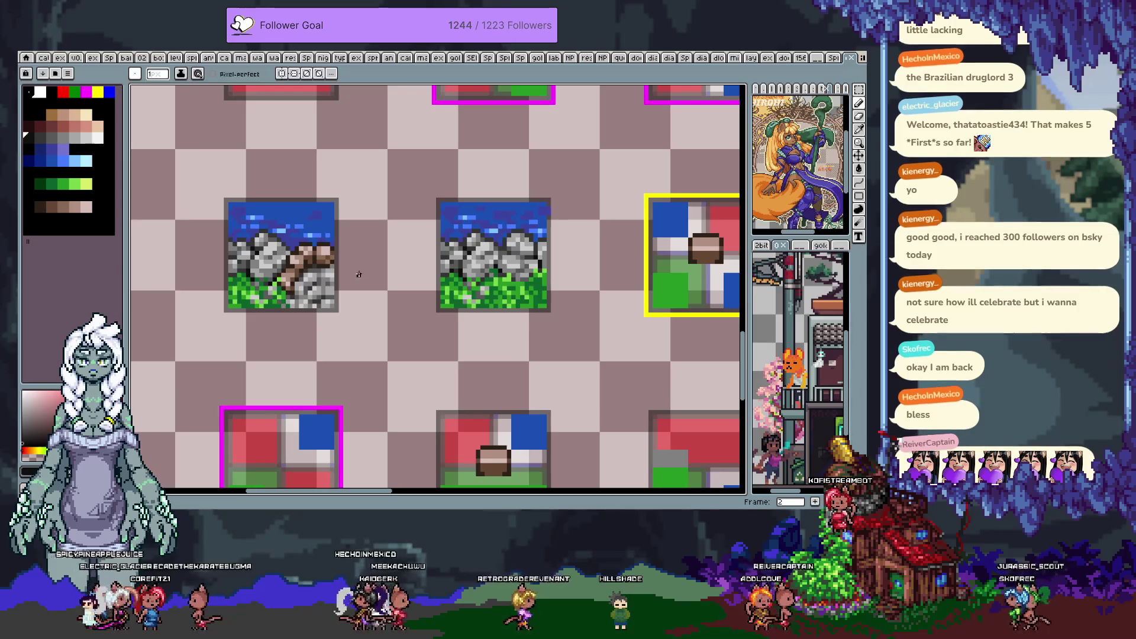
{"action": "scroll", "coordinate": [396, 274], "scroll_direction": "down", "scroll_amount": 1}
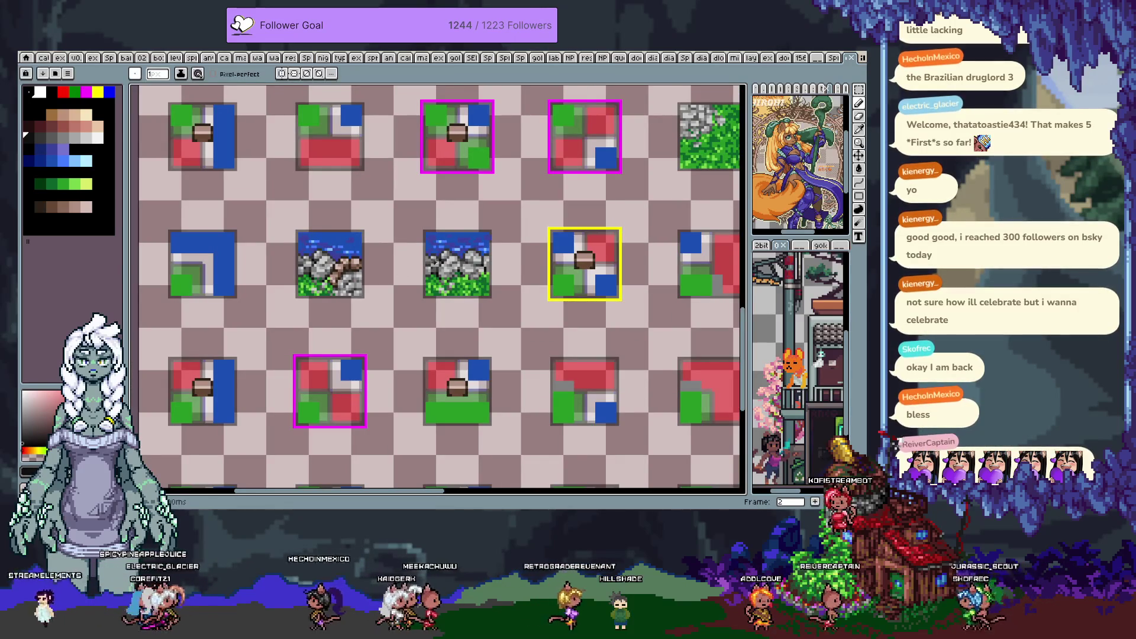
{"action": "scroll", "coordinate": [503, 268], "scroll_direction": "down", "scroll_amount": 2}
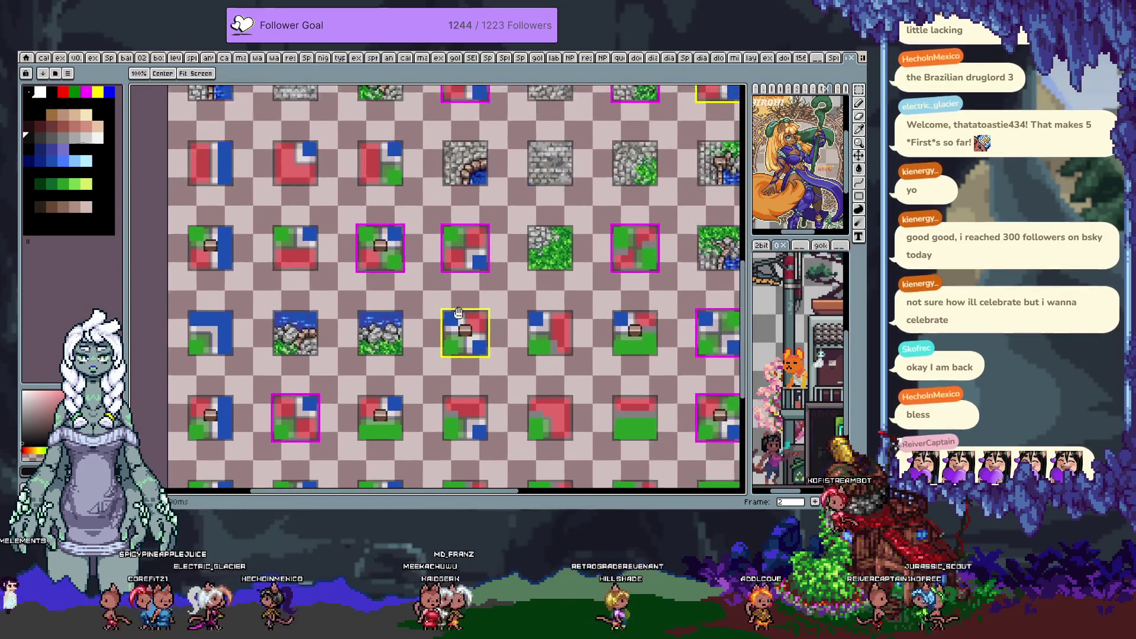
{"action": "scroll", "coordinate": [566, 209], "scroll_direction": "up", "scroll_amount": 2}
{"action": "scroll", "coordinate": [566, 209], "scroll_direction": "up", "scroll_amount": 2}
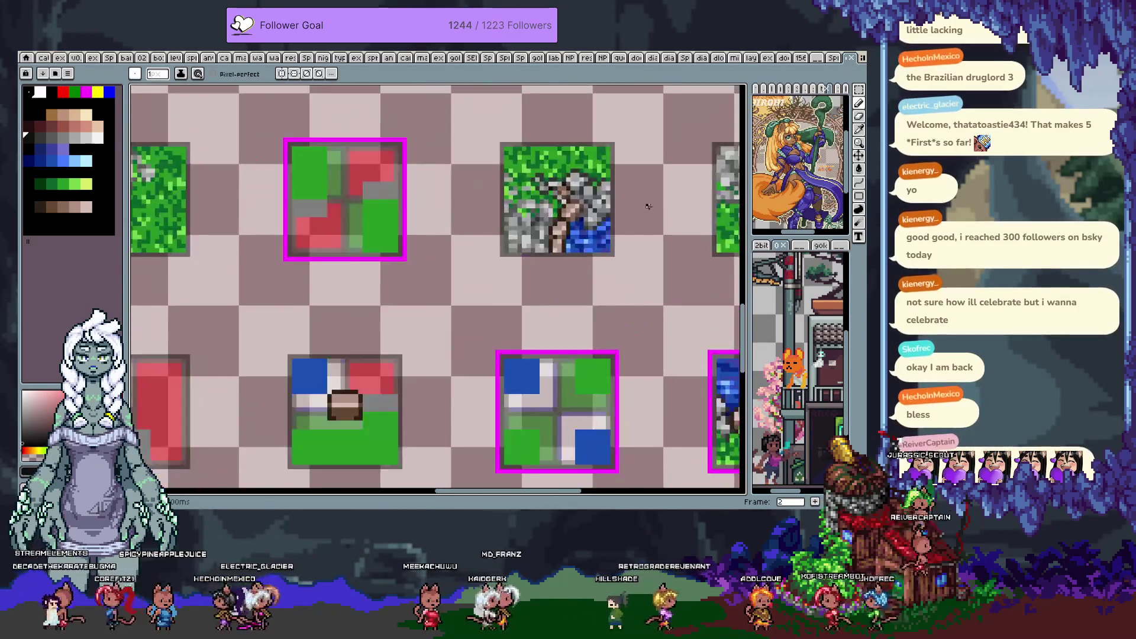
{"action": "scroll", "coordinate": [494, 244], "scroll_direction": "down", "scroll_amount": 3}
{"action": "scroll", "coordinate": [494, 244], "scroll_direction": "up", "scroll_amount": 1}
{"action": "scroll", "coordinate": [494, 244], "scroll_direction": "up", "scroll_amount": 3}
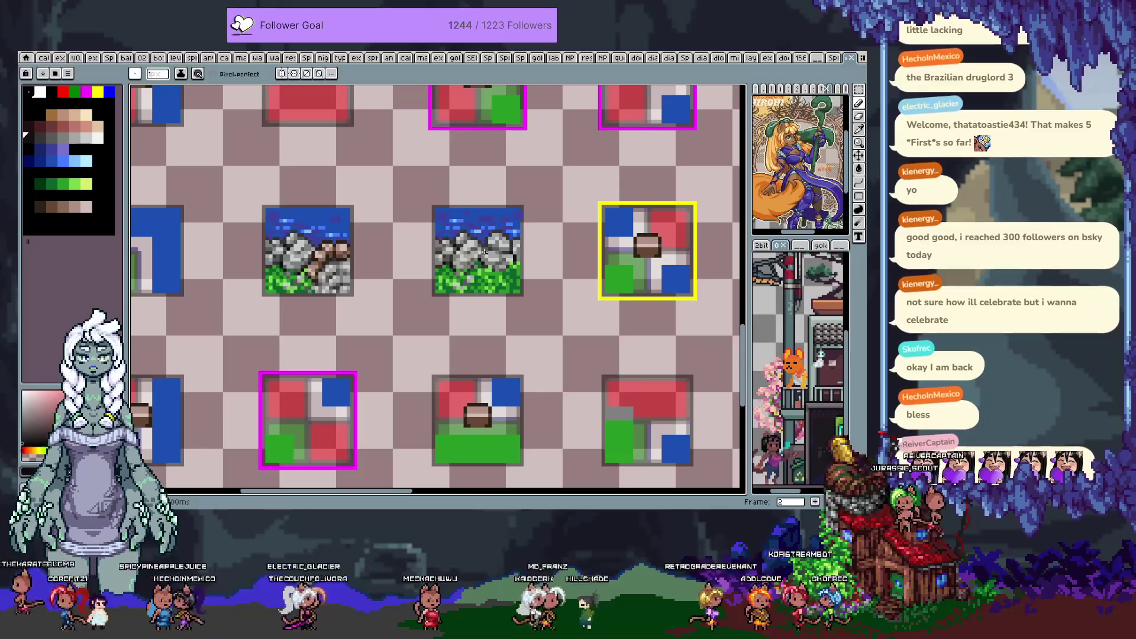
{"action": "key", "text": "m"}
{"action": "left_click_drag", "start_coordinate": [520, 208], "coordinate": [435, 294]}
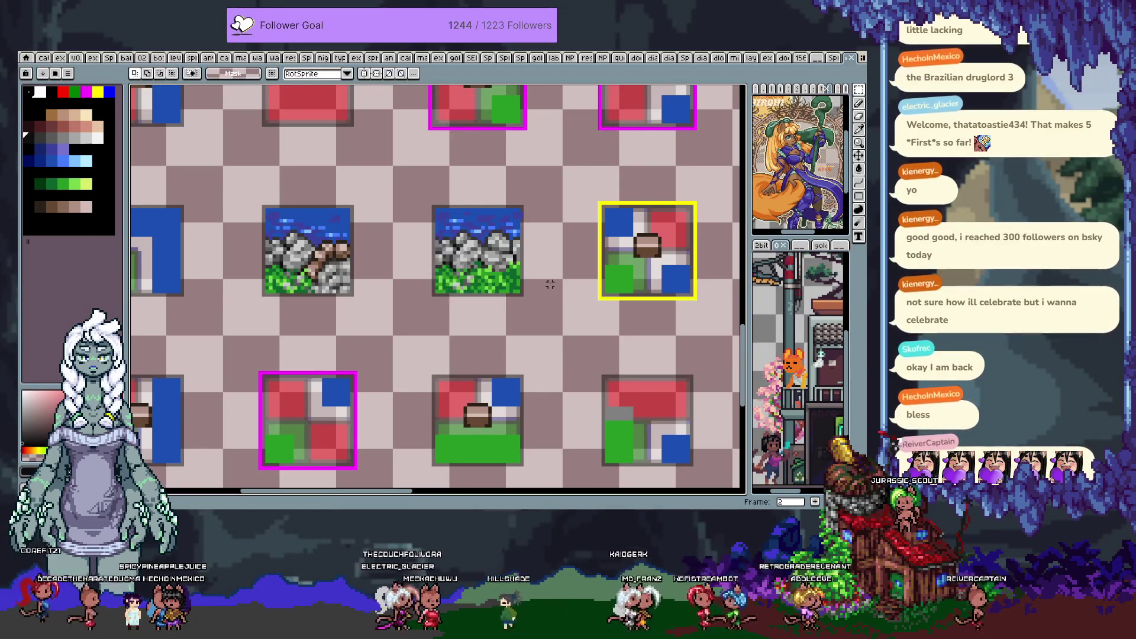
{"action": "key", "text": "period"}
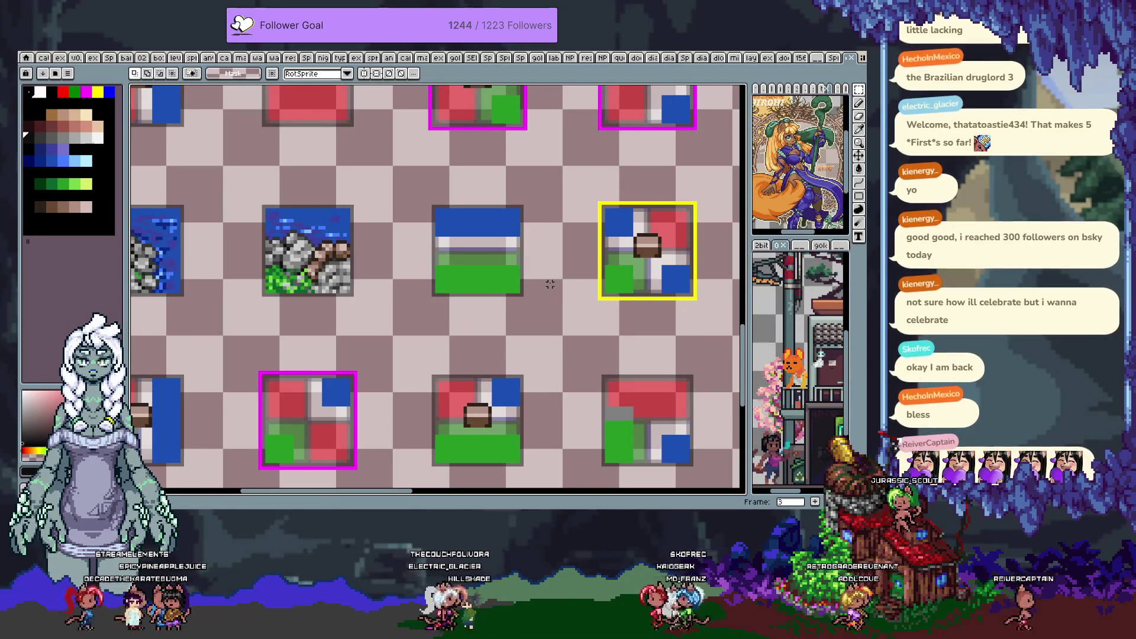
Paste the water-stone-grass cliff tile over the placeholder, hide the panels, and compare the frames
{"action": "key", "text": "ctrl+v"}
{"action": "key", "text": "ctrl+f"}
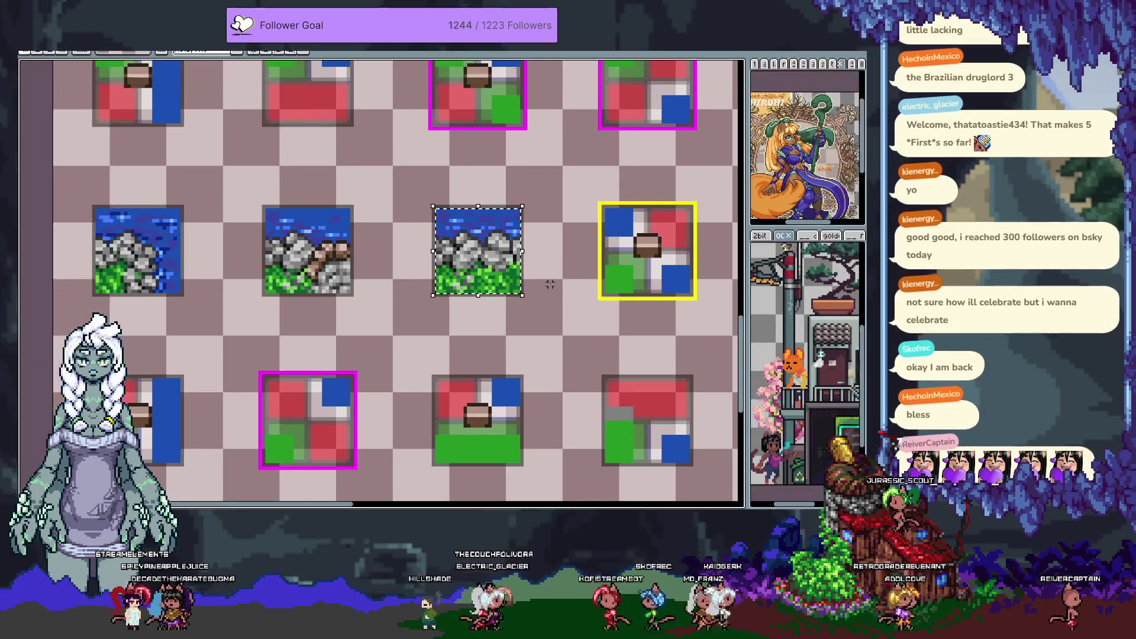
{"action": "key", "text": "period"}
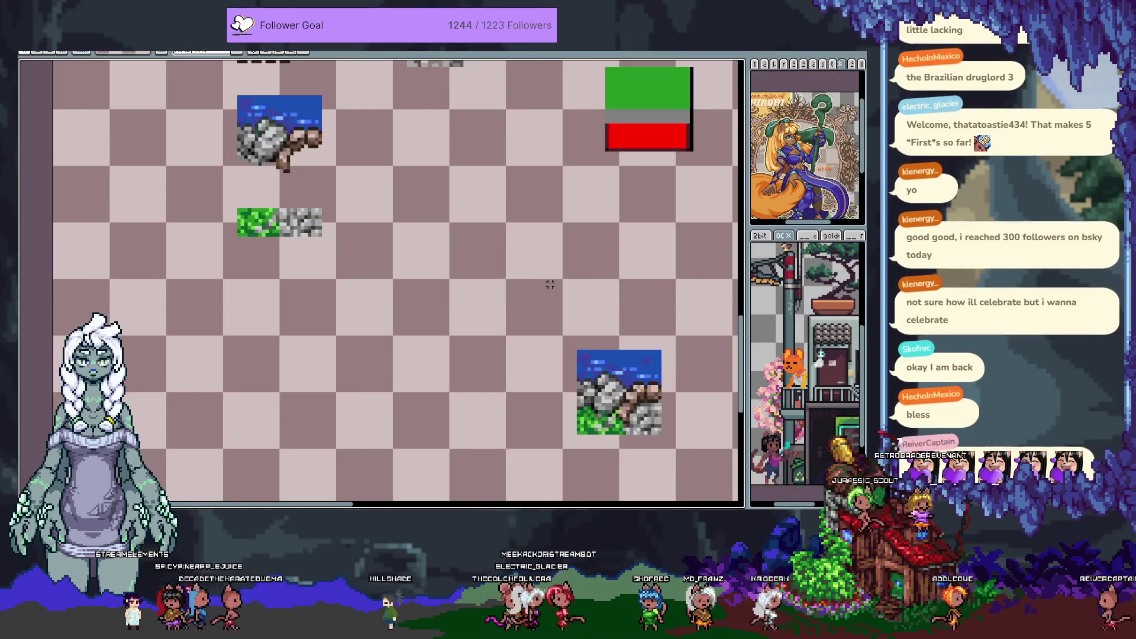
{"action": "key", "text": "period"}
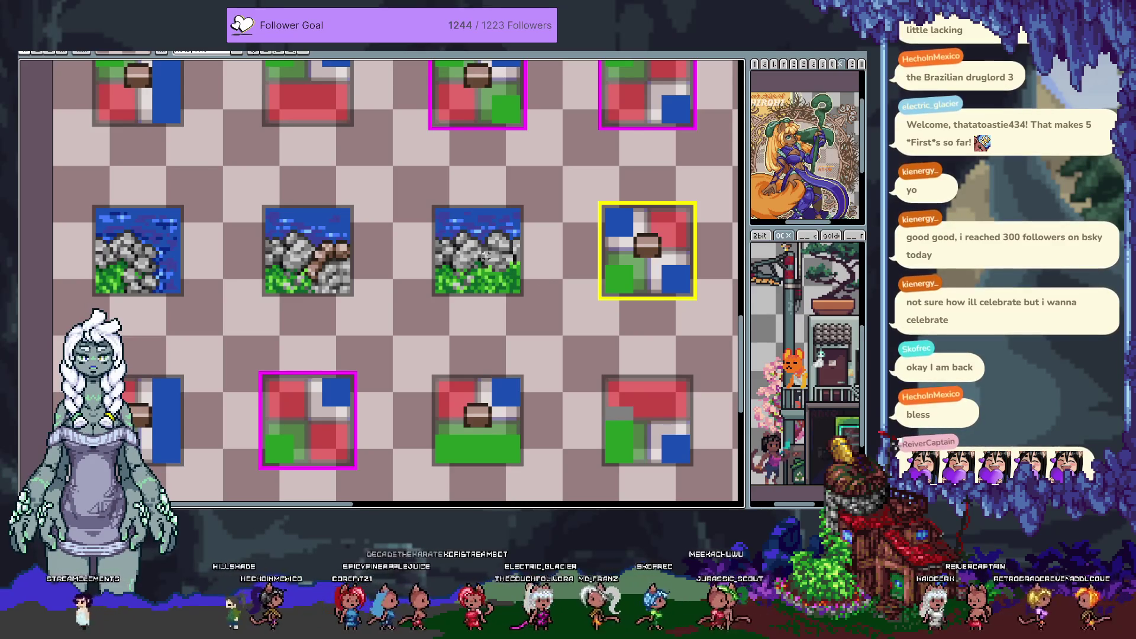
{"action": "scroll", "coordinate": [490, 253], "scroll_direction": "up", "scroll_amount": 3}
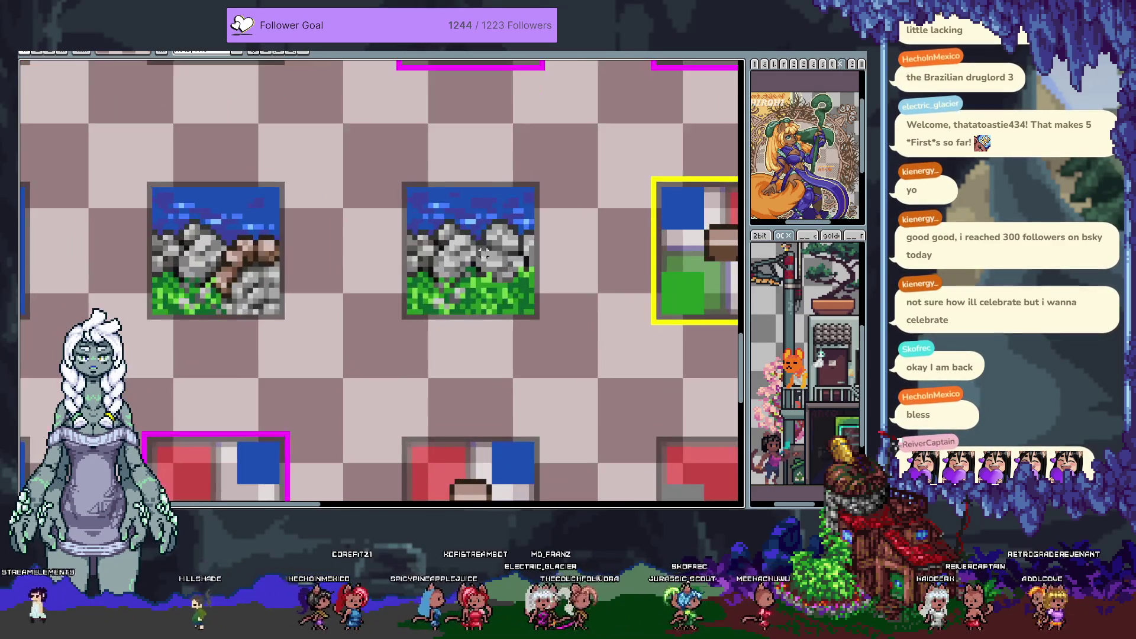
{"action": "scroll", "coordinate": [466, 239], "scroll_direction": "down", "scroll_amount": 1}
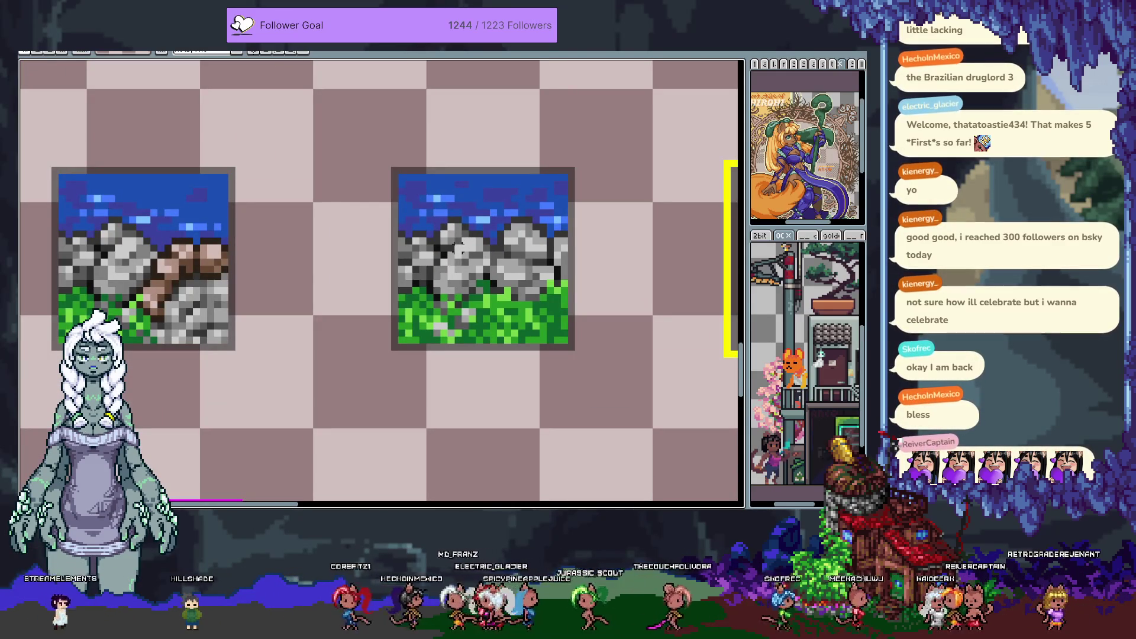
{"action": "left_click_drag", "start_coordinate": [419, 261], "coordinate": [413, 263]}
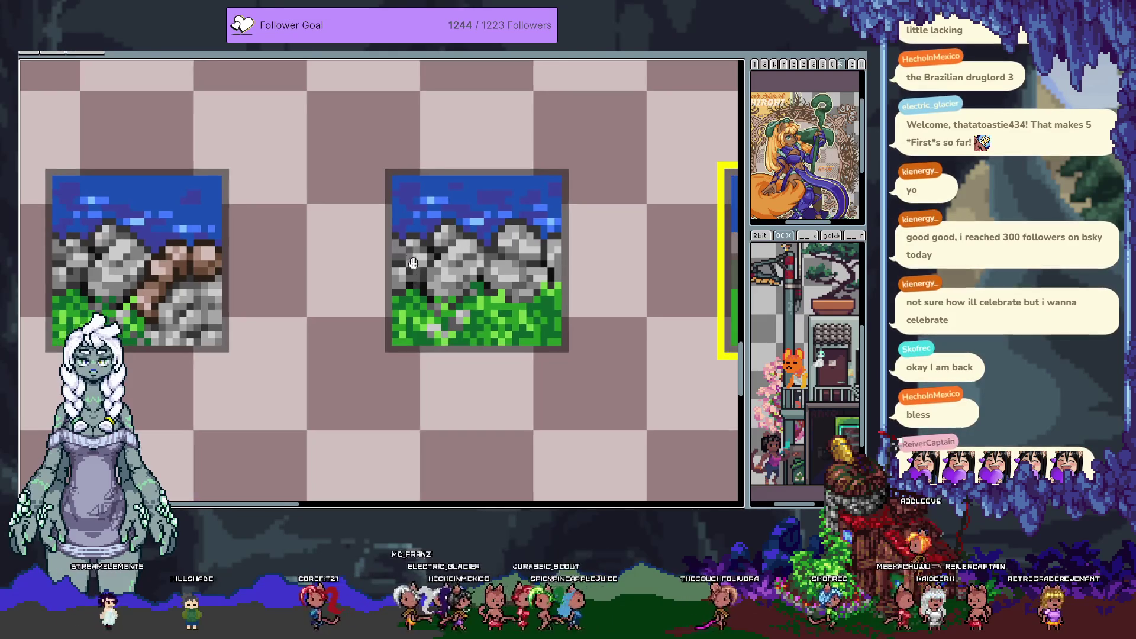
{"action": "key", "text": "b"}
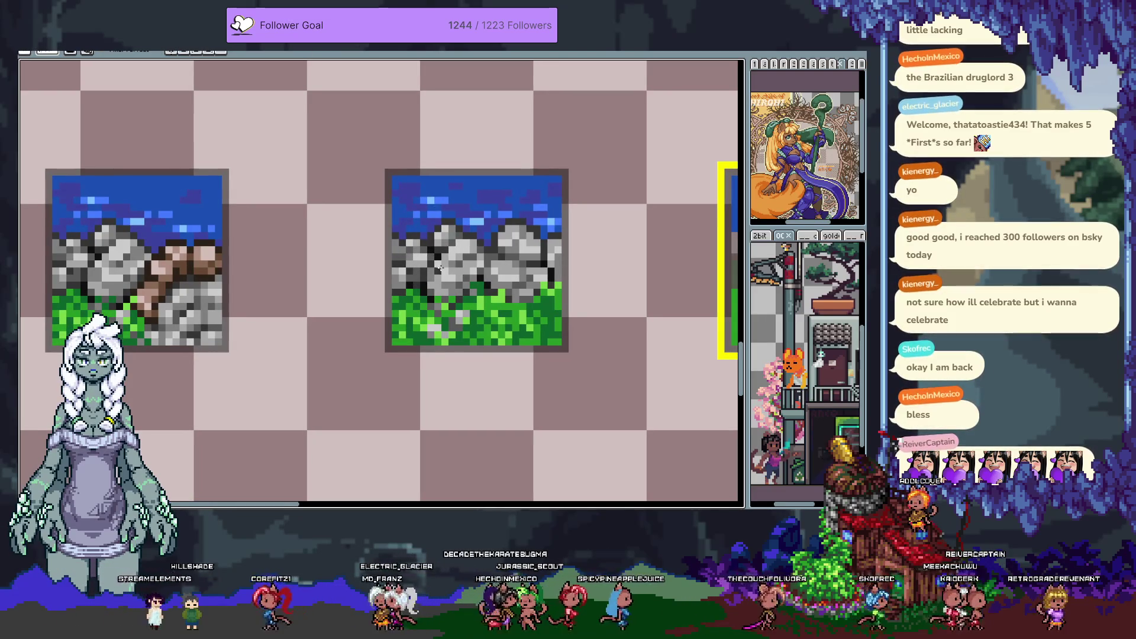
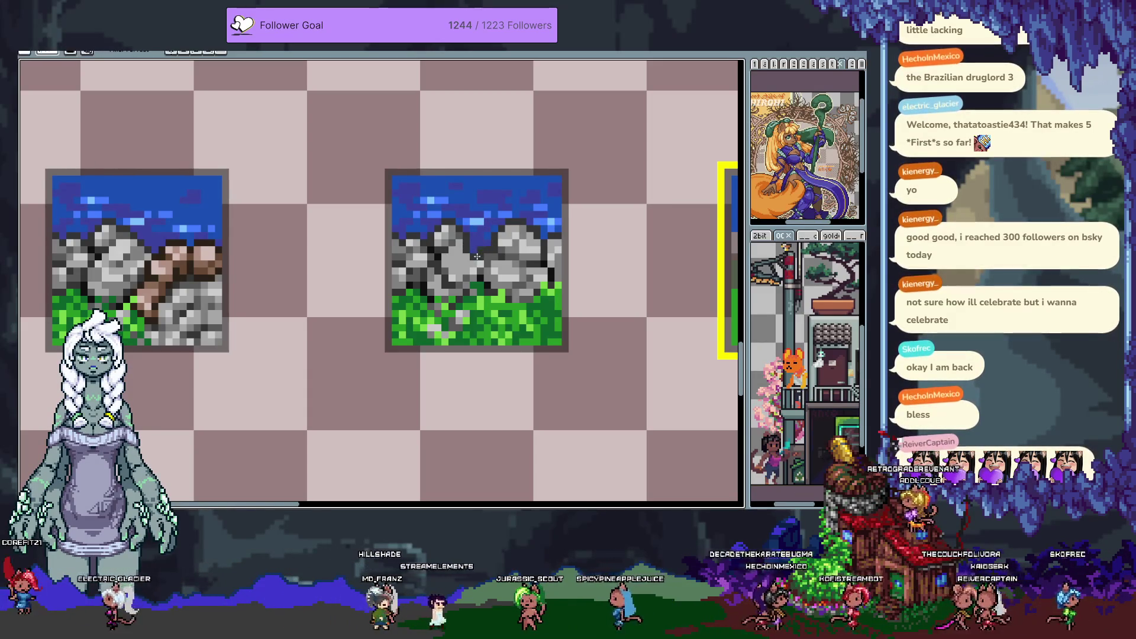
Undo a stray pixel edit and sample a grey from the middle tile's rocks
{"action": "key", "text": "b"}
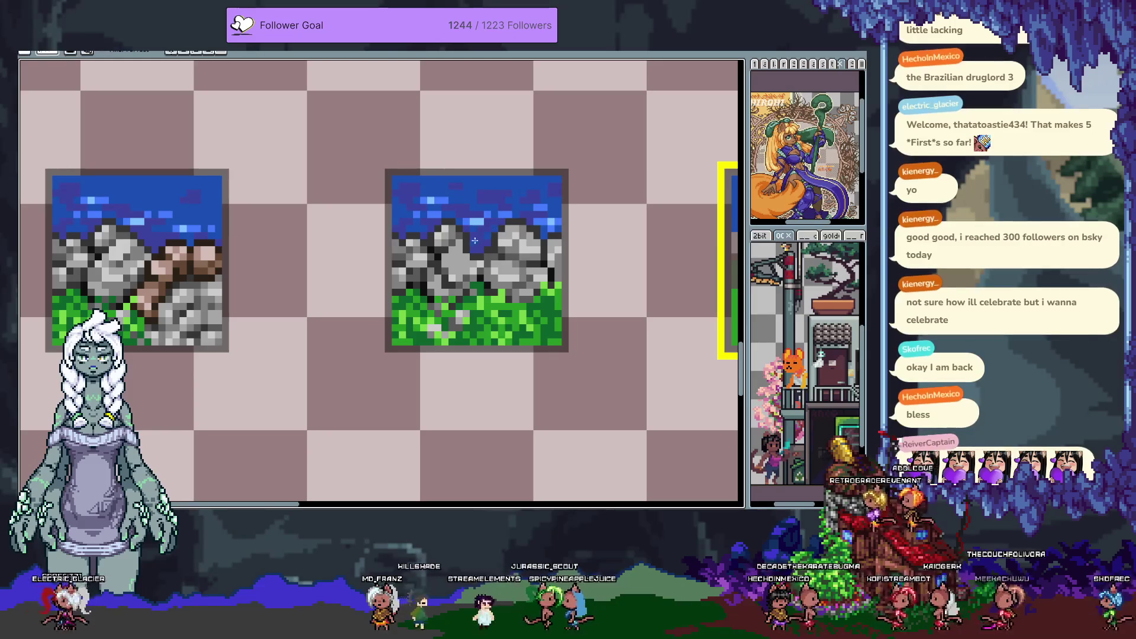
{"action": "key", "text": "b"}
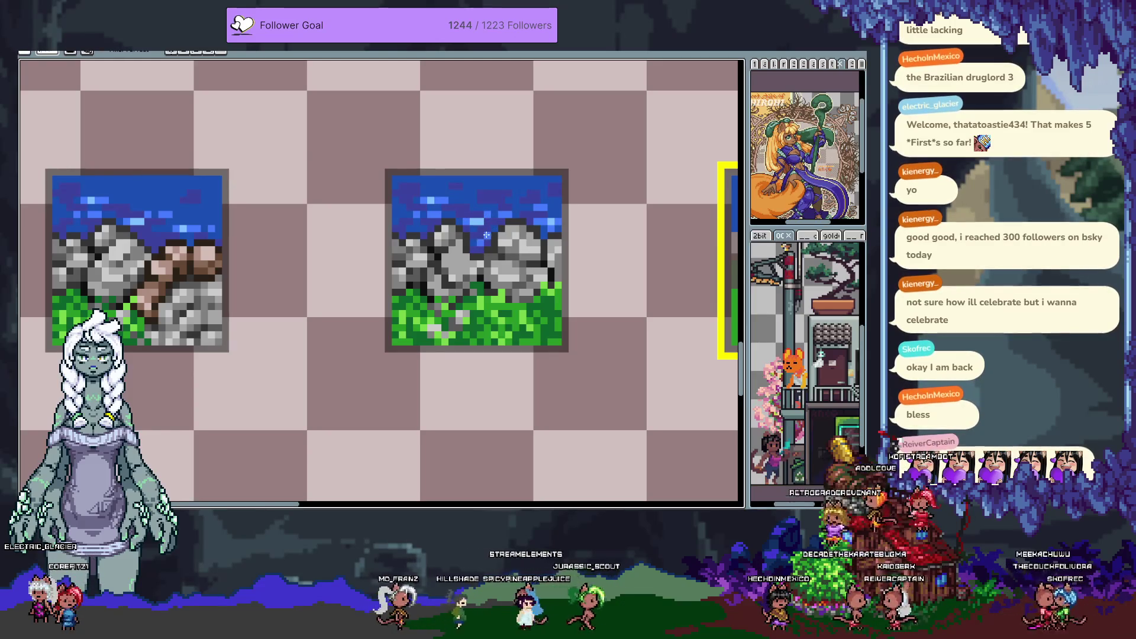
{"action": "key", "text": "b"}
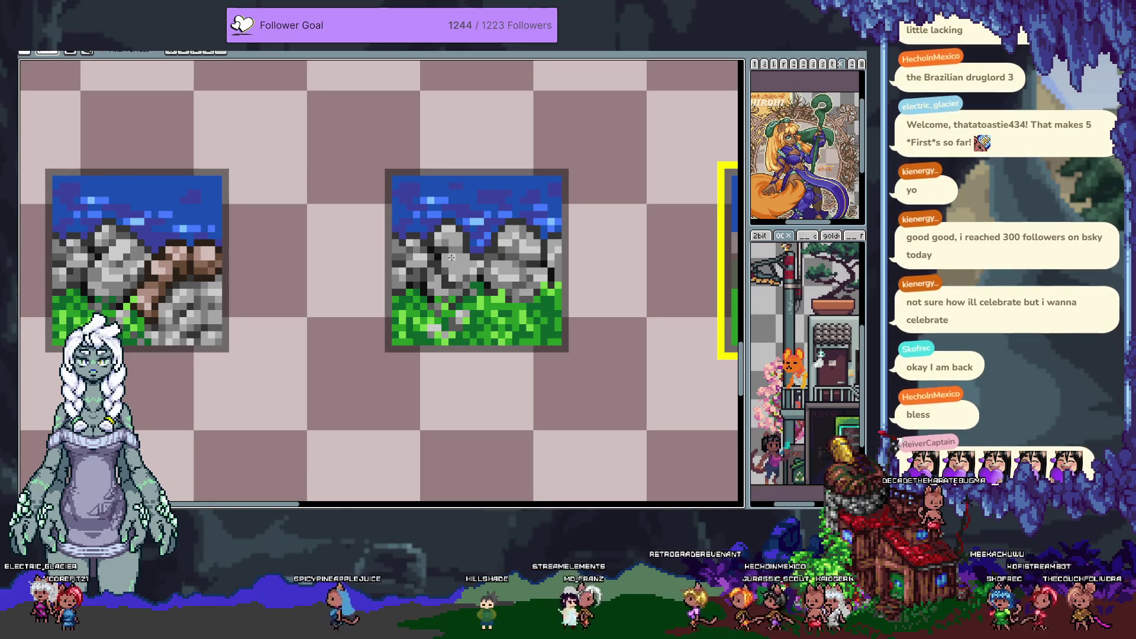
{"action": "key", "text": "i"}
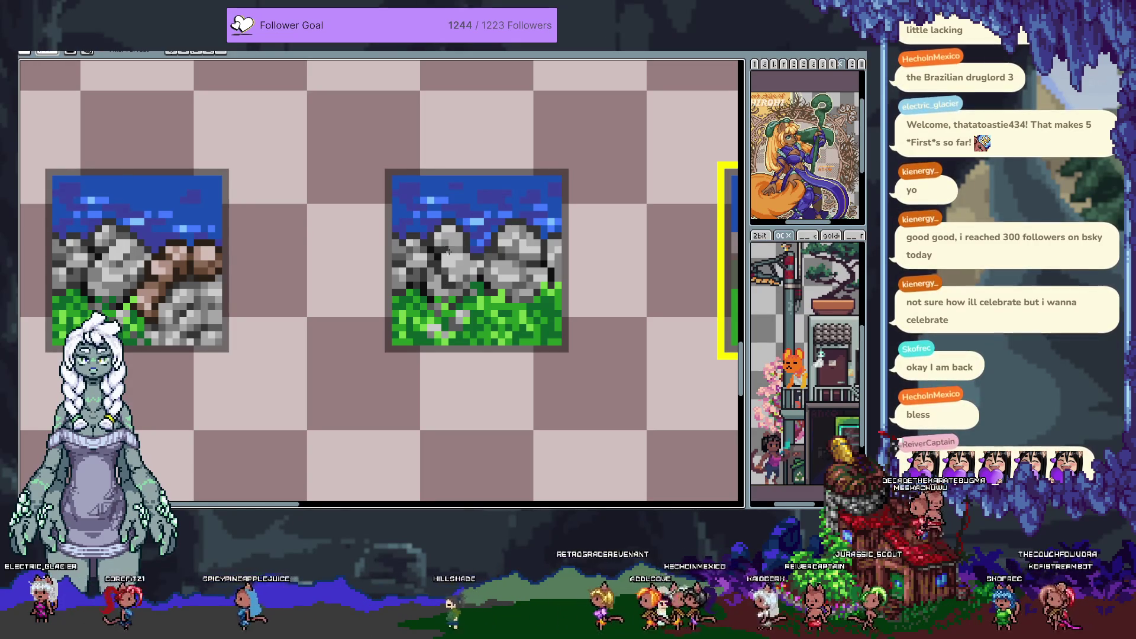
{"action": "key", "text": "b"}
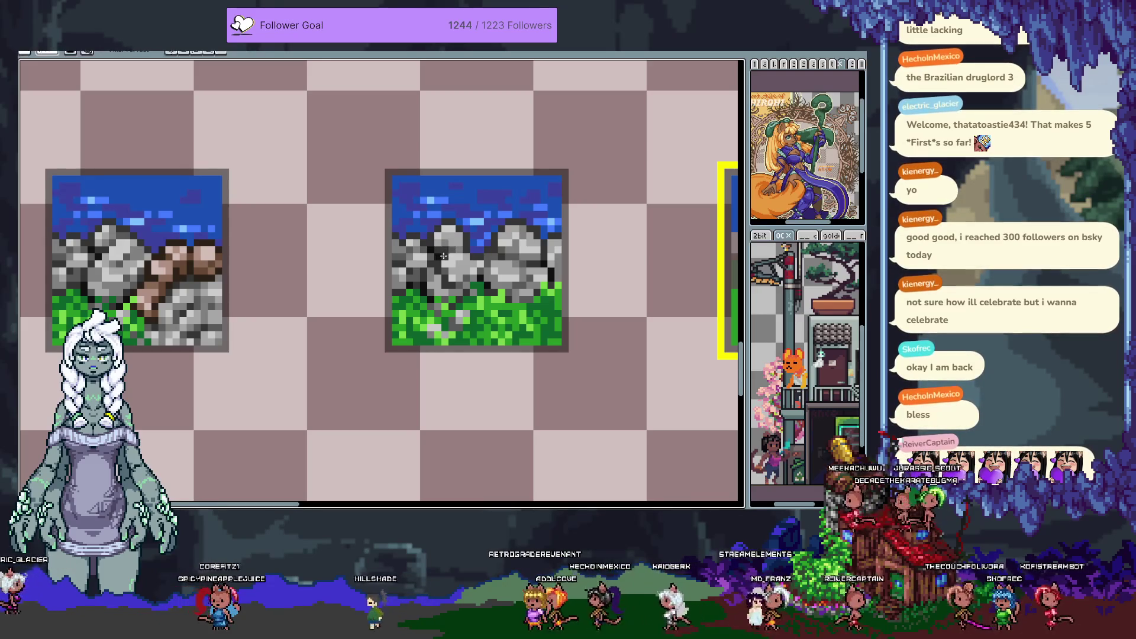
{"action": "key", "text": "b"}
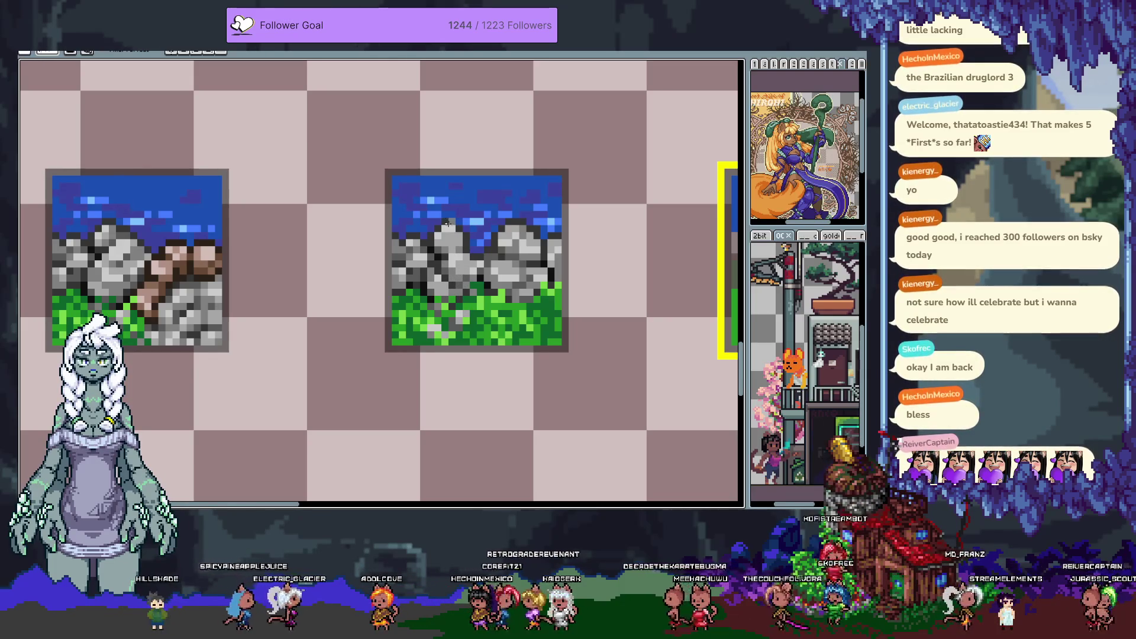
{"action": "key", "text": "alt"}
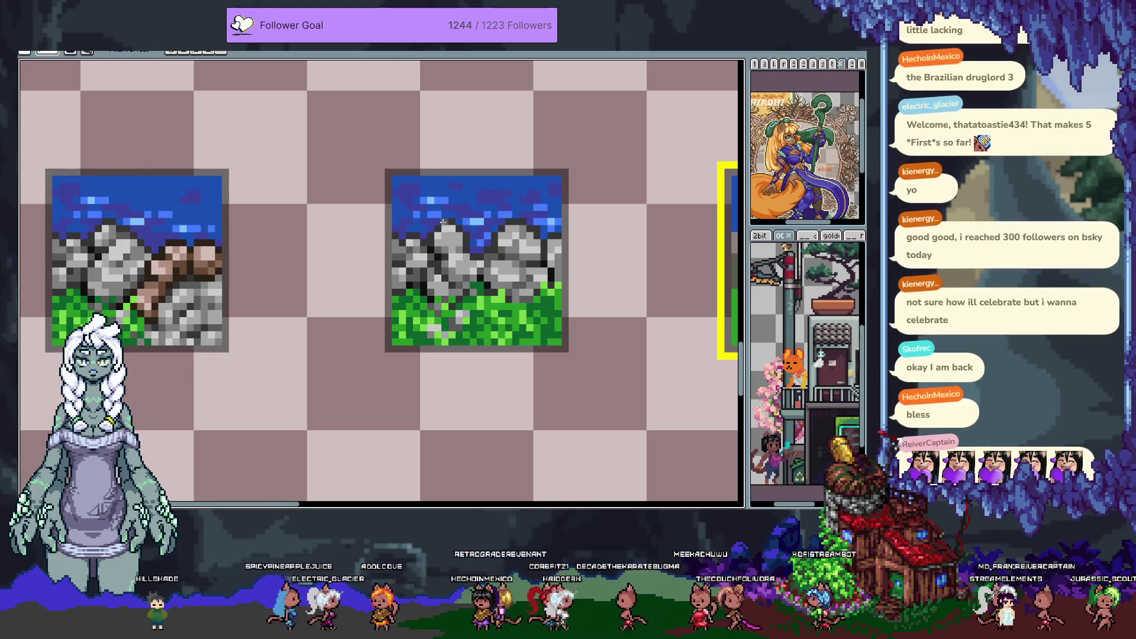
{"action": "key", "text": "ctrl+z"}
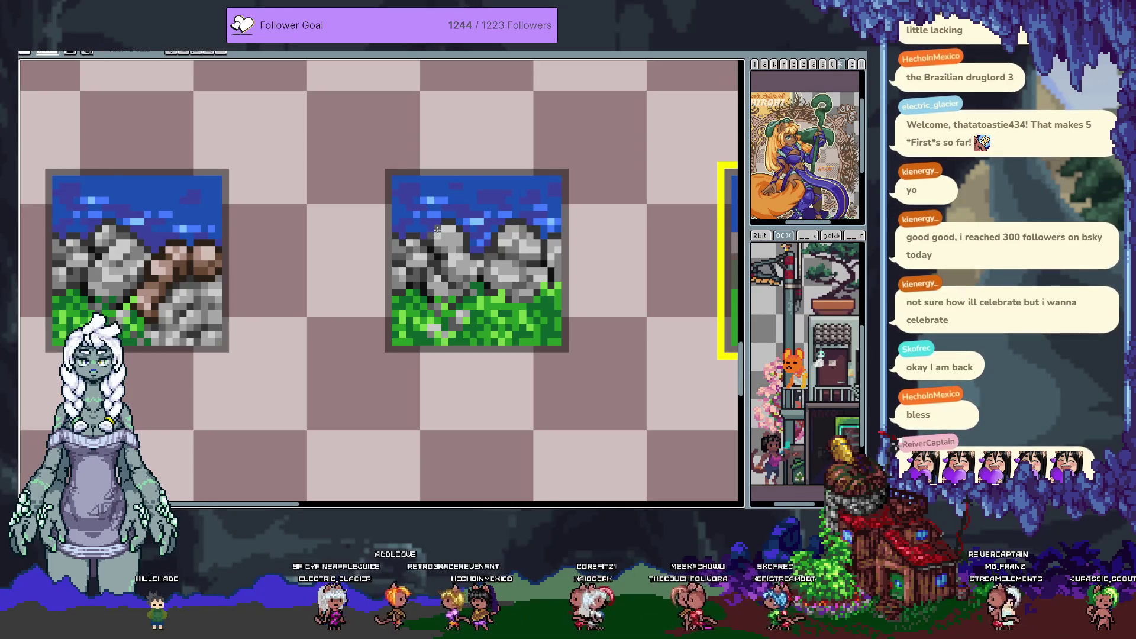
{"action": "left_click", "coordinate": [481, 254], "text": "alt"}
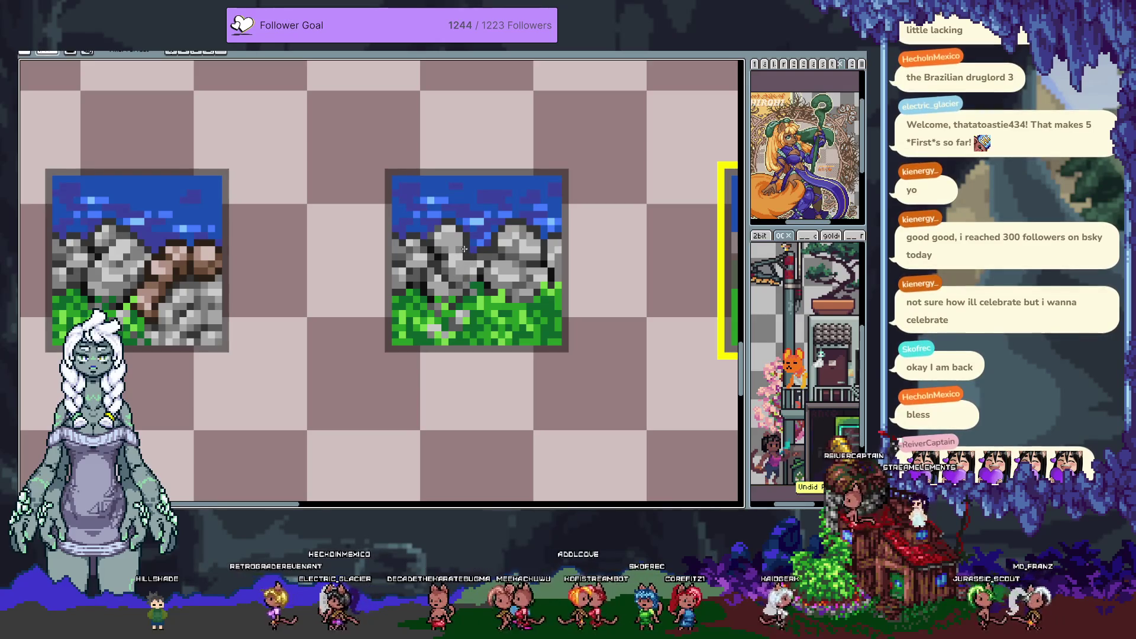
{"action": "key", "text": "alt"}
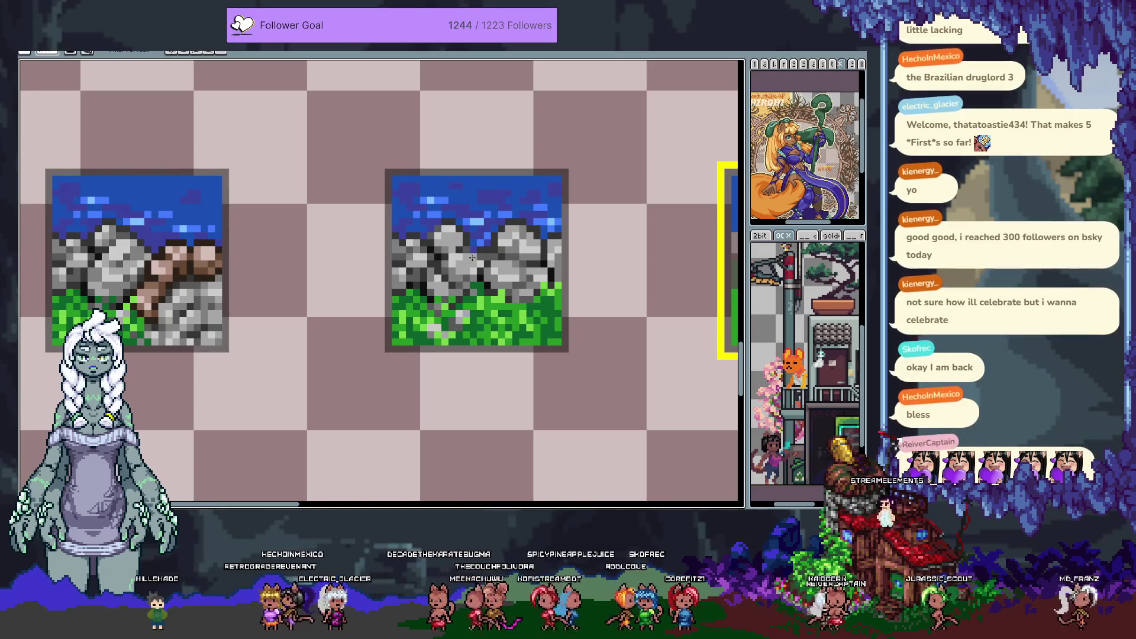
{"action": "left_click", "coordinate": [484, 253]}
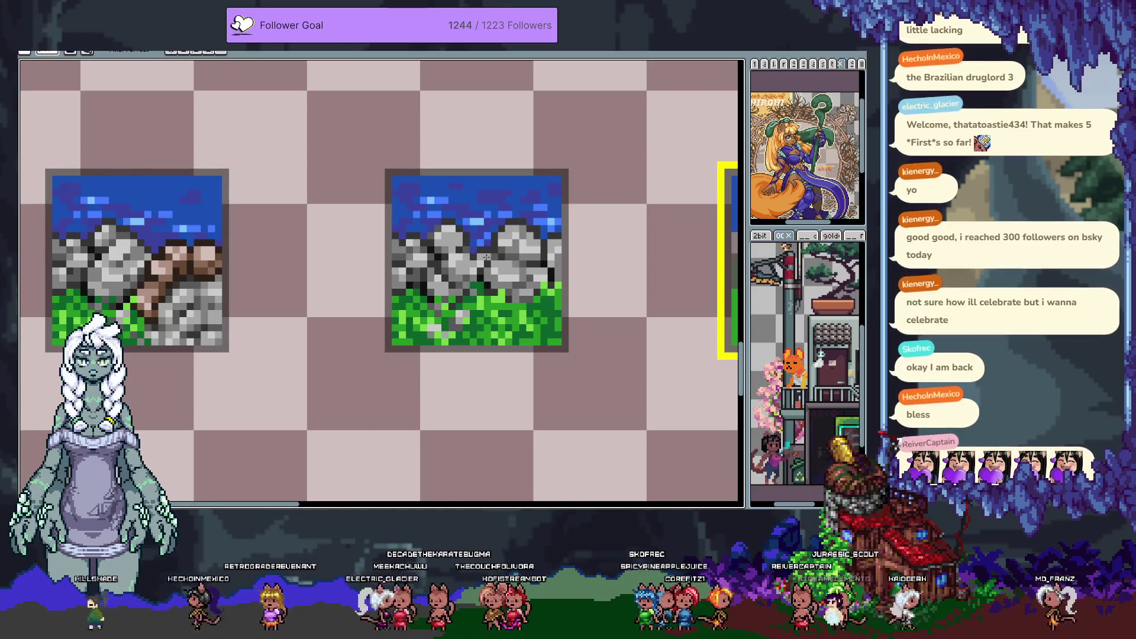
Lighten a grey pixel on the left boulder's rock
{"action": "scroll", "coordinate": [491, 260], "scroll_direction": "down", "scroll_amount": 3}
{"action": "scroll", "coordinate": [497, 281], "scroll_direction": "up", "scroll_amount": 3}
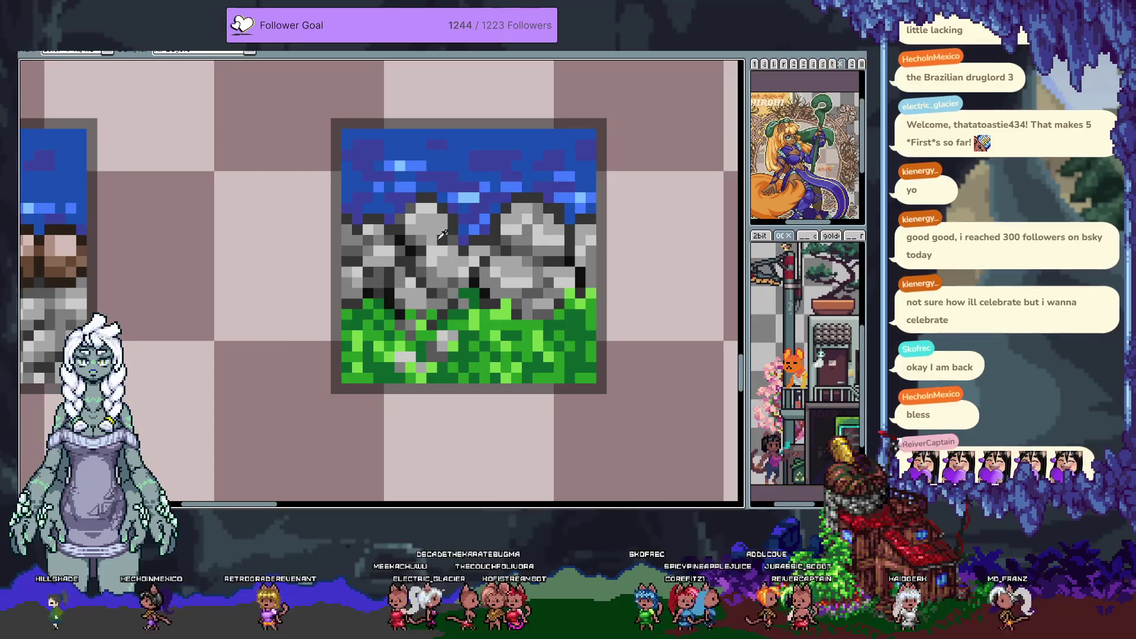
{"action": "key", "text": "b"}
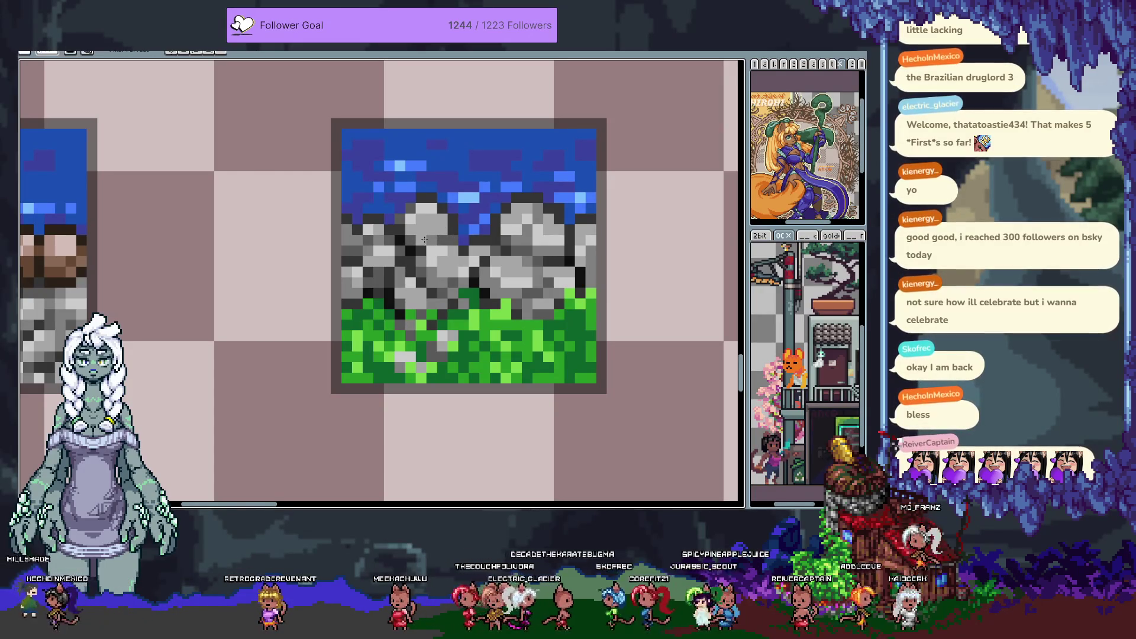
{"action": "scroll", "coordinate": [430, 218], "scroll_direction": "down", "scroll_amount": 3}
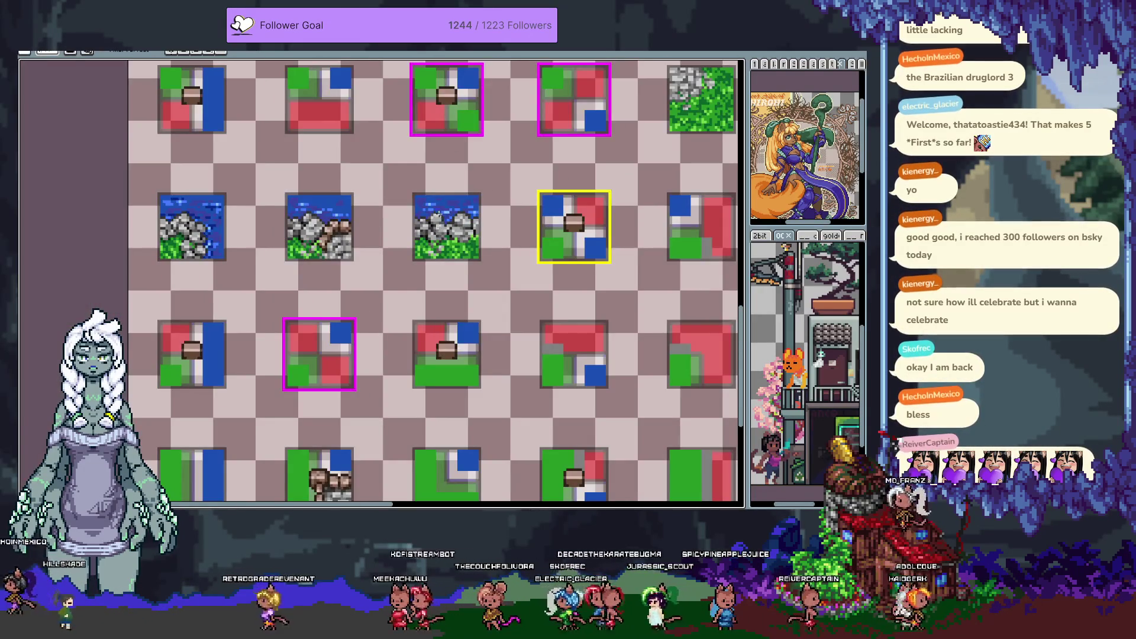
{"action": "scroll", "coordinate": [430, 232], "scroll_direction": "up", "scroll_amount": 4}
{"action": "left_click", "coordinate": [442, 270]}
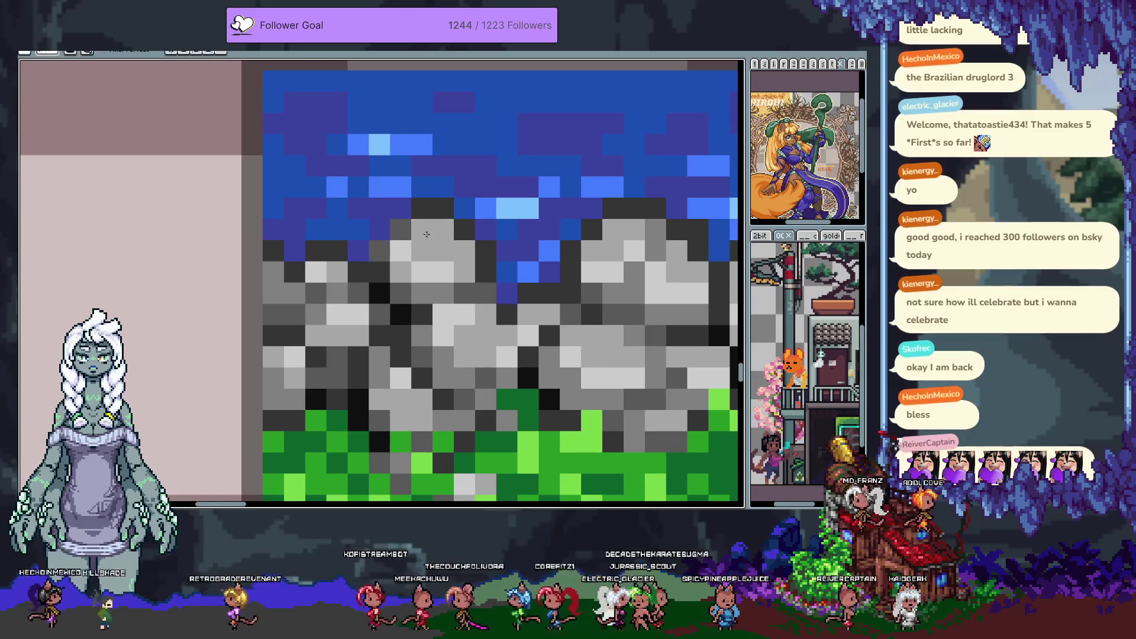
Repaint rock pixels along the boulder's top edge, making one lighter and one darker
{"action": "key", "text": "v"}
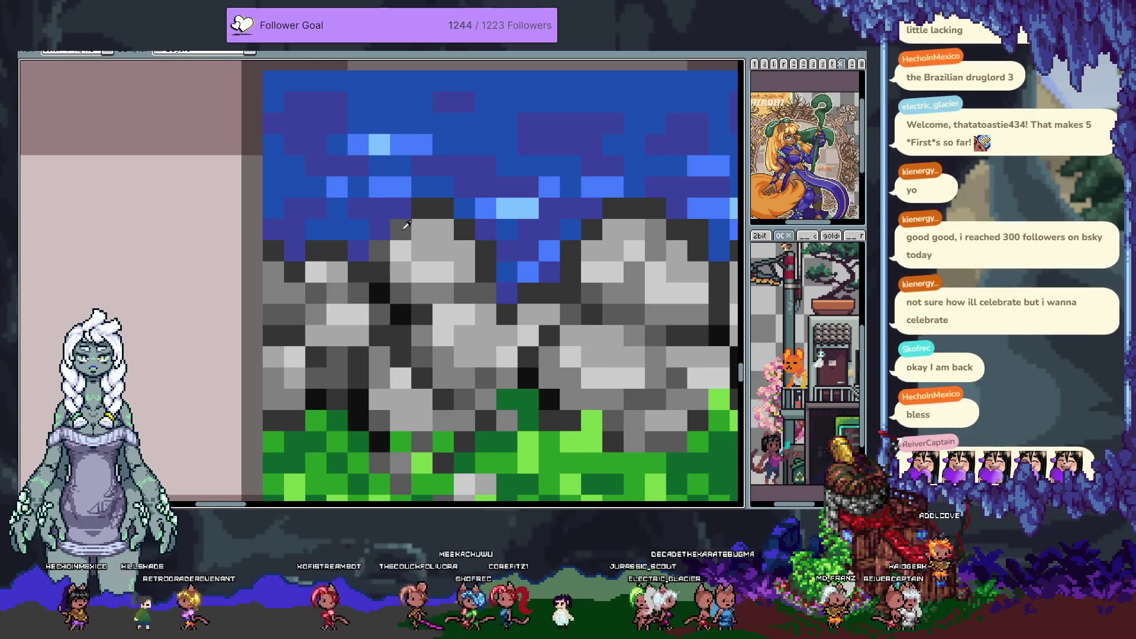
{"action": "key", "text": "i"}
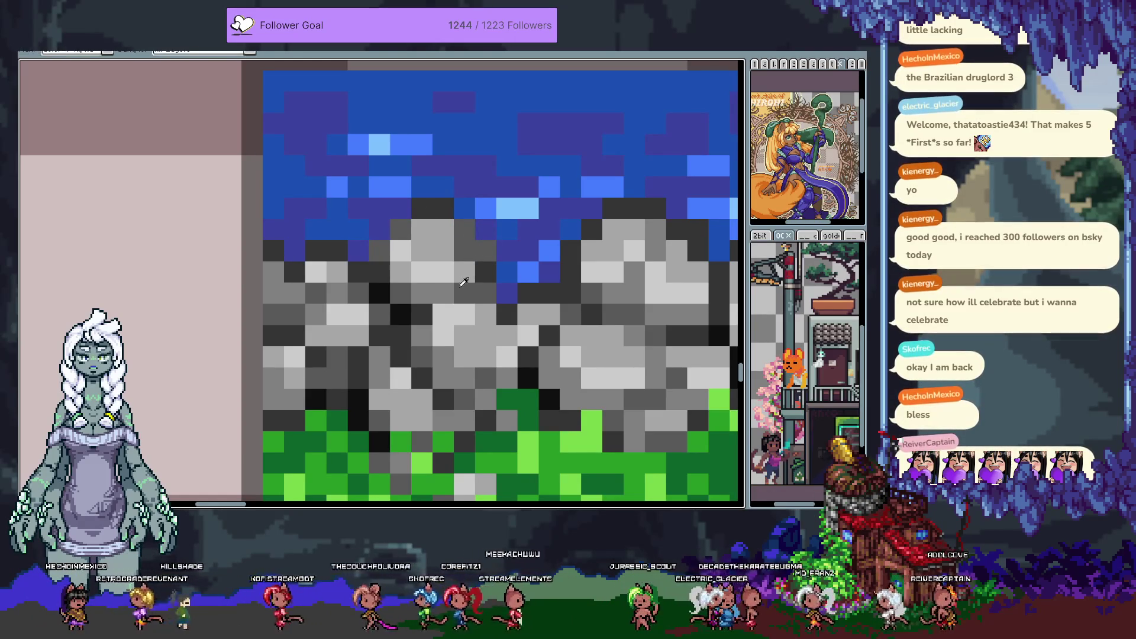
{"action": "key", "text": "b"}
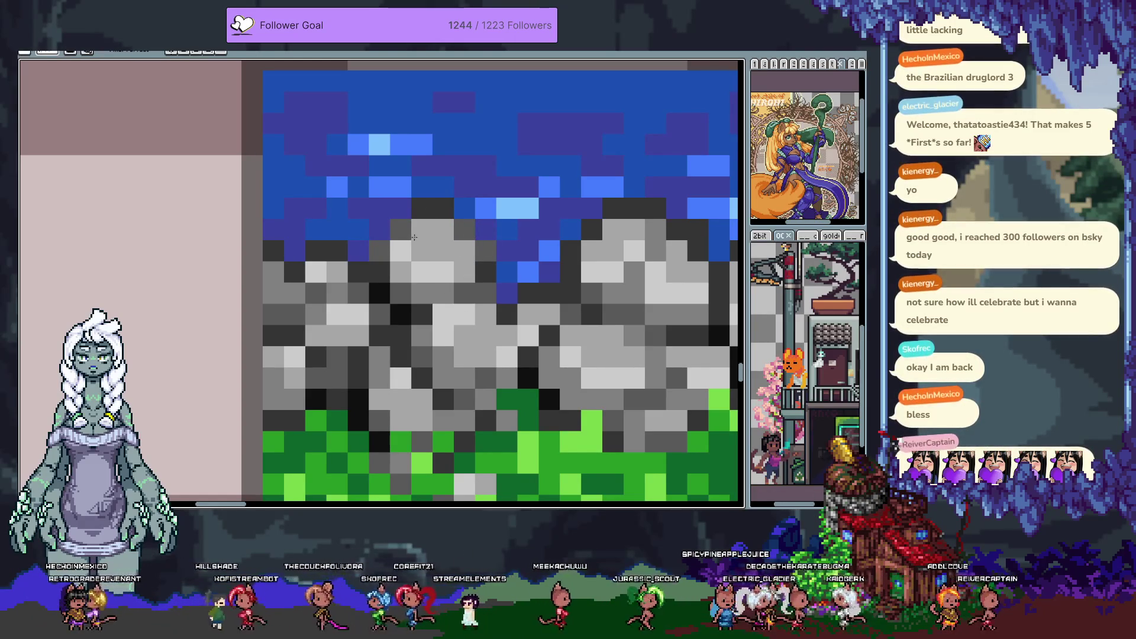
{"action": "left_click", "coordinate": [408, 232]}
{"action": "key", "text": "i"}
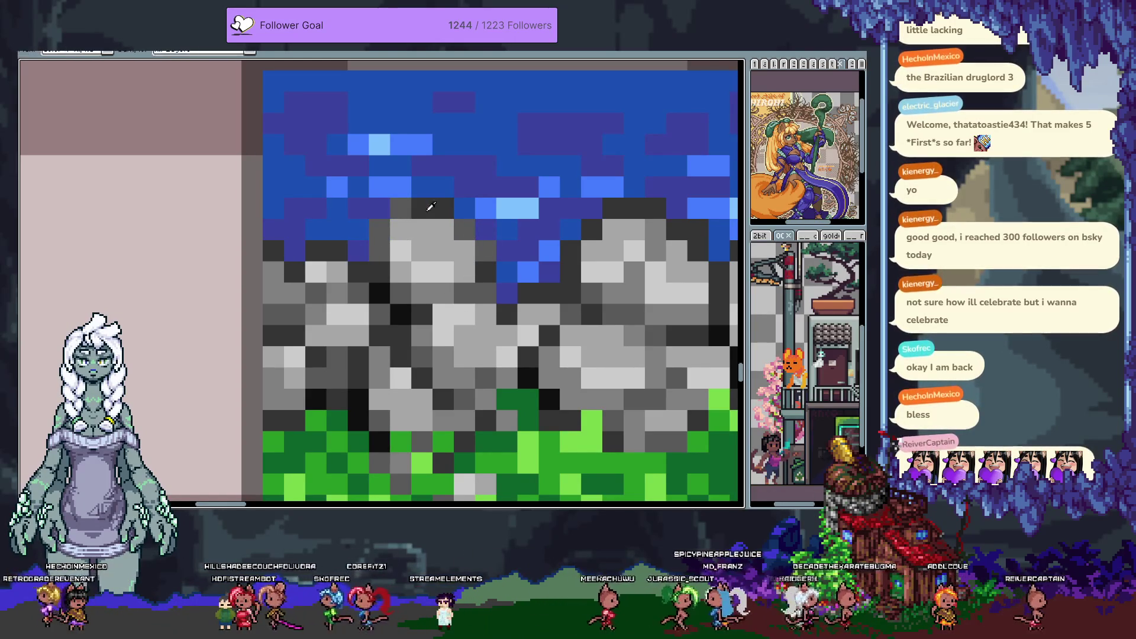
{"action": "scroll", "coordinate": [432, 225], "scroll_direction": "down", "scroll_amount": 5}
{"action": "scroll", "coordinate": [433, 224], "scroll_direction": "down", "scroll_amount": 1}
{"action": "scroll", "coordinate": [432, 228], "scroll_direction": "up", "scroll_amount": 5}
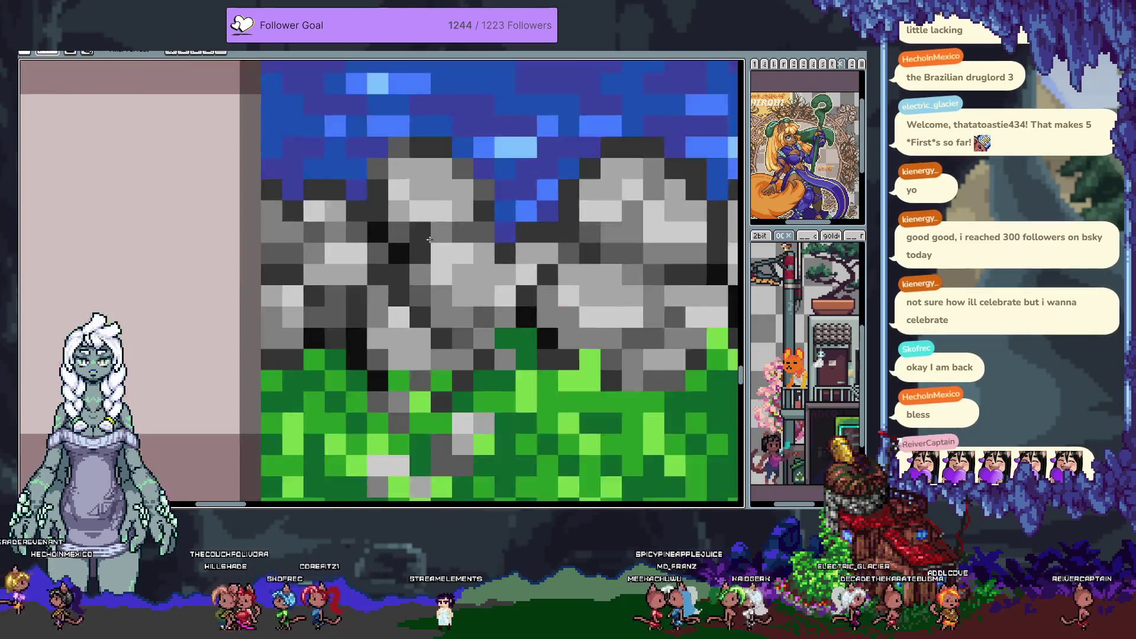
{"action": "left_click", "coordinate": [383, 229]}
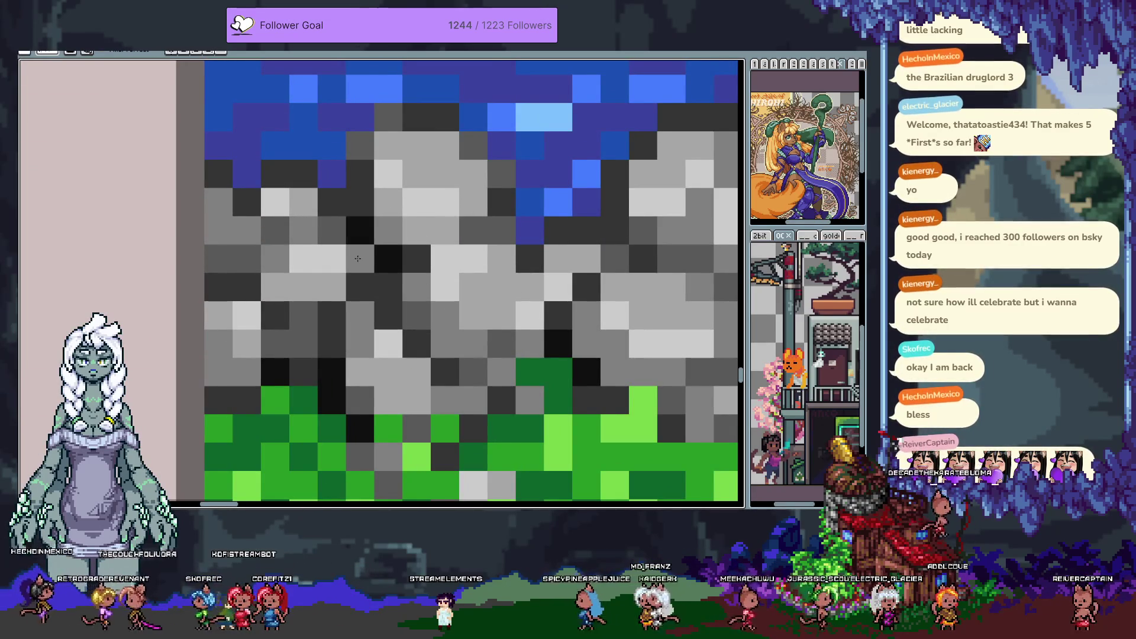
{"action": "scroll", "coordinate": [414, 272], "scroll_direction": "down", "scroll_amount": 5}
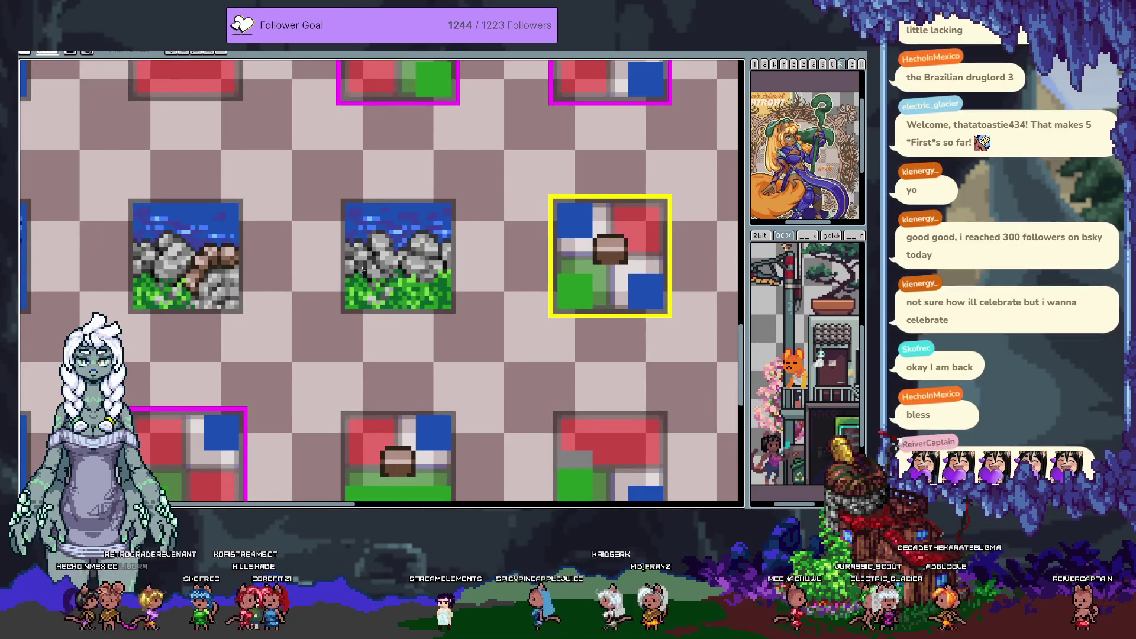
Select the finished rock-and-grass tile on the tile sheet
{"action": "scroll", "coordinate": [362, 271], "scroll_direction": "down", "scroll_amount": 1}
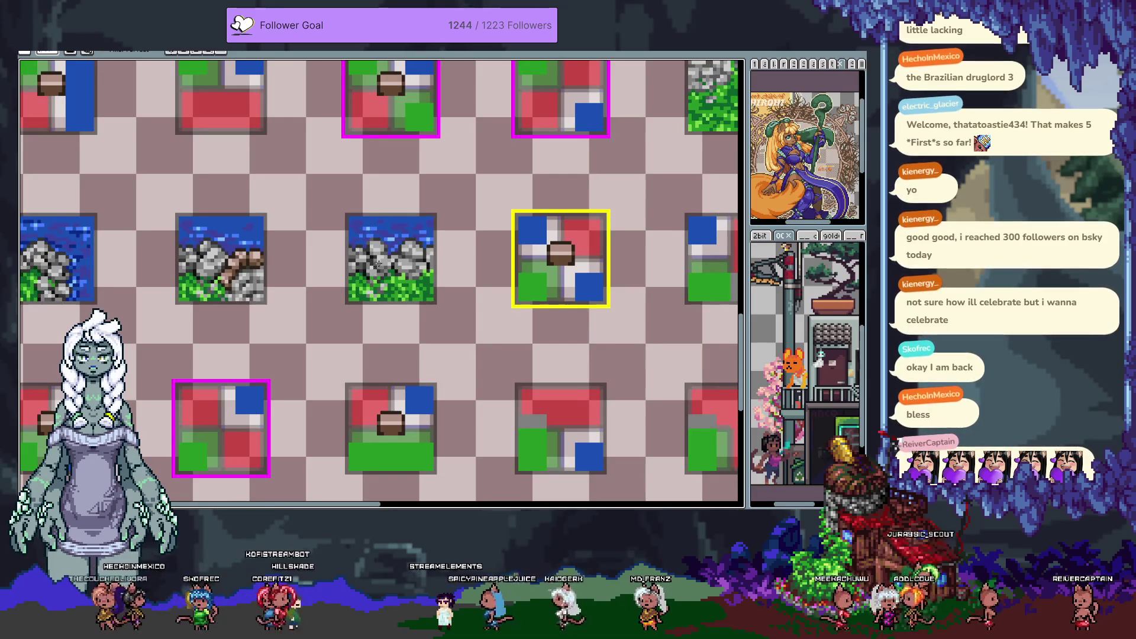
{"action": "key", "text": "m"}
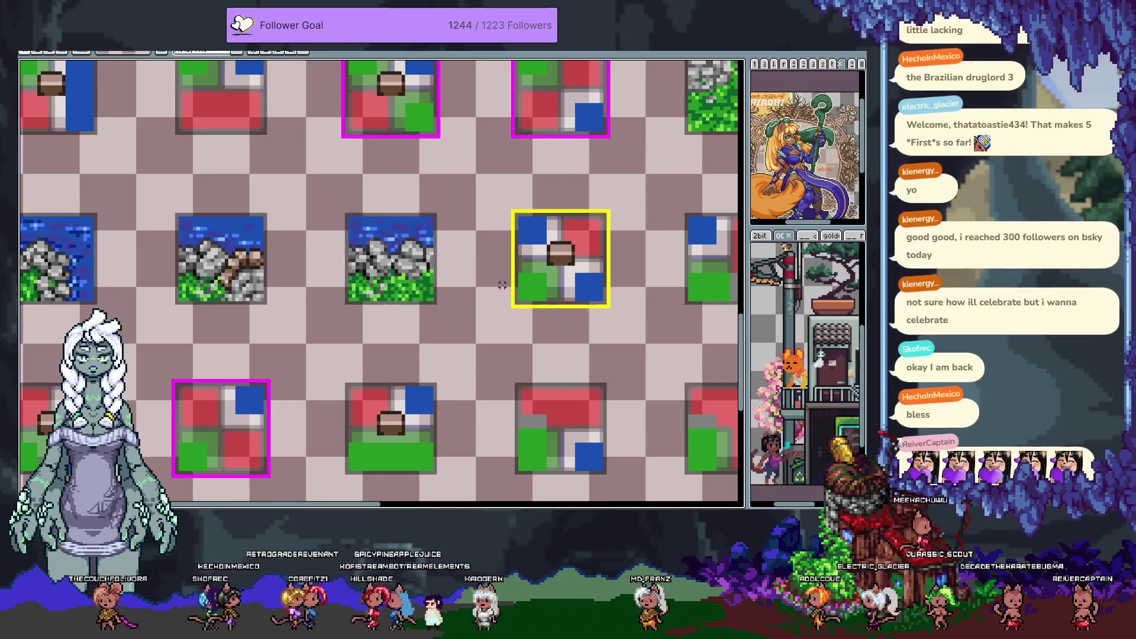
{"action": "key", "text": "ctrl+v"}
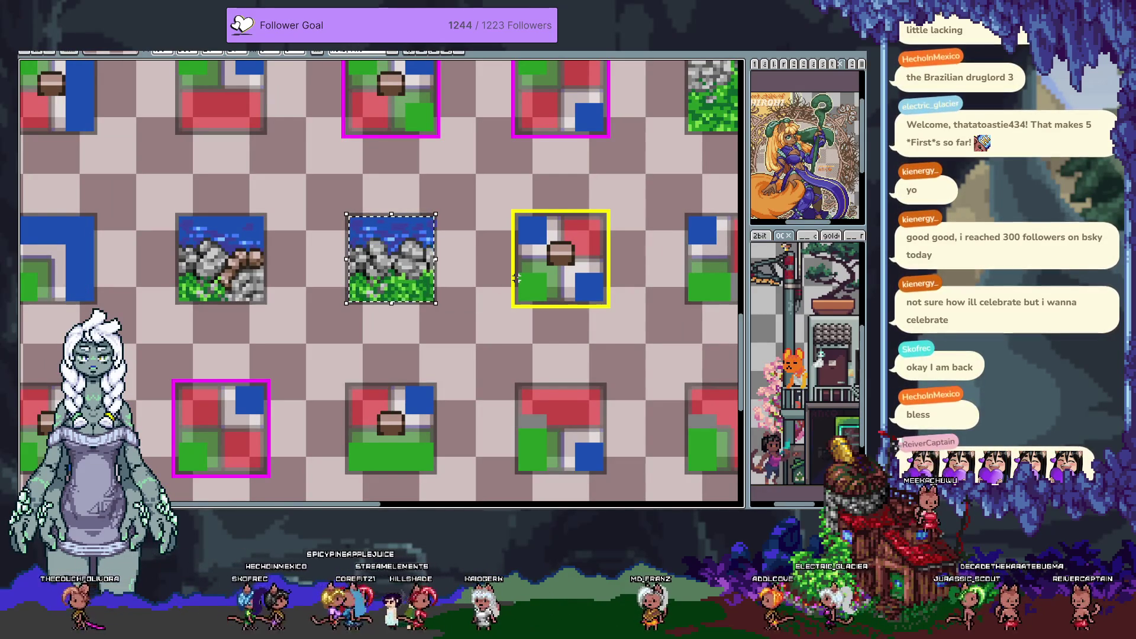
{"action": "key", "text": "Right"}
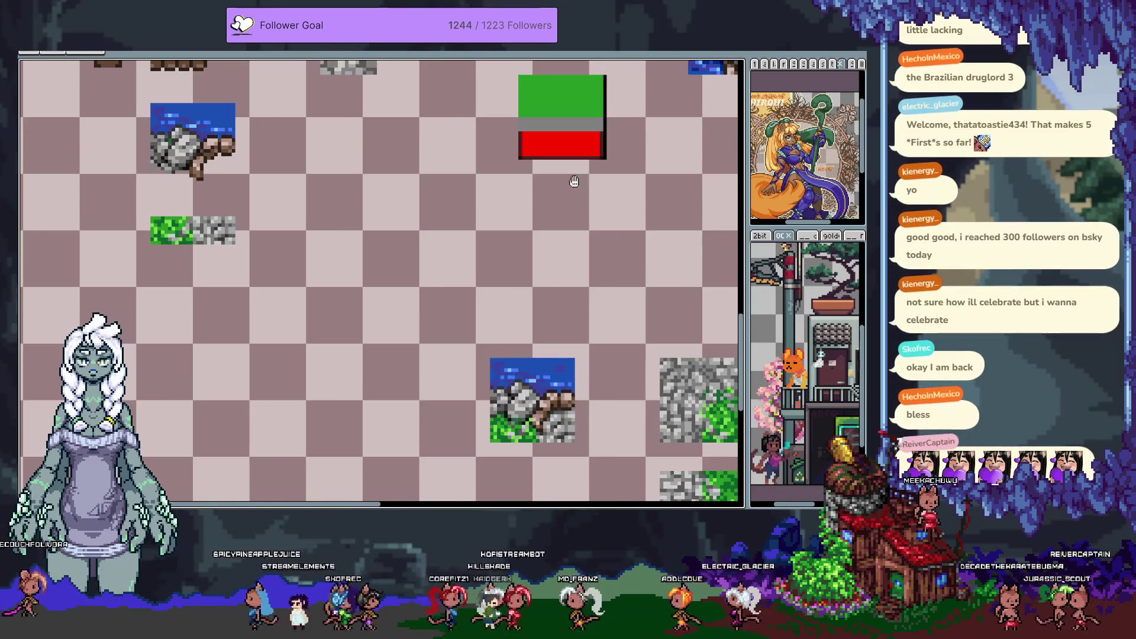
{"action": "key", "text": "Right"}
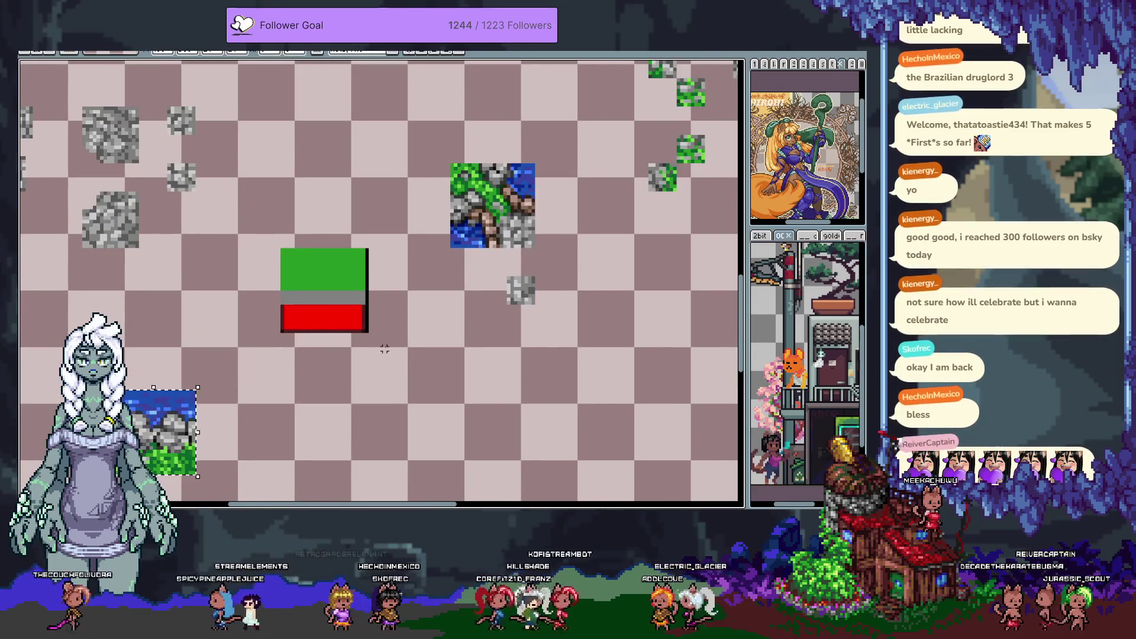
Pan down the tile sheet and cycle open documents toward the water-and-grass tilemap
{"action": "scroll", "coordinate": [372, 332], "scroll_direction": "down", "scroll_amount": 1}
{"action": "left_click_drag", "start_coordinate": [384, 353], "coordinate": [384, 275]}
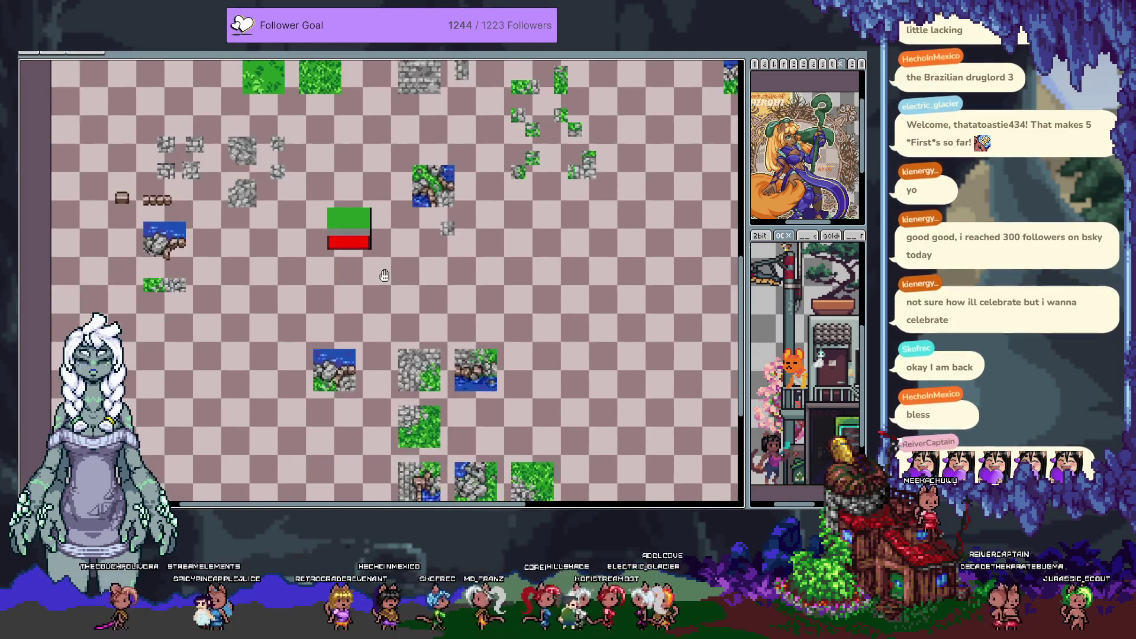
{"action": "key", "text": "ctrl+Tab"}
{"action": "key", "text": "ctrl+Tab"}
{"action": "key", "text": "ctrl+Tab"}
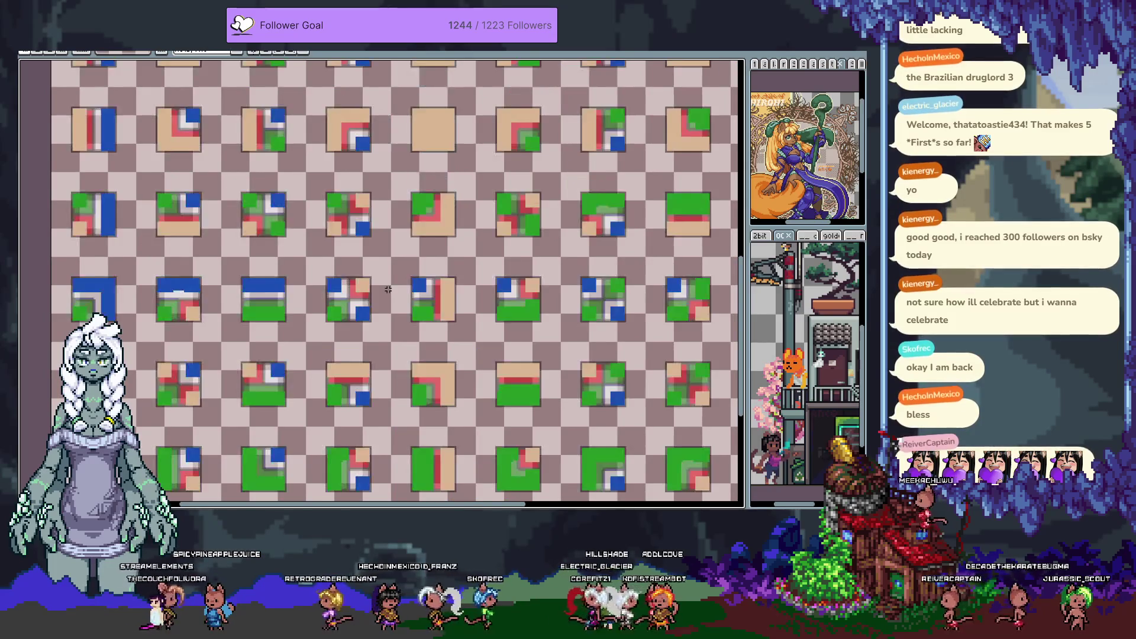
{"action": "key", "text": "ctrl+Tab"}
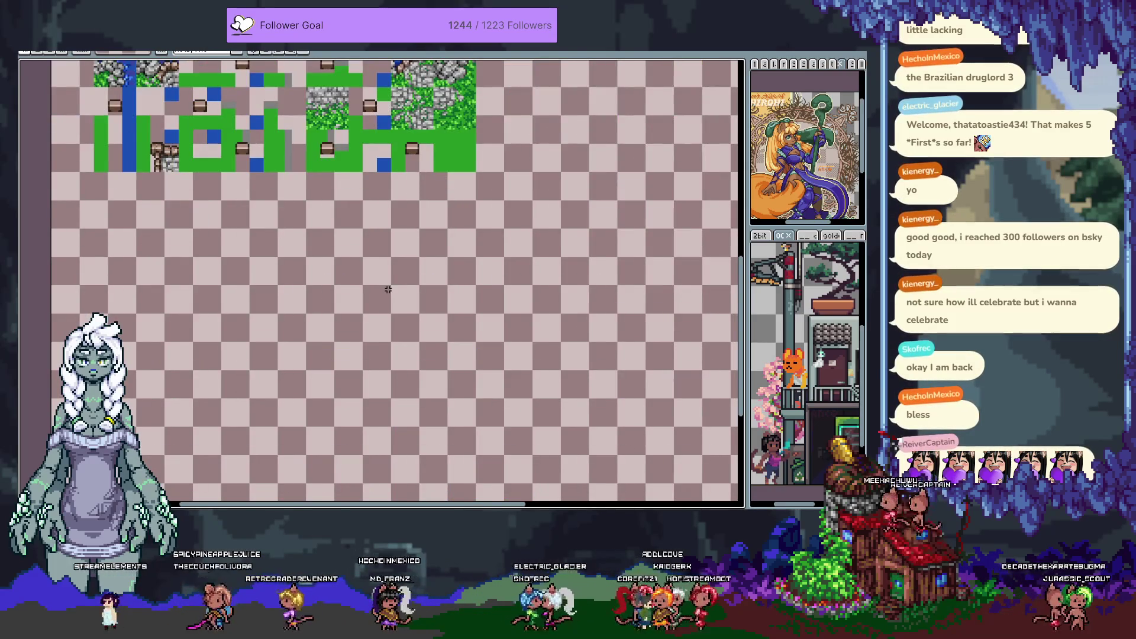
Bring up the water-and-grass tilemap with a tile-sized grid shown over it
{"action": "key", "text": "ctrl+Tab"}
{"action": "scroll", "coordinate": [539, 453], "scroll_direction": "up", "scroll_amount": 3}
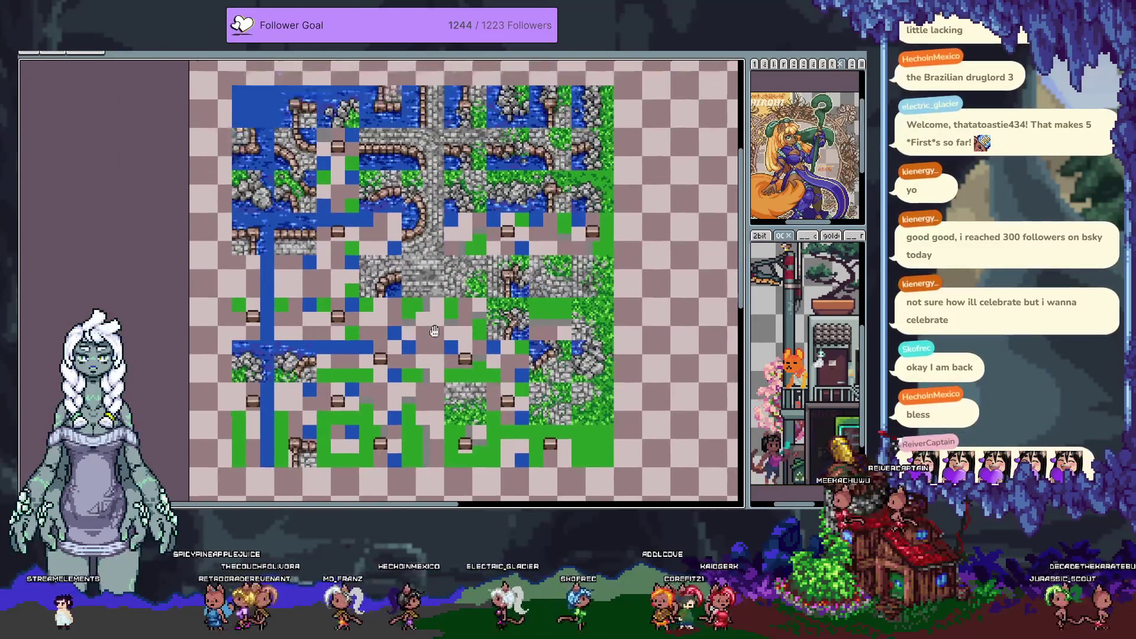
{"action": "key", "text": "ctrl+apostrophe"}
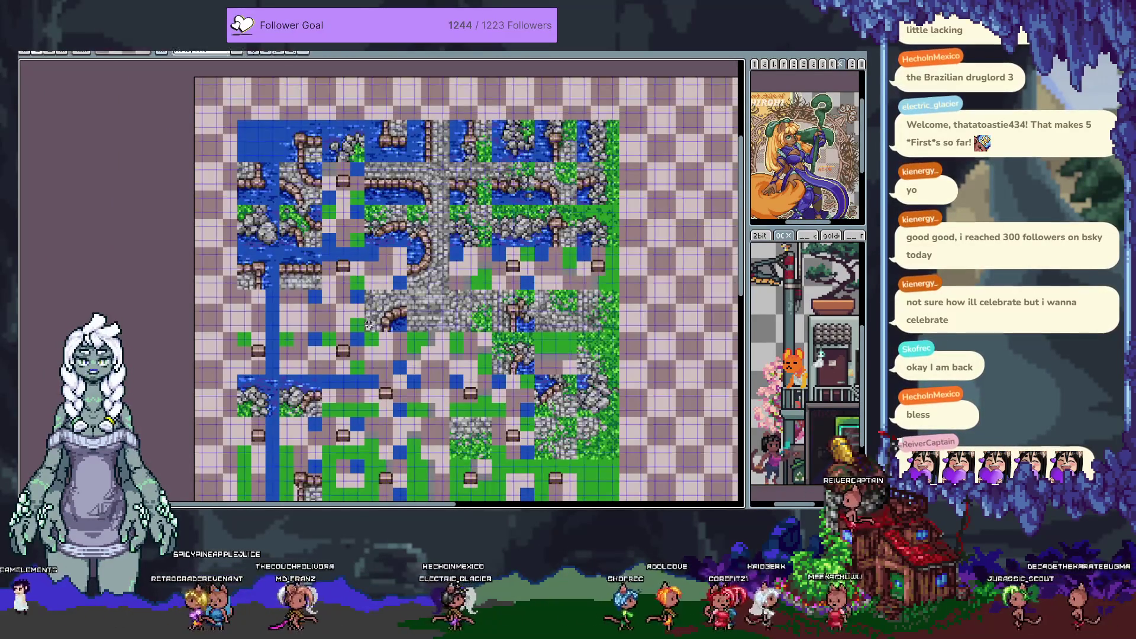
{"action": "key", "text": "Tab"}
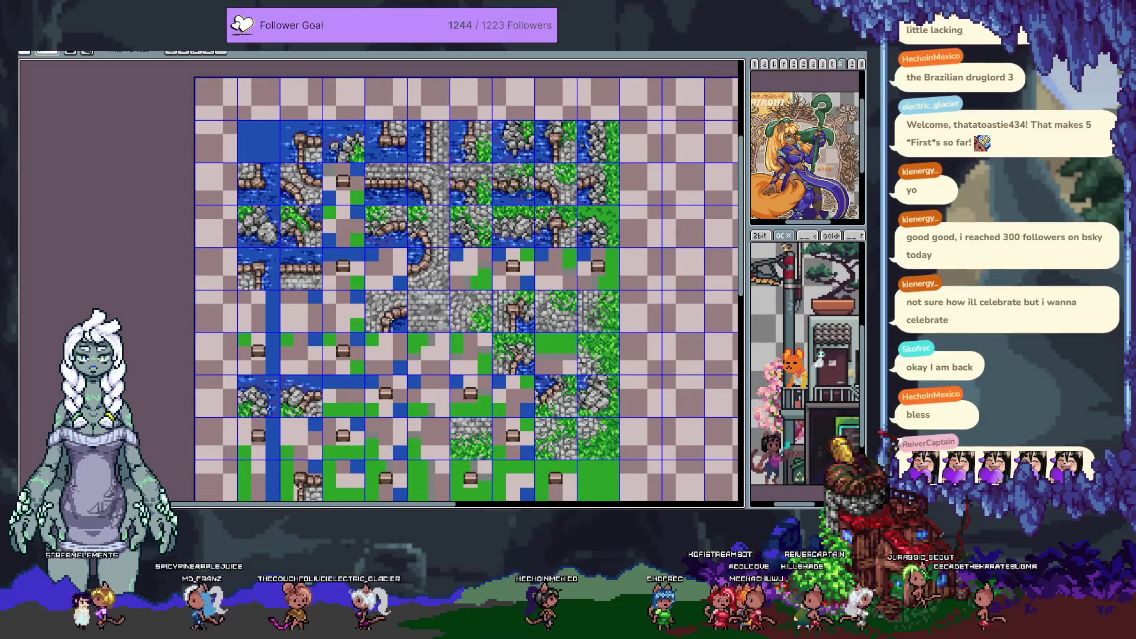
{"action": "scroll", "coordinate": [353, 396], "scroll_direction": "up", "scroll_amount": 3}
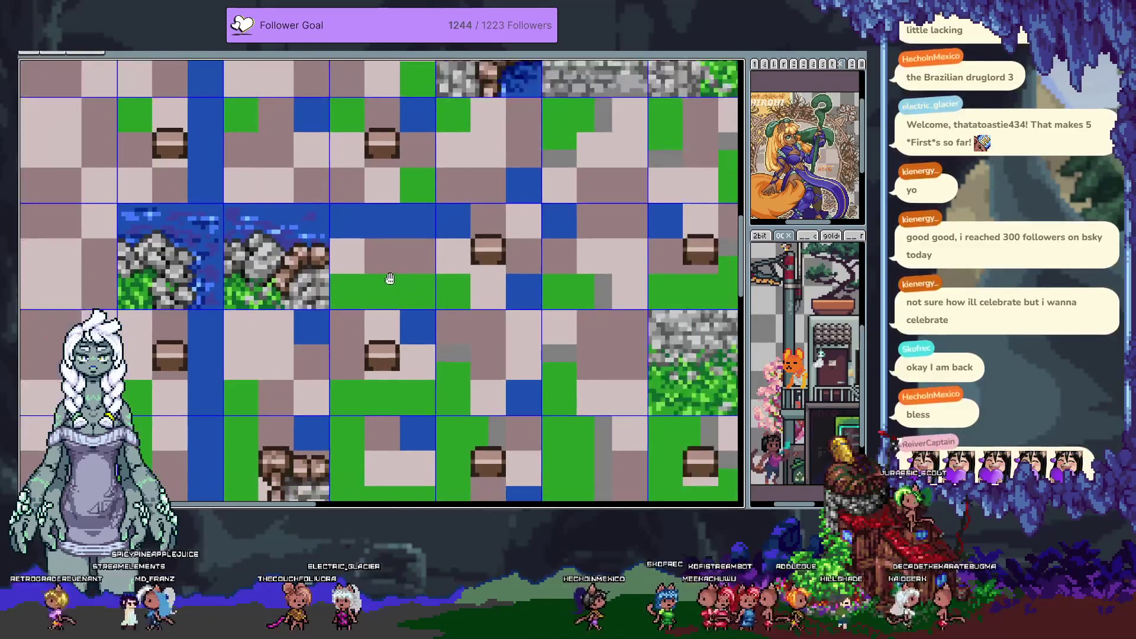
Paste the rock tile into the empty cell beside the two existing boulder tiles
{"action": "key", "text": "ctrl+v"}
{"action": "left_click_drag", "start_coordinate": [552, 294], "coordinate": [395, 273]}
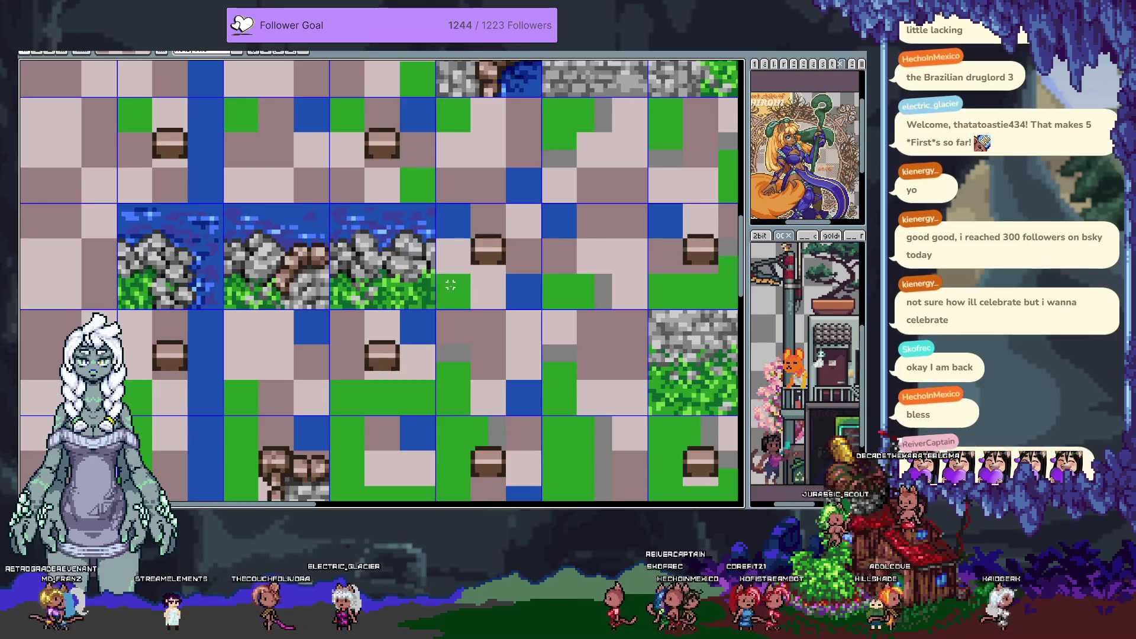
{"action": "scroll", "coordinate": [449, 285], "scroll_direction": "down", "scroll_amount": 2}
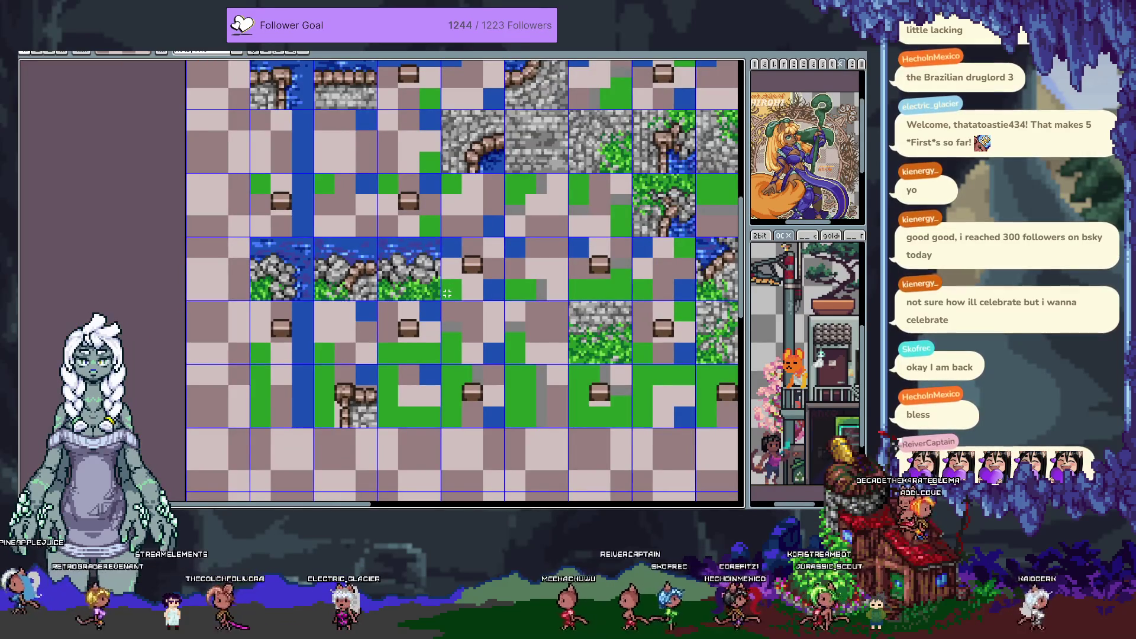
{"action": "scroll", "coordinate": [468, 270], "scroll_direction": "down", "scroll_amount": 4}
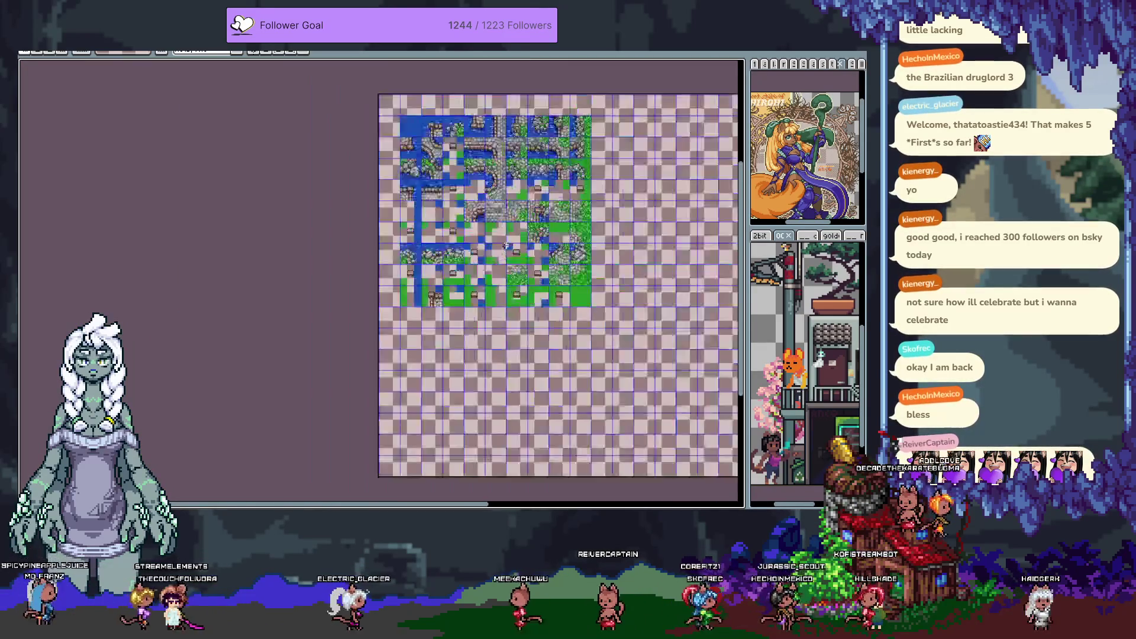
Pan across the map, toggle the tile grid off and on, and zoom into the island's rocky shoreline
{"action": "scroll", "coordinate": [491, 254], "scroll_direction": "up", "scroll_amount": 4}
{"action": "scroll", "coordinate": [490, 255], "scroll_direction": "right", "scroll_amount": 5}
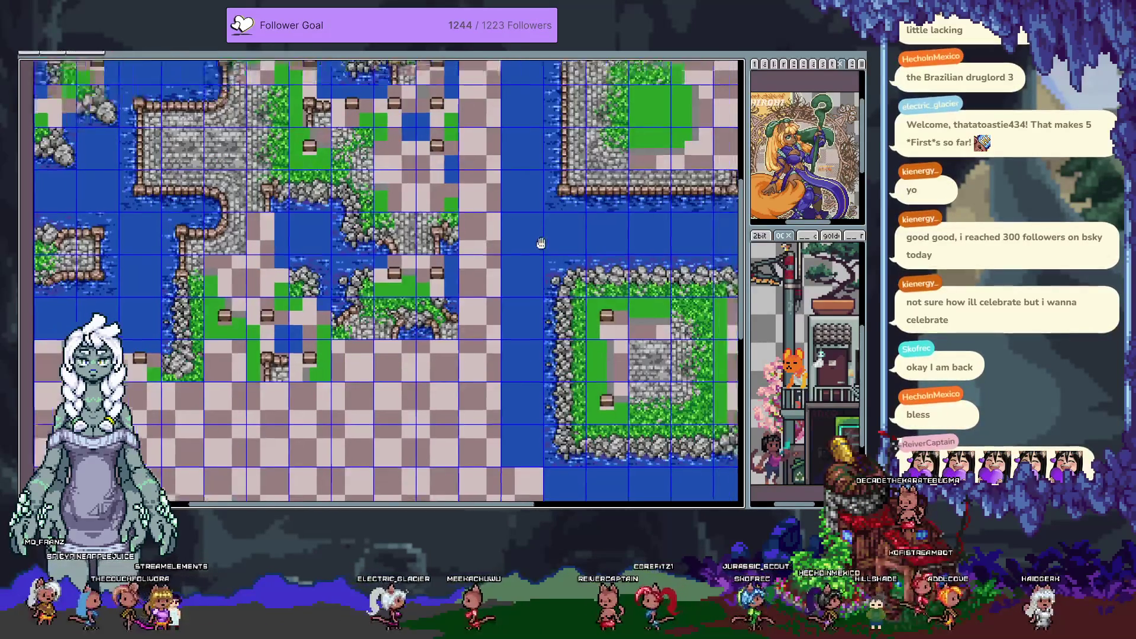
{"action": "key", "text": "ctrl+apostrophe"}
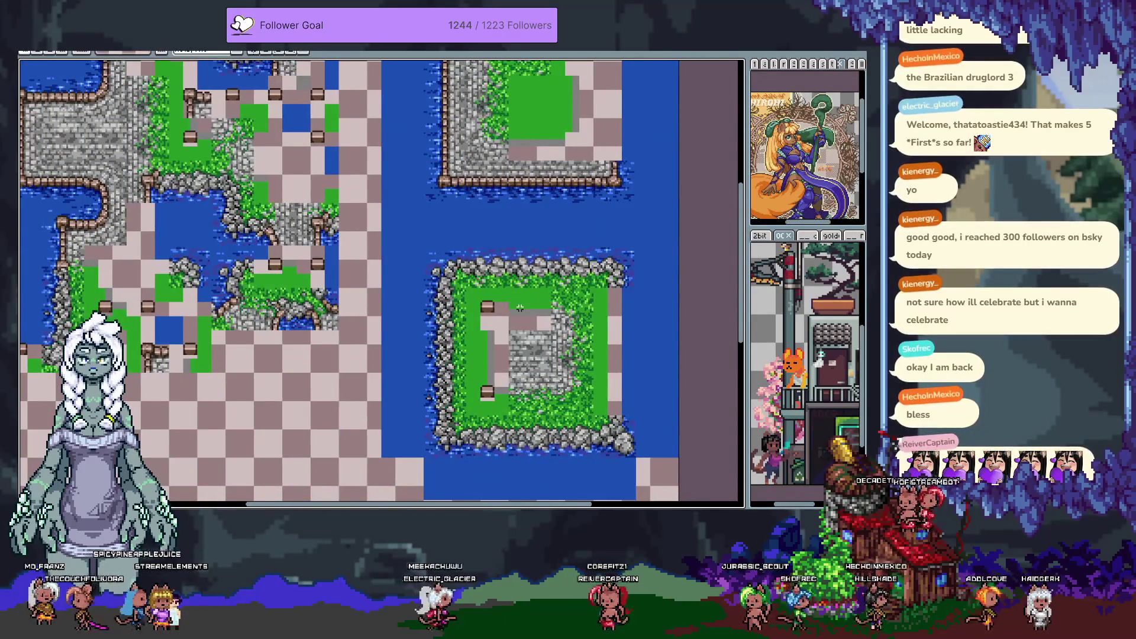
{"action": "scroll", "coordinate": [543, 279], "scroll_direction": "up", "scroll_amount": 2}
{"action": "key", "text": "ctrl+apostrophe"}
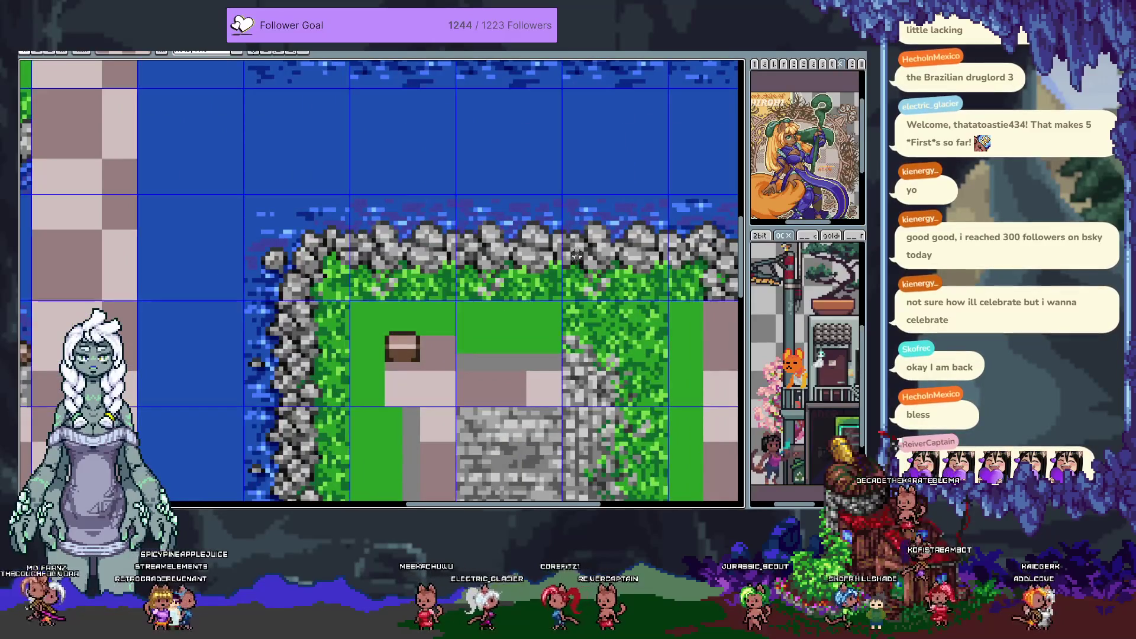
{"action": "scroll", "coordinate": [580, 254], "scroll_direction": "up", "scroll_amount": 3}
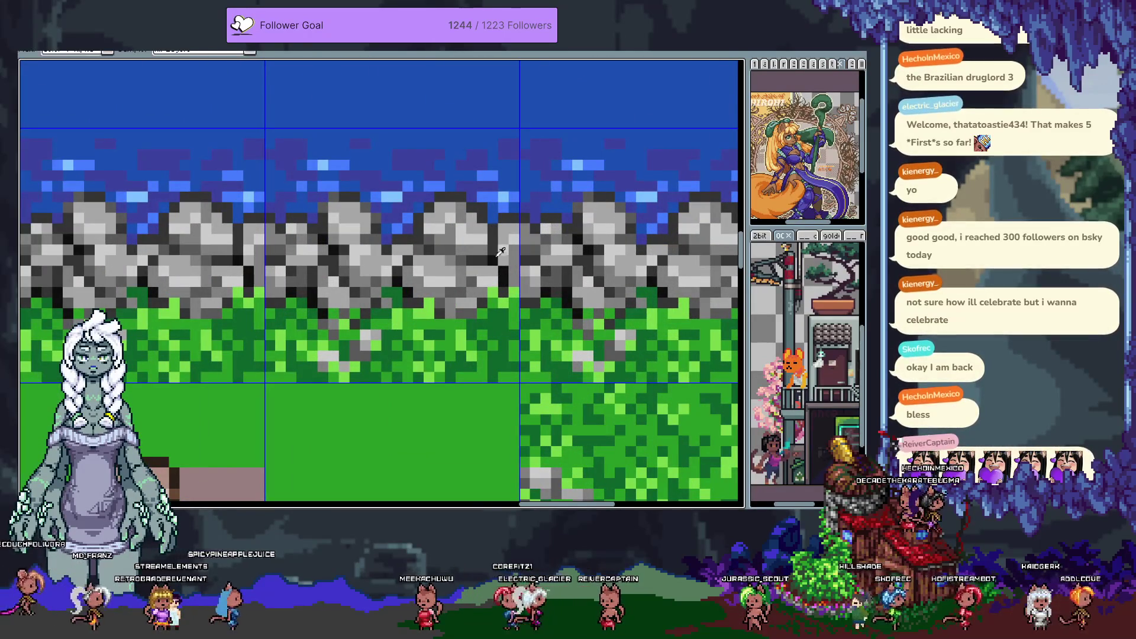
{"action": "key", "text": "r"}
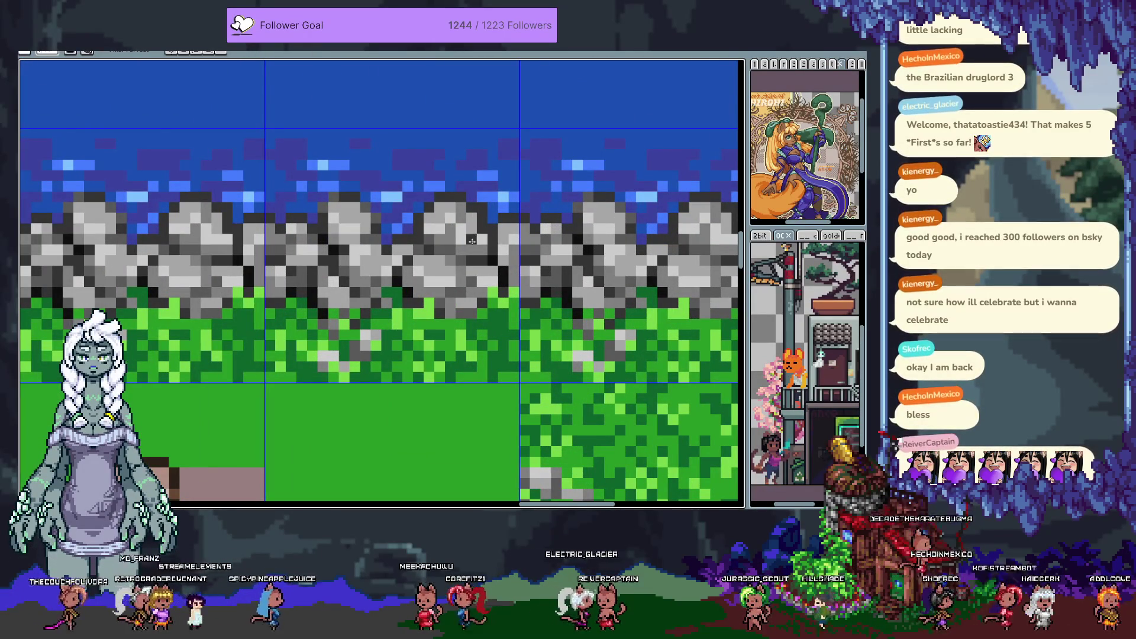
{"action": "key", "text": "alt"}
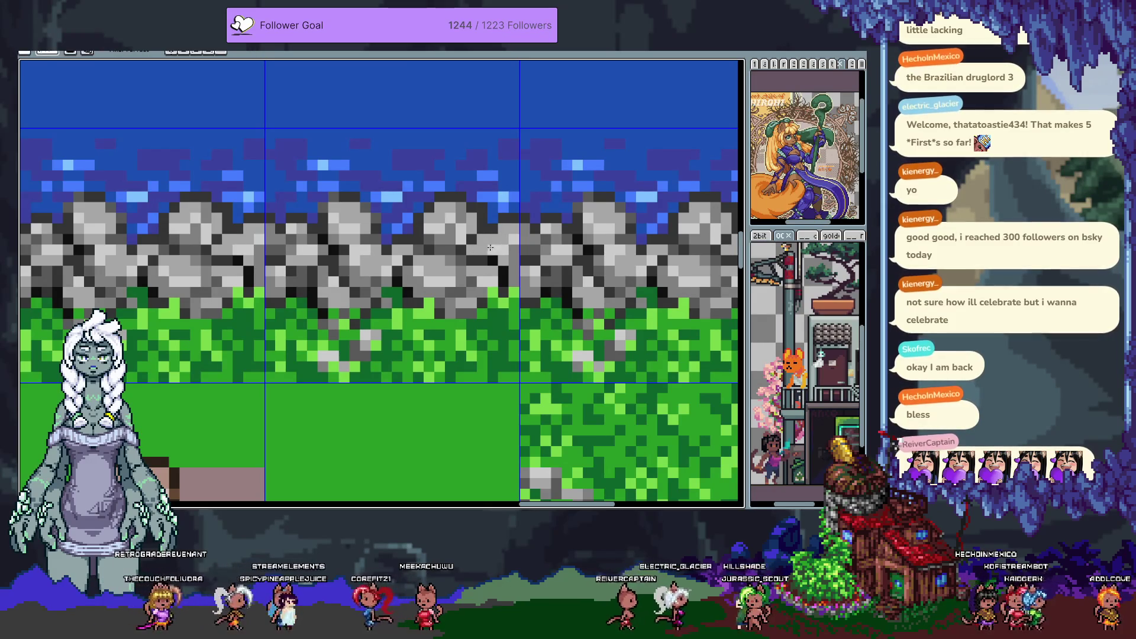
{"action": "key", "text": "b"}
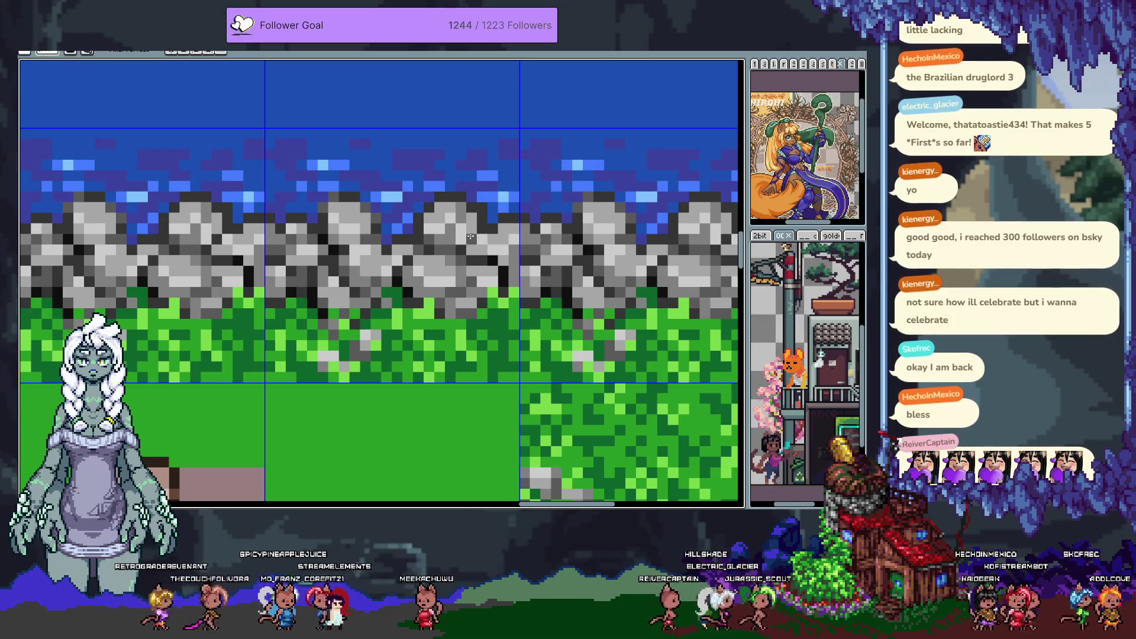
{"action": "key", "text": "alt"}
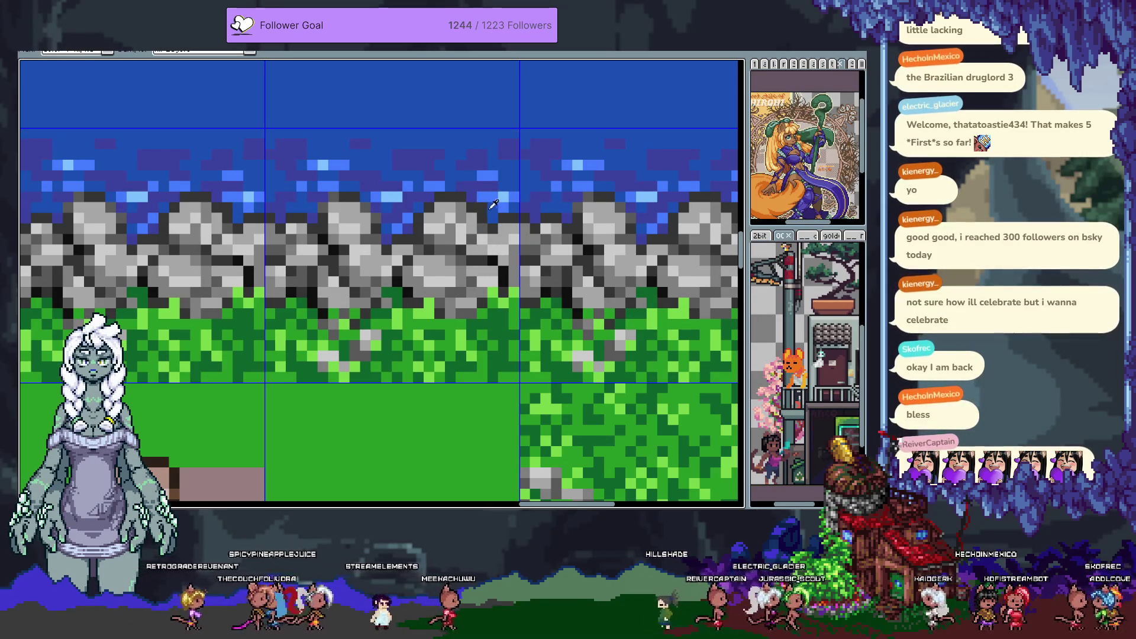
{"action": "key", "text": "alt"}
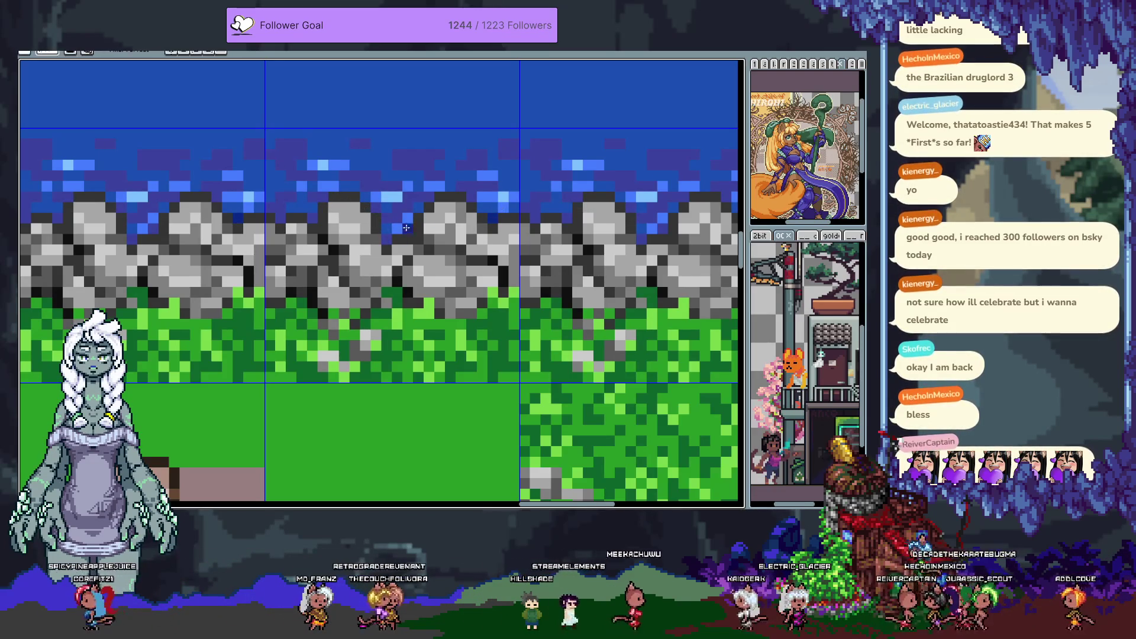
{"action": "key", "text": "alt"}
{"action": "key", "text": "ctrl+z"}
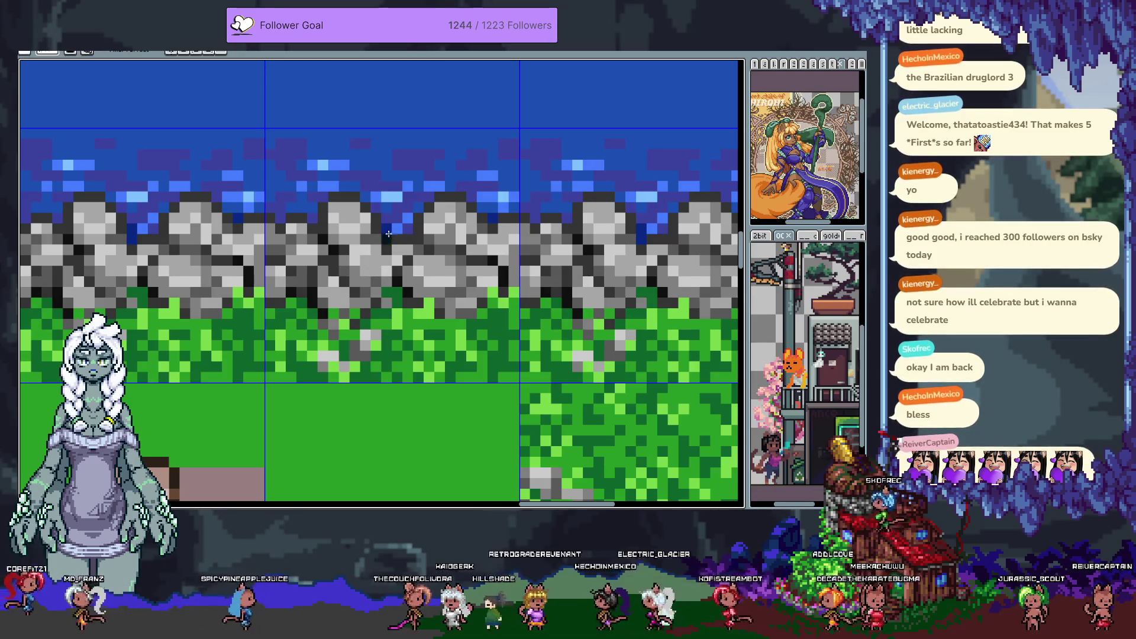
{"action": "key", "text": "v"}
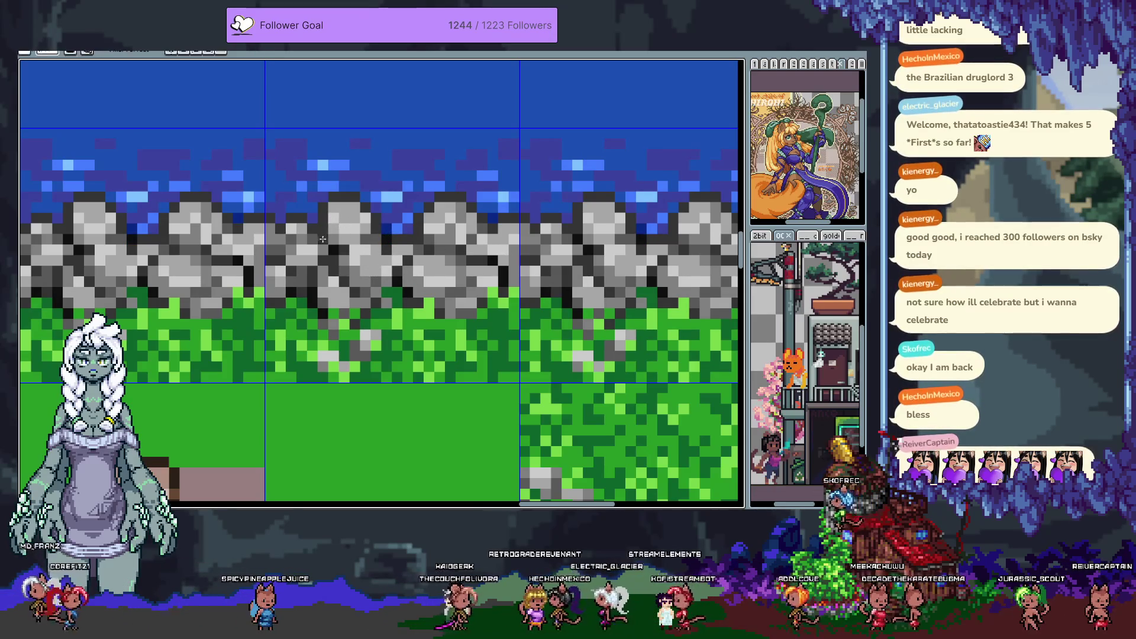
{"action": "key", "text": "b"}
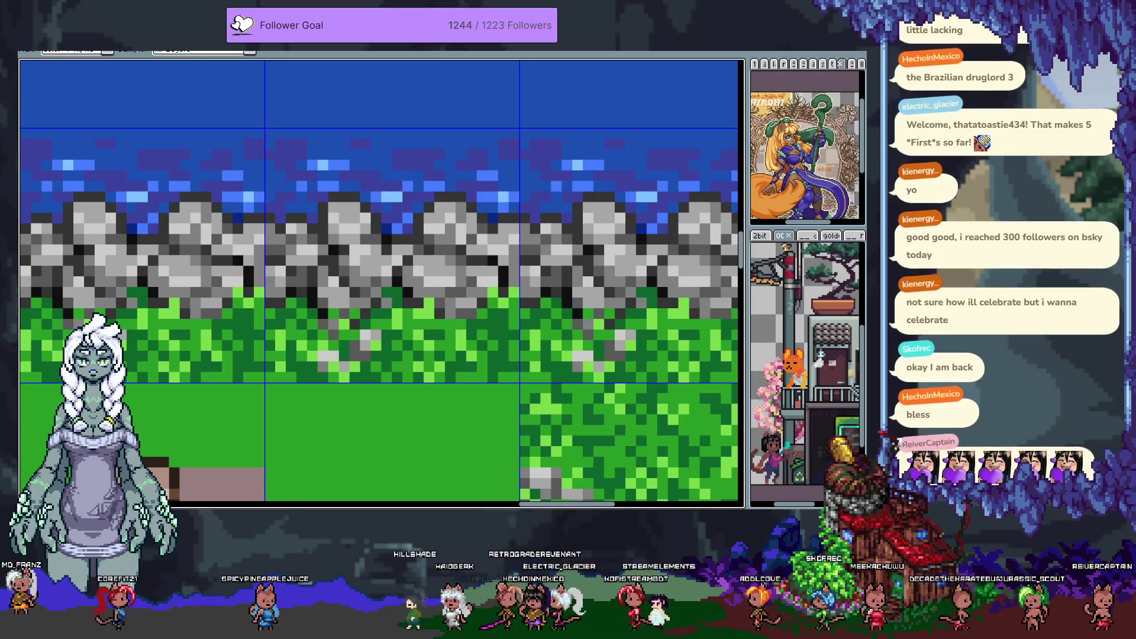
{"action": "key", "text": "m"}
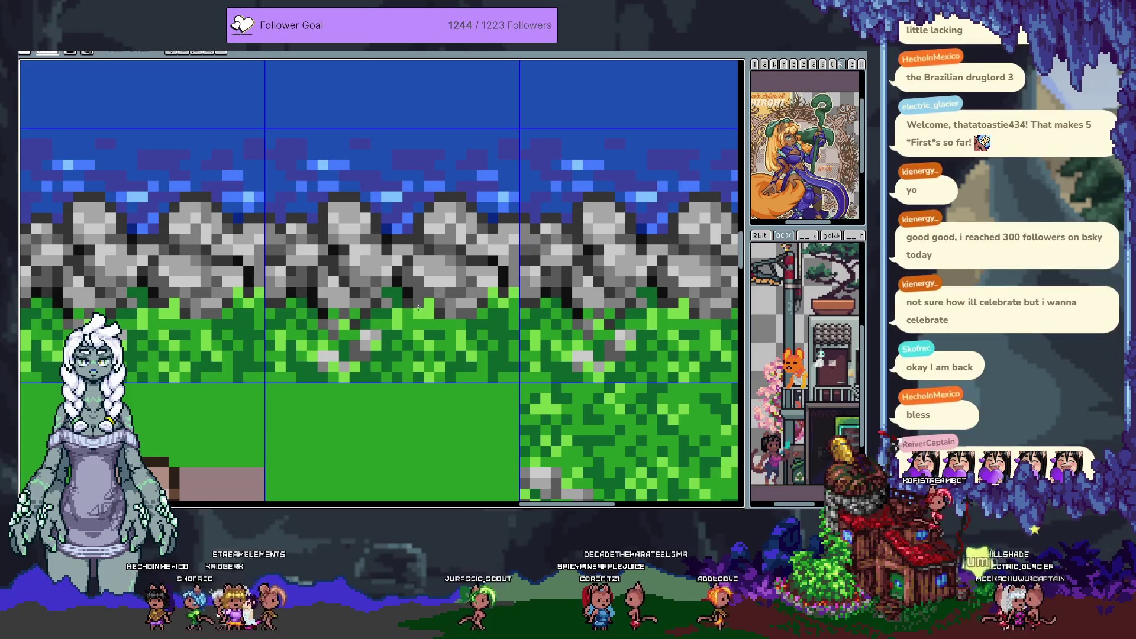
{"action": "key", "text": "i"}
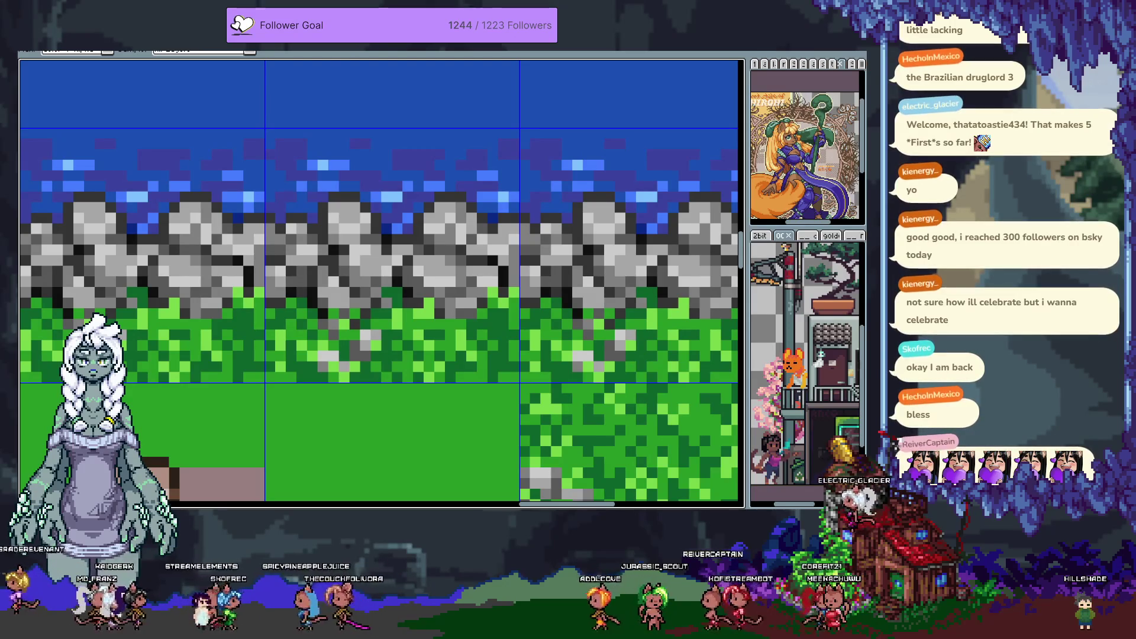
Pan over the shoreline tiles, sample two greys from the rocks, and undo the last edit
{"action": "mouse_move", "coordinate": [324, 266]}
{"action": "left_mouse_down"}
{"action": "mouse_move", "coordinate": [407, 279]}
{"action": "mouse_move", "coordinate": [346, 241]}
{"action": "left_mouse_up"}
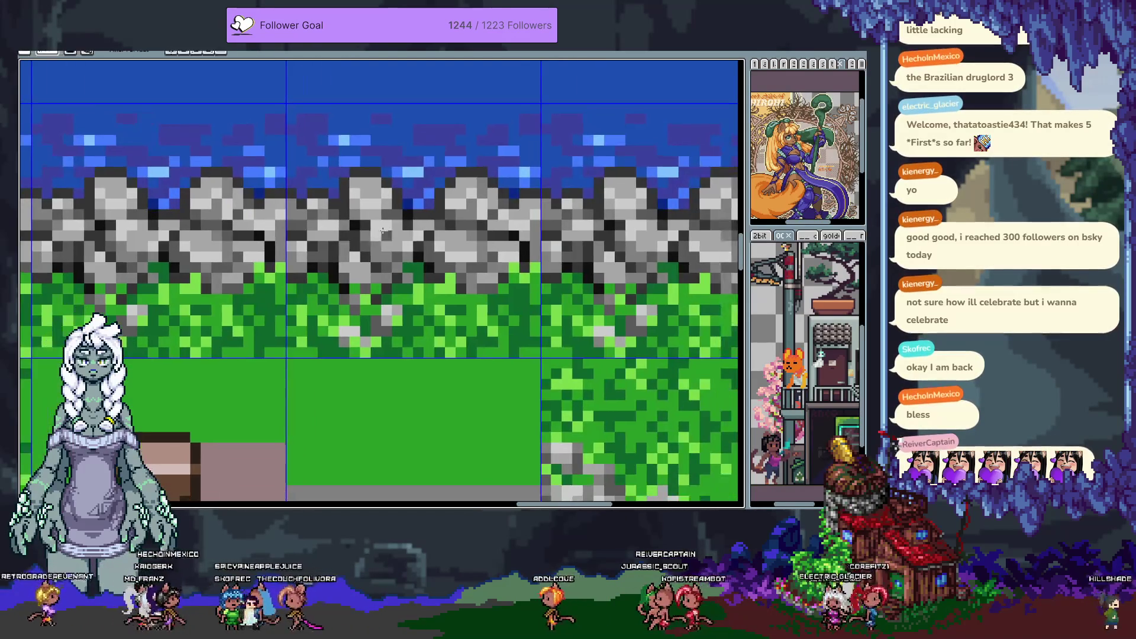
{"action": "key", "text": "i"}
{"action": "key", "text": "b"}
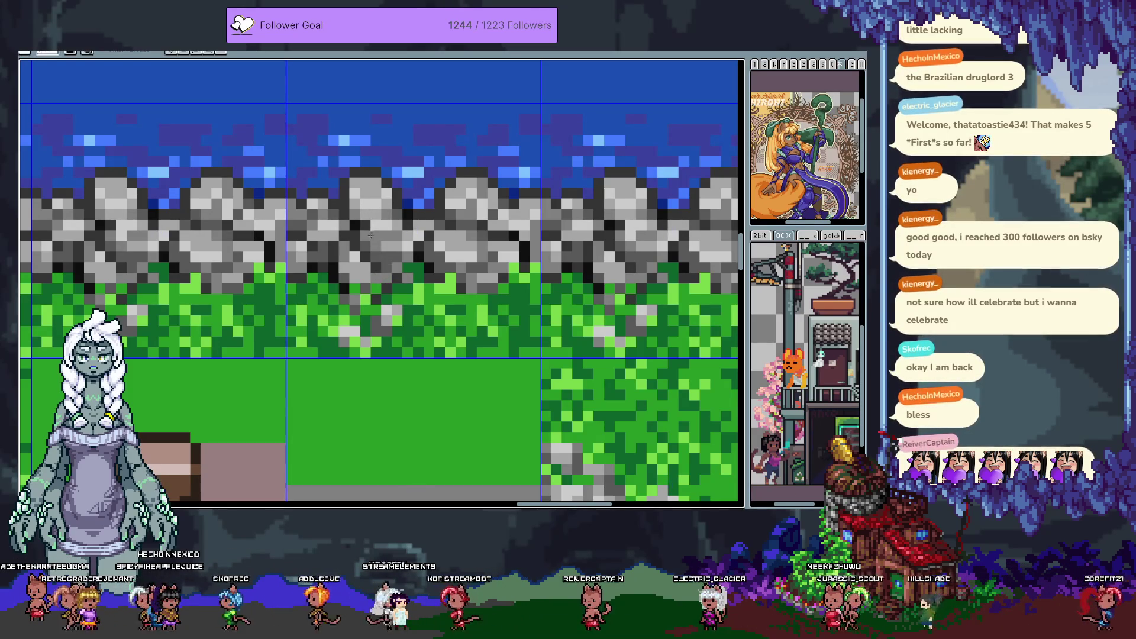
{"action": "key", "text": "i"}
{"action": "left_click", "coordinate": [370, 213]}
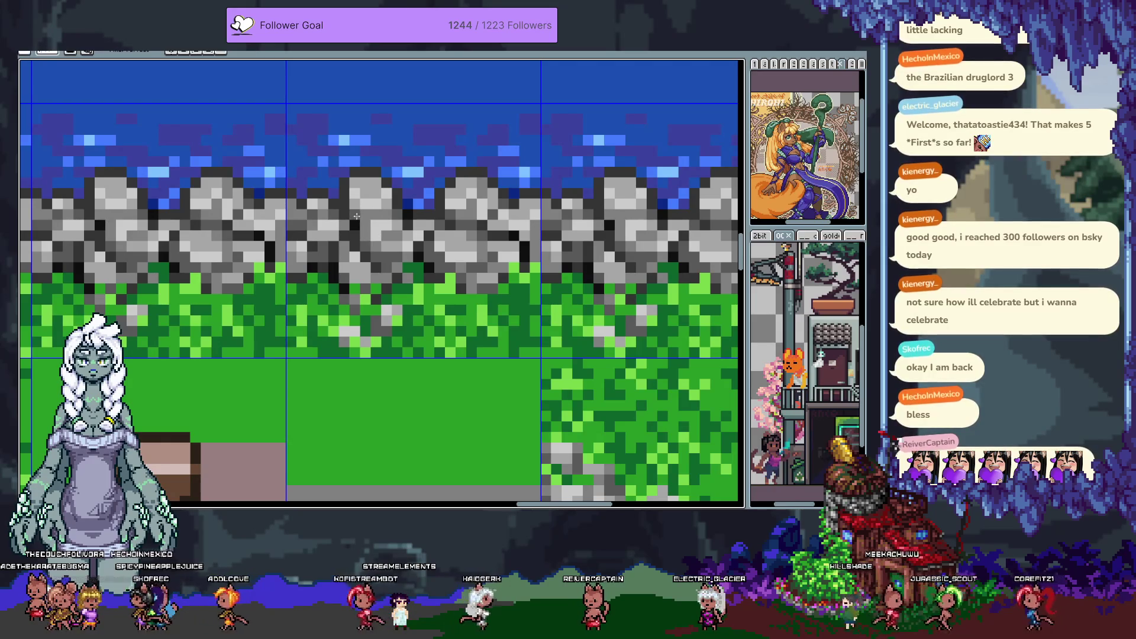
{"action": "key", "text": "i"}
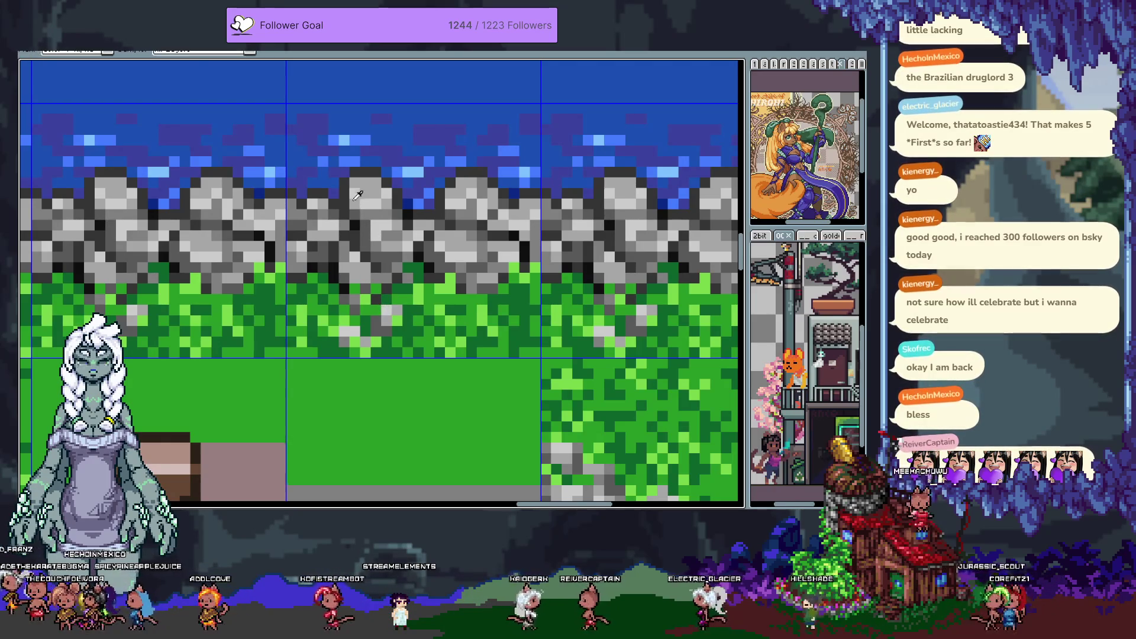
{"action": "left_click", "coordinate": [355, 221]}
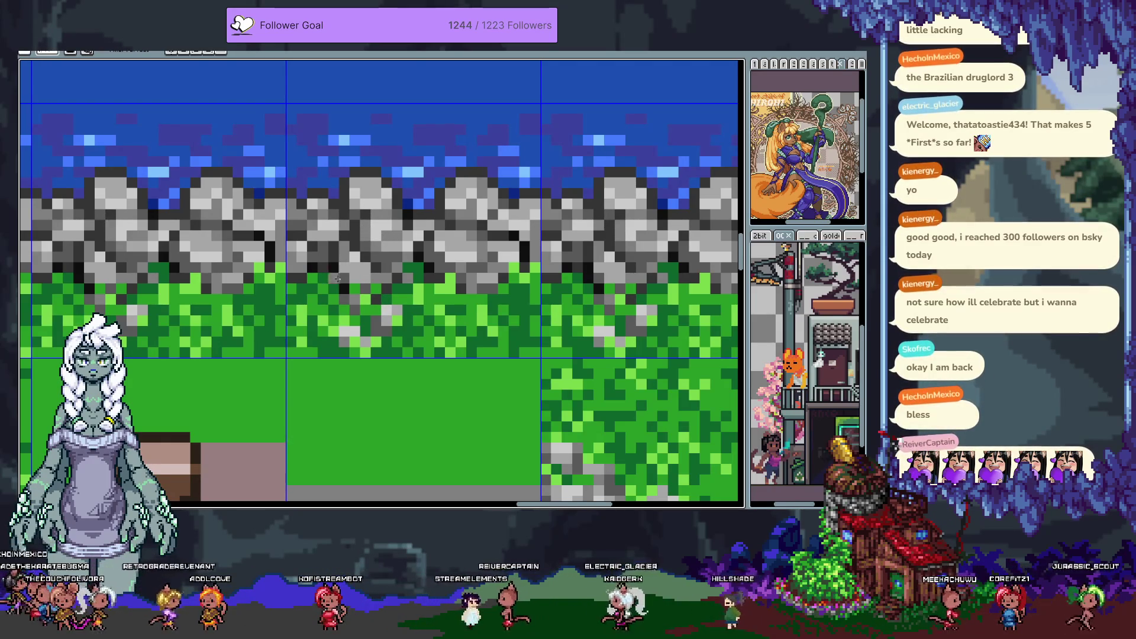
{"action": "key", "text": "ctrl+z"}
Move the small blue water-highlight cluster two pixels right and turn the tile grid on
{"action": "scroll", "coordinate": [414, 284], "scroll_direction": "down", "scroll_amount": 2}
{"action": "scroll", "coordinate": [425, 292], "scroll_direction": "down", "scroll_amount": 1}
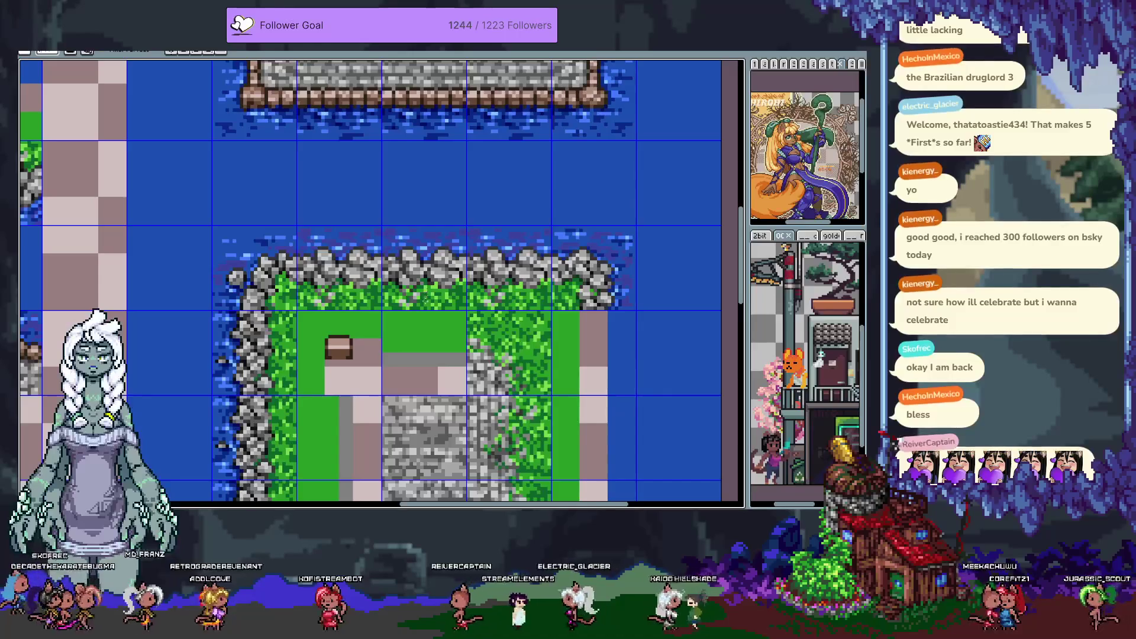
{"action": "scroll", "coordinate": [432, 308], "scroll_direction": "down", "scroll_amount": 3}
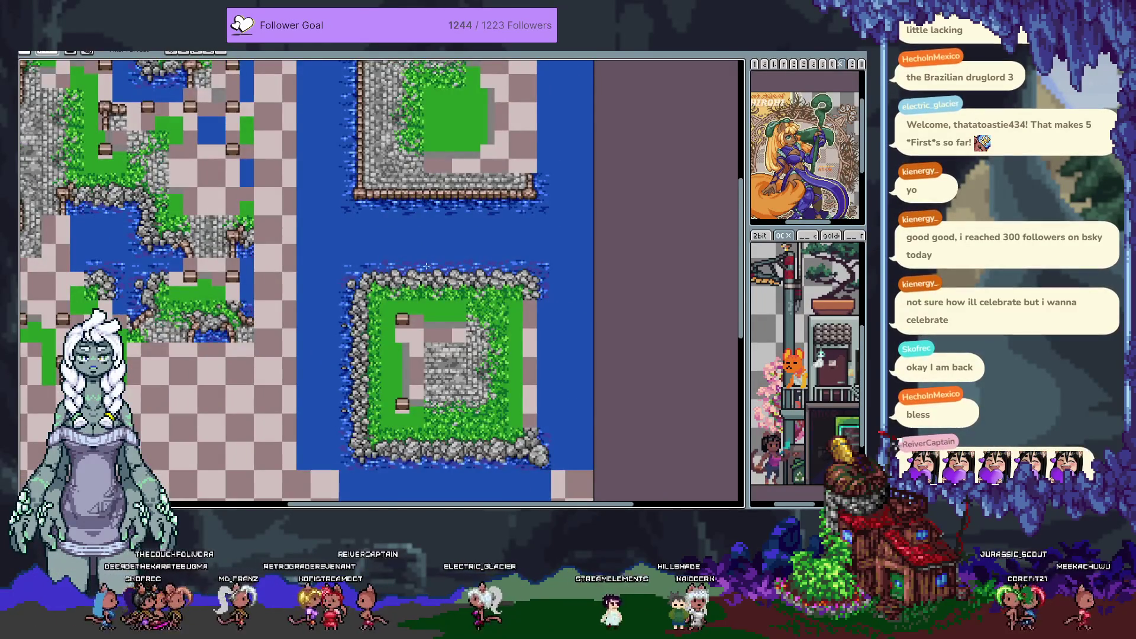
{"action": "scroll", "coordinate": [426, 267], "scroll_direction": "up", "scroll_amount": 5}
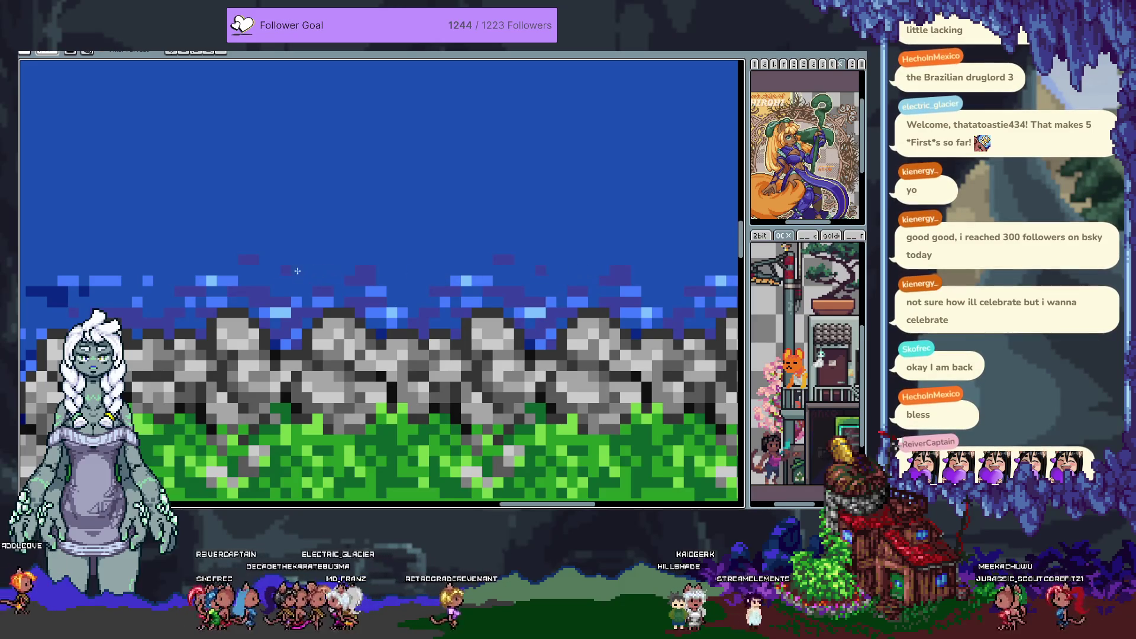
{"action": "key", "text": "b"}
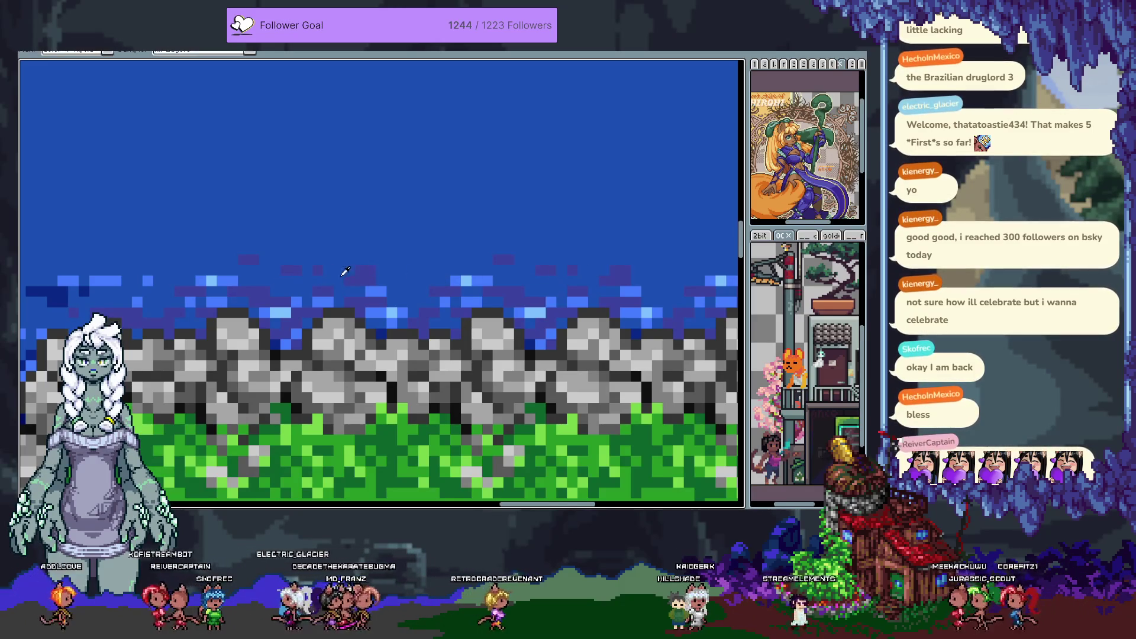
{"action": "key", "text": "b"}
{"action": "key", "text": "m"}
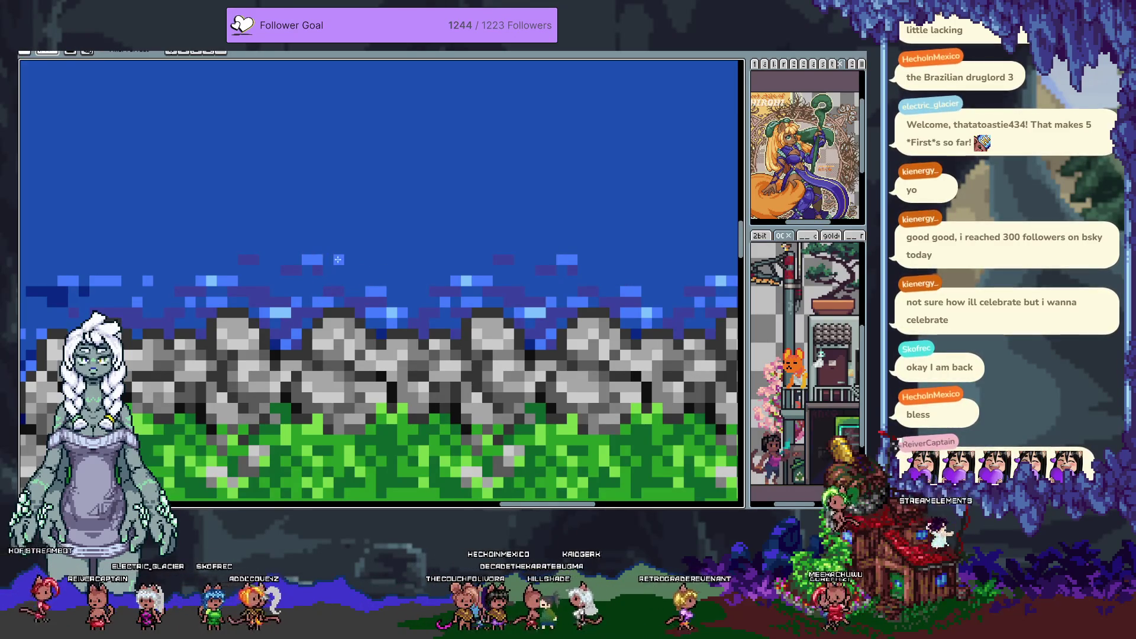
{"action": "left_click_drag", "start_coordinate": [287, 257], "coordinate": [308, 259]}
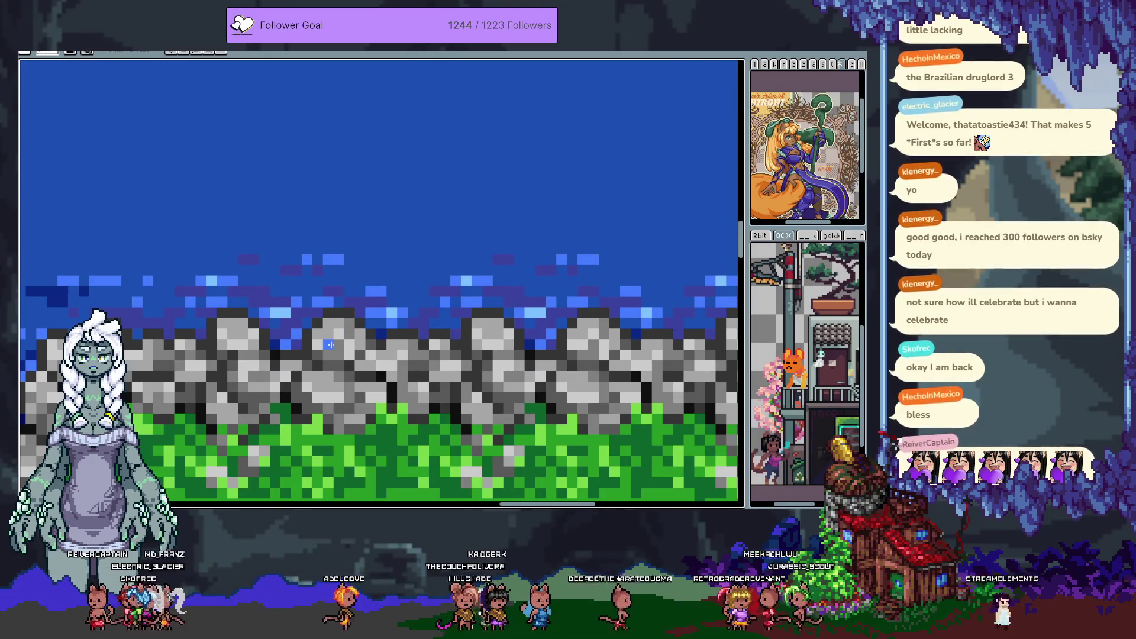
{"action": "scroll", "coordinate": [374, 375], "scroll_direction": "down", "scroll_amount": 1}
{"action": "key", "text": "ctrl+apostrophe"}
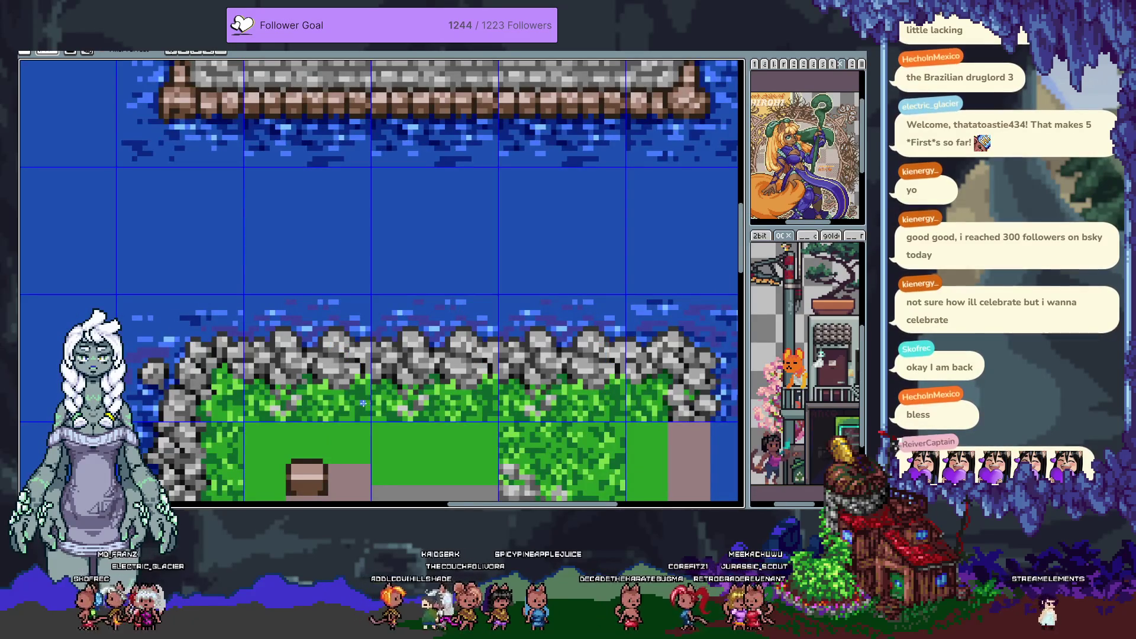
{"action": "scroll", "coordinate": [363, 402], "scroll_direction": "down", "scroll_amount": 2}
{"action": "scroll", "coordinate": [453, 320], "scroll_direction": "up", "scroll_amount": 1}
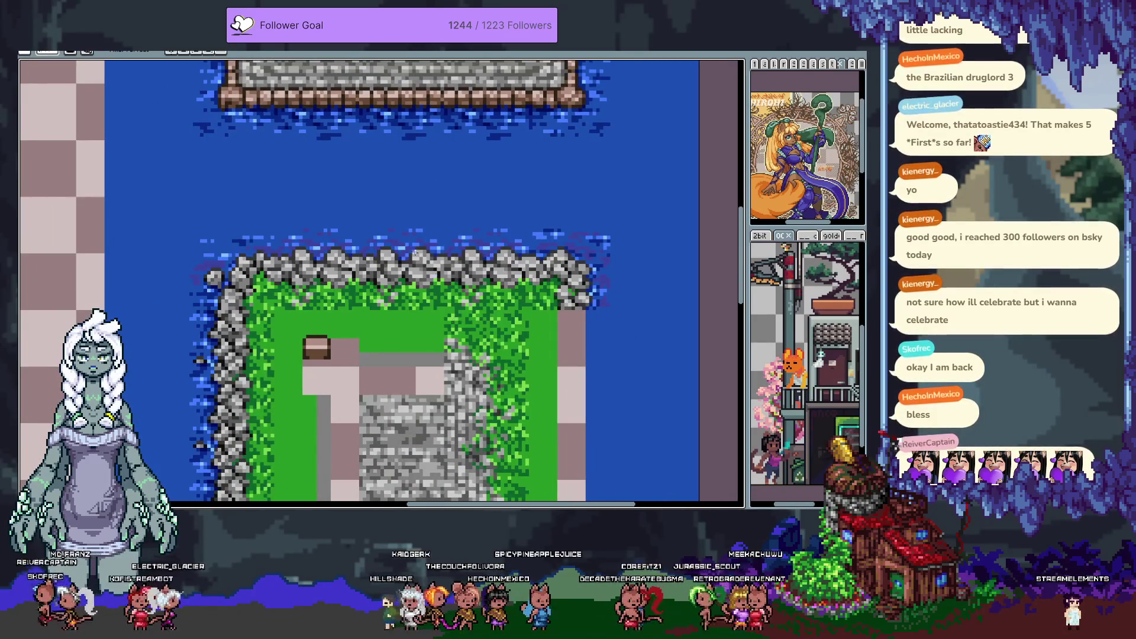
{"action": "scroll", "coordinate": [313, 242], "scroll_direction": "up", "scroll_amount": 1}
{"action": "scroll", "coordinate": [291, 272], "scroll_direction": "up", "scroll_amount": 1}
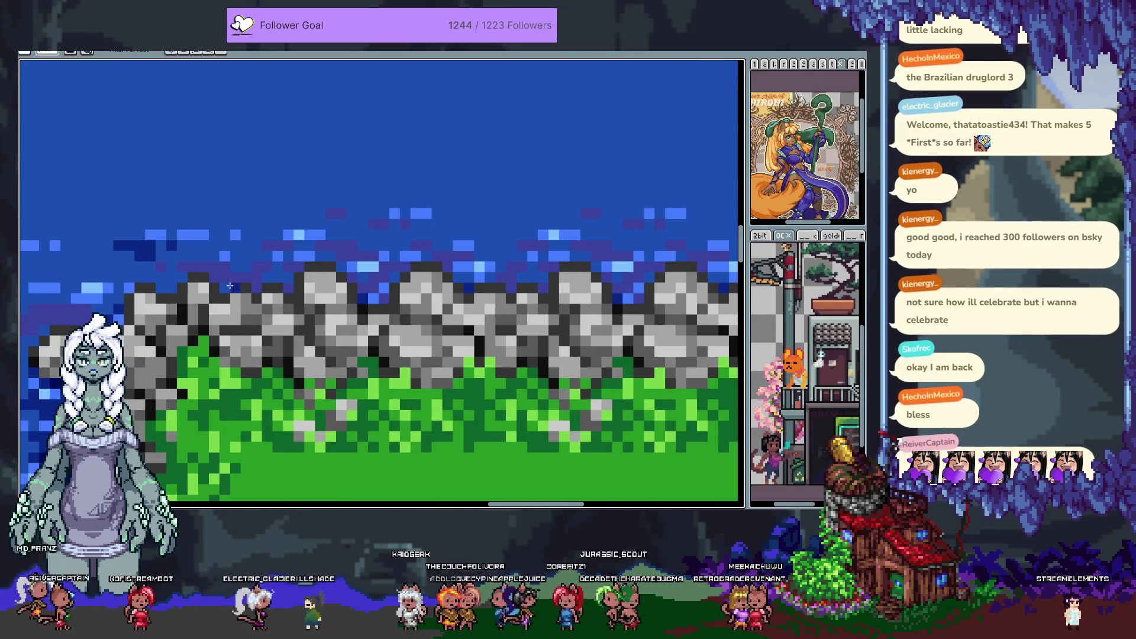
{"action": "key", "text": "ctrl+apostrophe"}
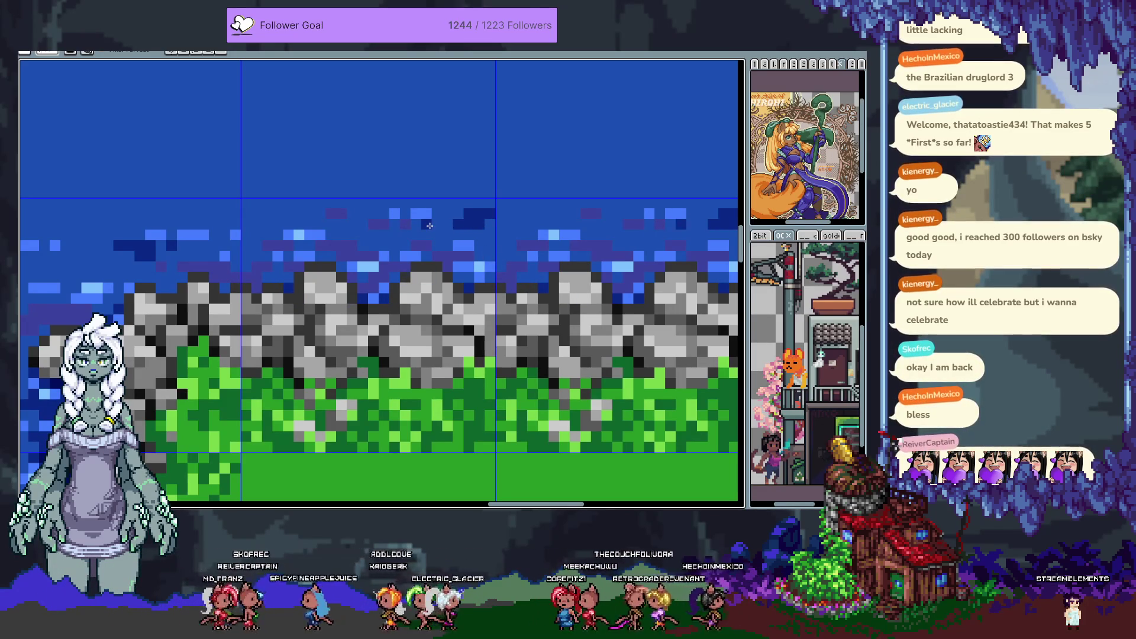
{"action": "scroll", "coordinate": [430, 225], "scroll_direction": "down", "scroll_amount": 4}
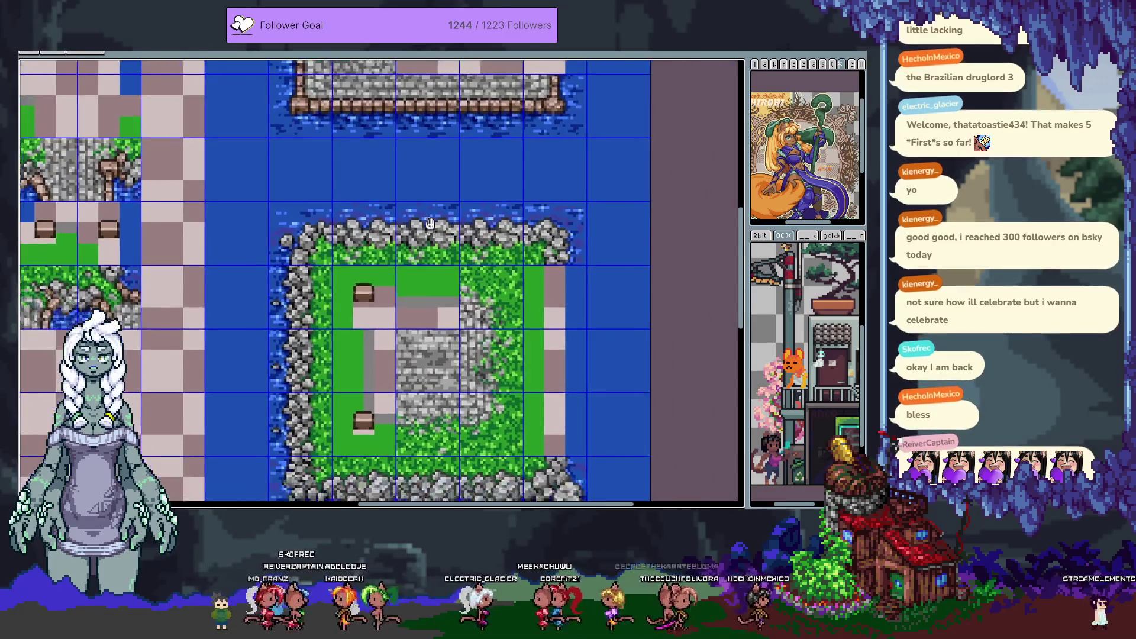
{"action": "scroll", "coordinate": [447, 201], "scroll_direction": "up", "scroll_amount": 2}
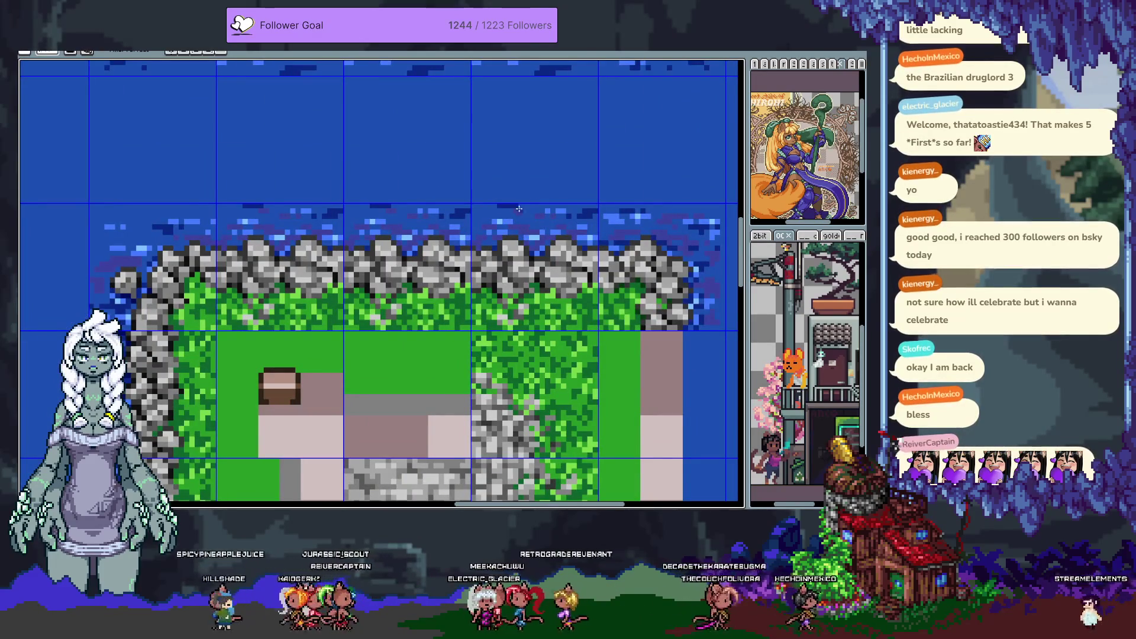
{"action": "scroll", "coordinate": [515, 247], "scroll_direction": "down", "scroll_amount": 2}
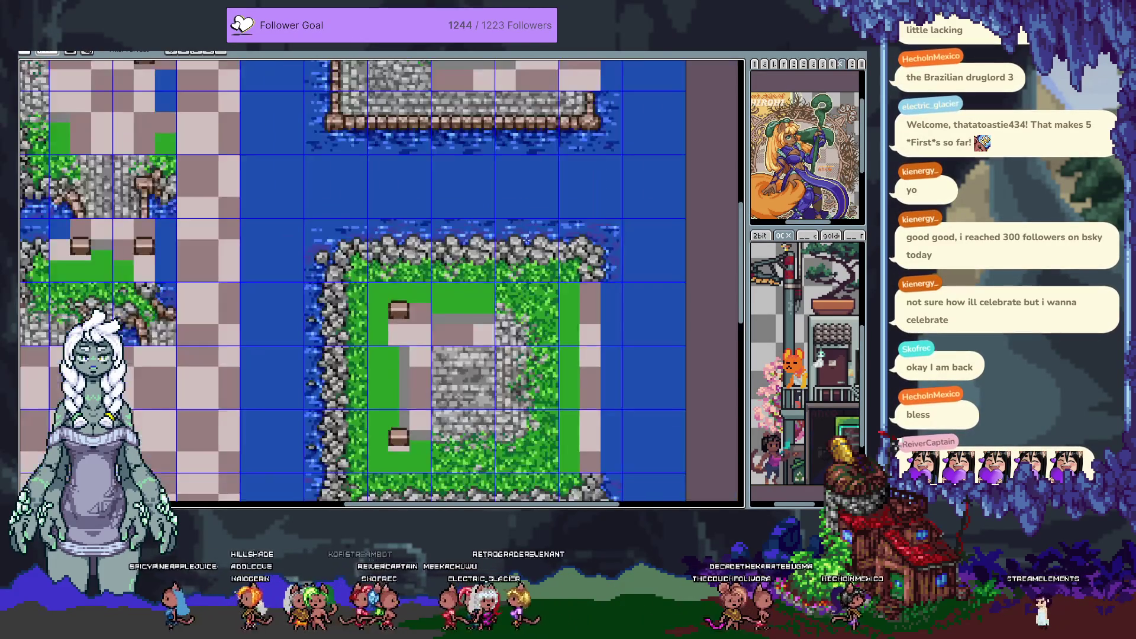
{"action": "key", "text": "ctrl+apostrophe"}
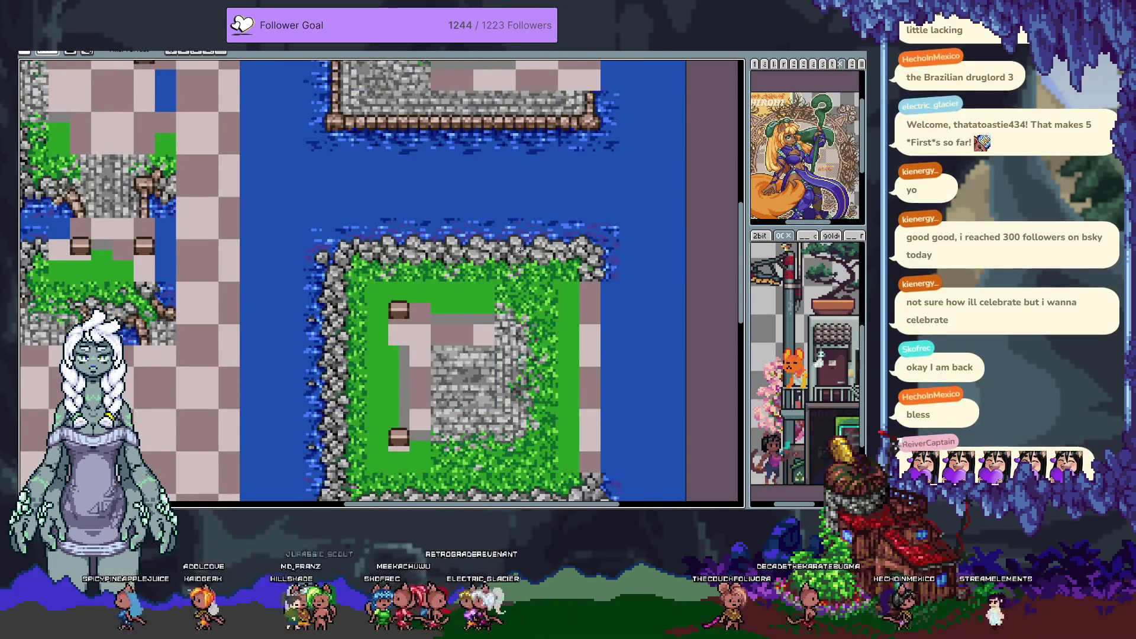
{"action": "scroll", "coordinate": [519, 250], "scroll_direction": "down", "scroll_amount": 1}
{"action": "scroll", "coordinate": [535, 248], "scroll_direction": "up", "scroll_amount": 5}
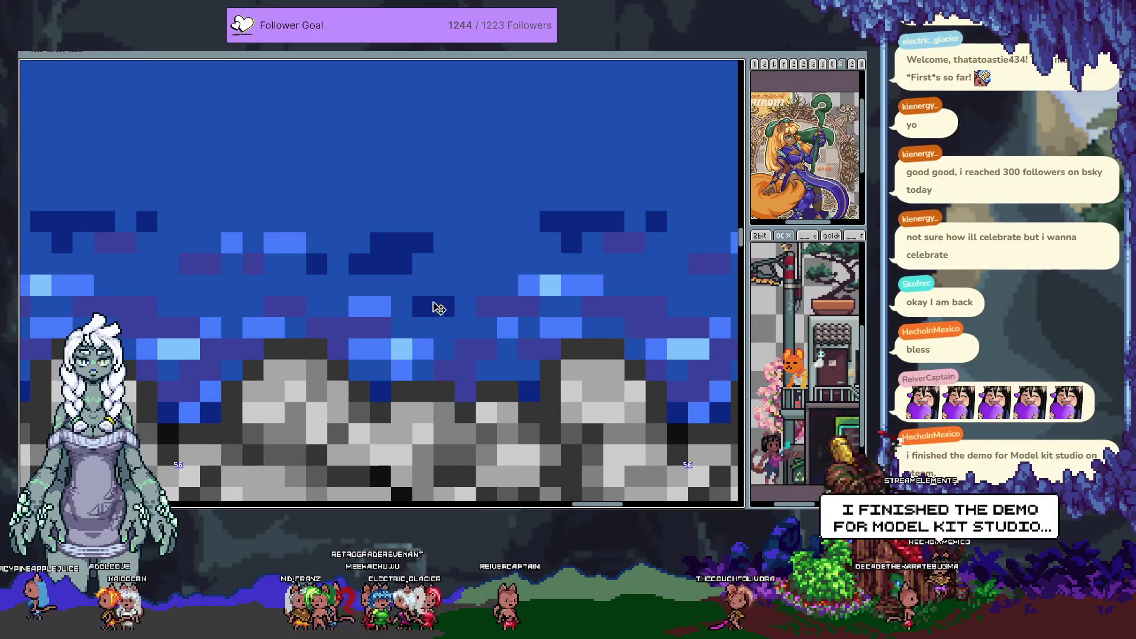
Undo the last two edits and zoom out to check the water above the rocks
{"action": "key", "text": "ctrl+z"}
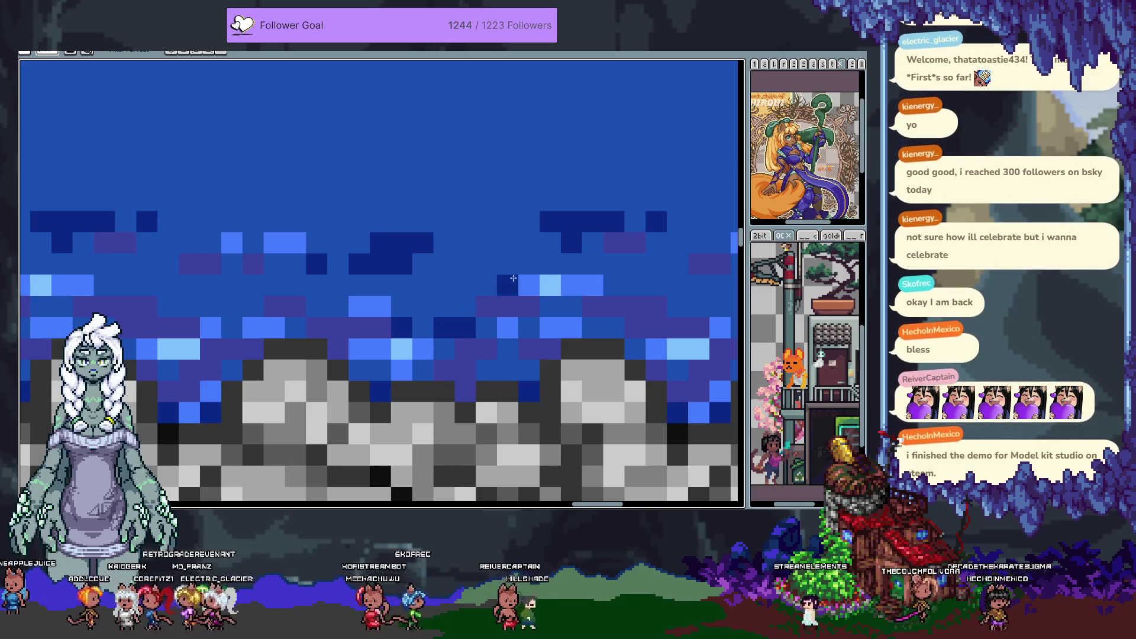
{"action": "key", "text": "ctrl+z"}
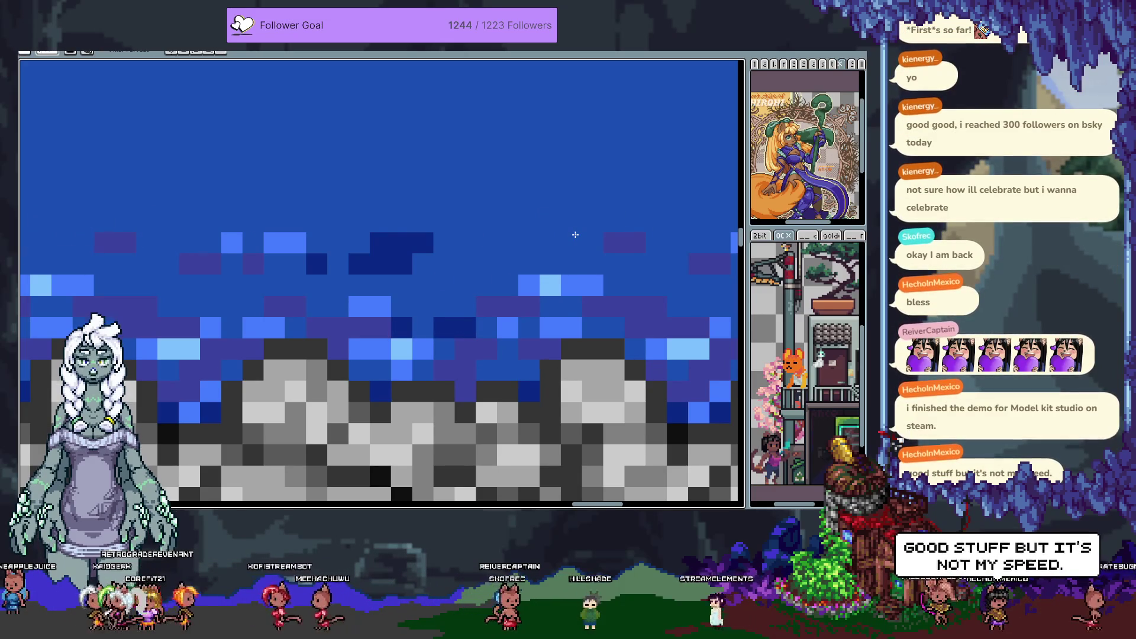
{"action": "scroll", "coordinate": [575, 234], "scroll_direction": "down", "scroll_amount": 3}
{"action": "scroll", "coordinate": [503, 243], "scroll_direction": "down", "scroll_amount": 1}
{"action": "scroll", "coordinate": [441, 253], "scroll_direction": "up", "scroll_amount": 4}
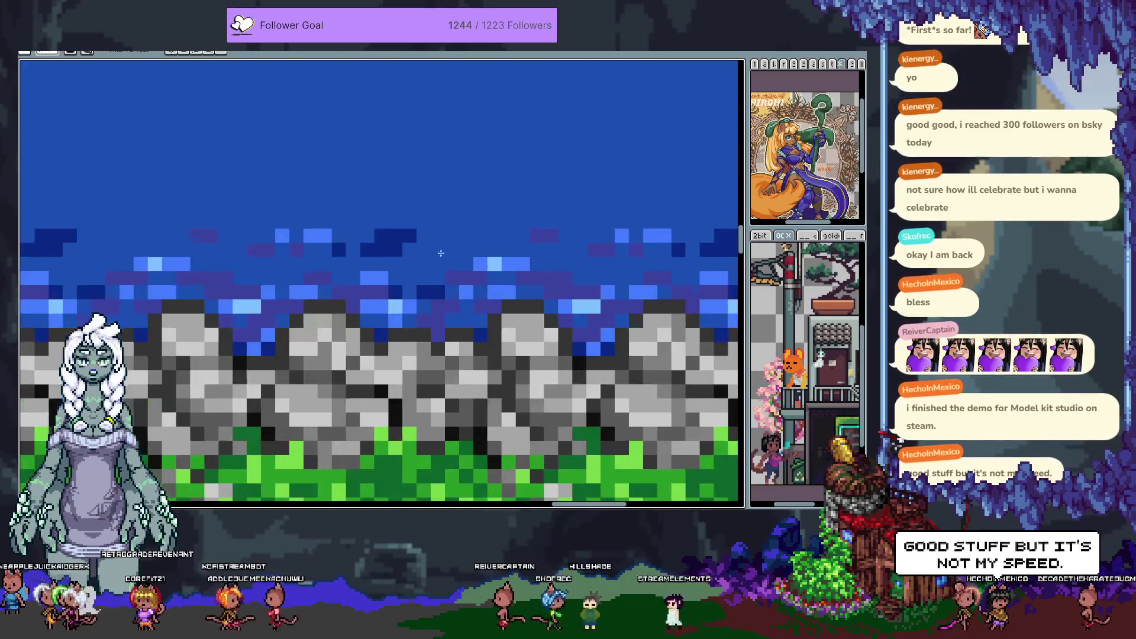
{"action": "scroll", "coordinate": [441, 253], "scroll_direction": "down", "scroll_amount": 3}
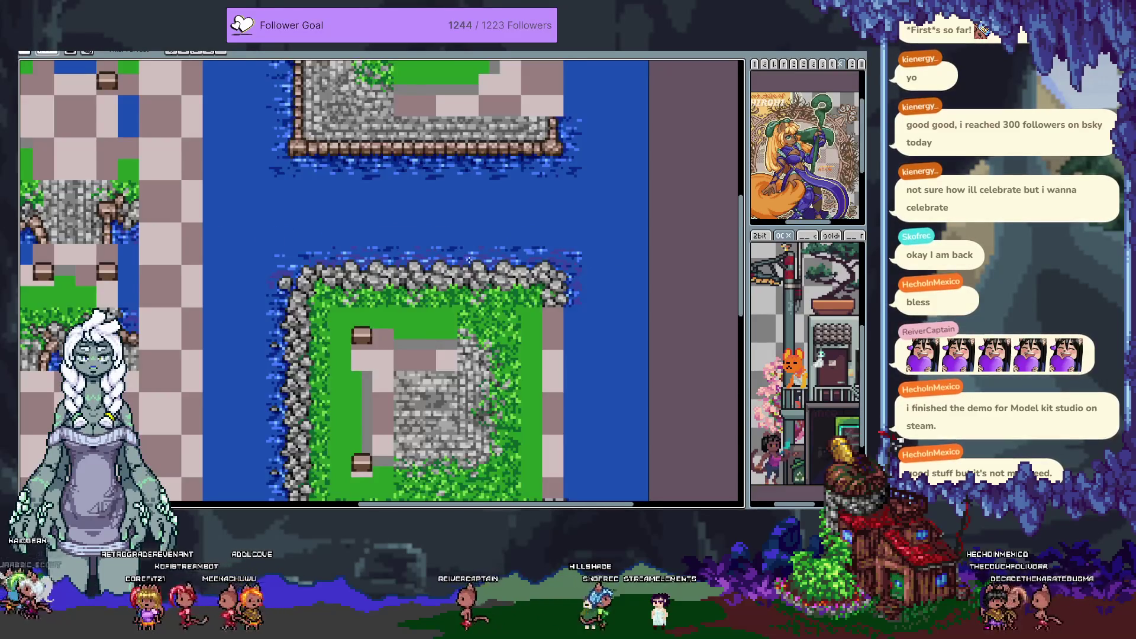
{"action": "scroll", "coordinate": [467, 258], "scroll_direction": "down", "scroll_amount": 2}
{"action": "scroll", "coordinate": [431, 242], "scroll_direction": "up", "scroll_amount": 4}
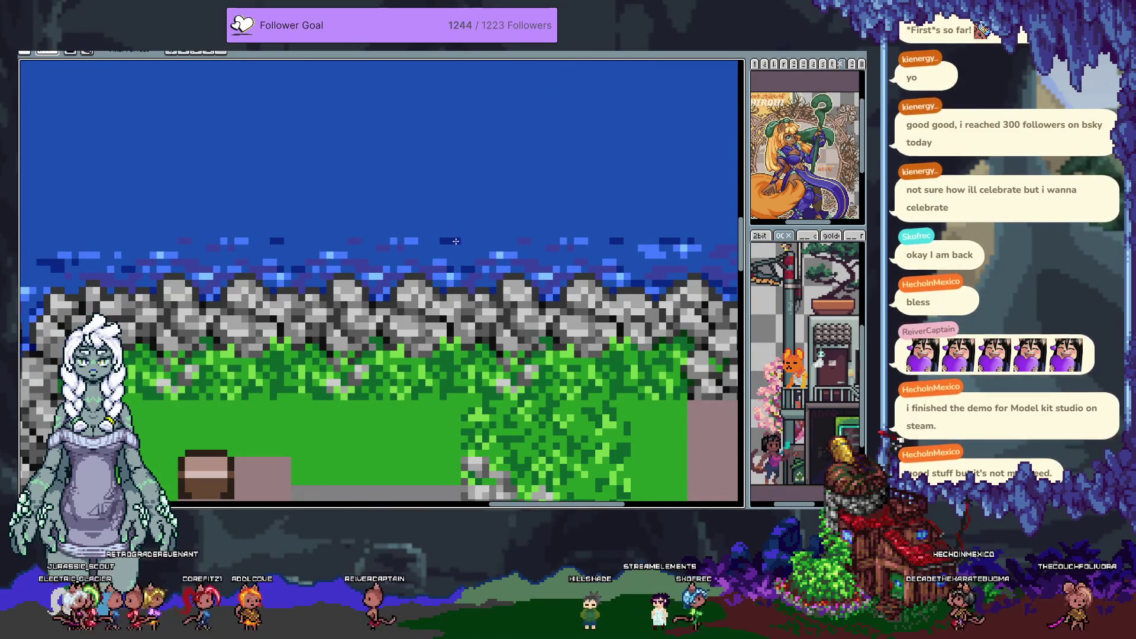
Show the tile grid and zoom over the whole tilemap
{"action": "key", "text": "ctrl+apostrophe"}
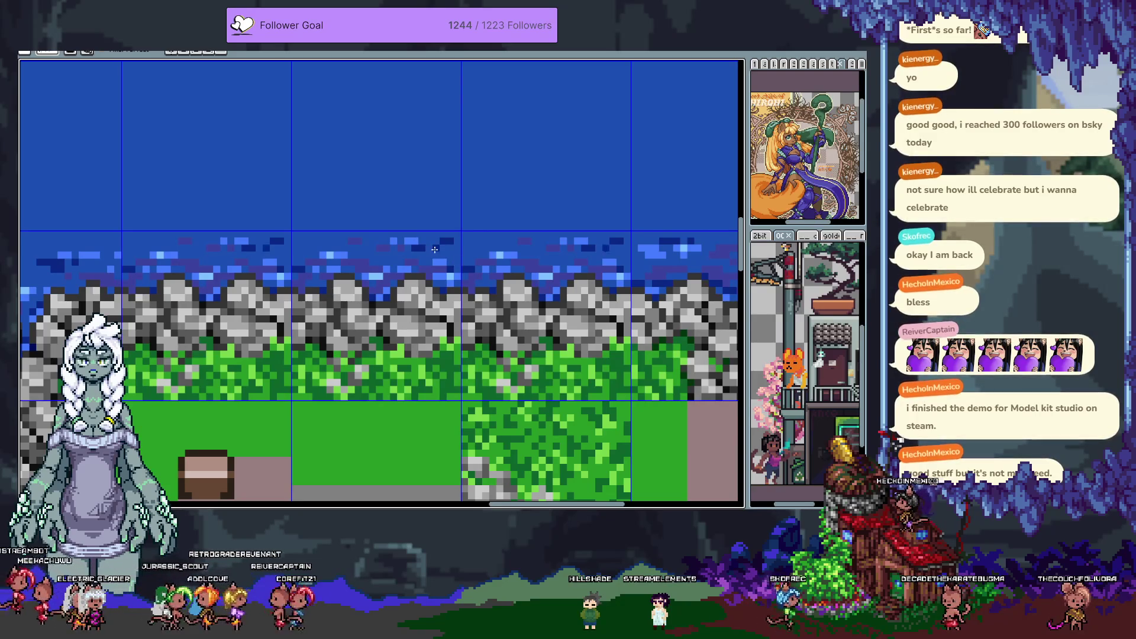
{"action": "scroll", "coordinate": [435, 249], "scroll_direction": "down", "scroll_amount": 3}
{"action": "scroll", "coordinate": [434, 249], "scroll_direction": "down", "scroll_amount": 2}
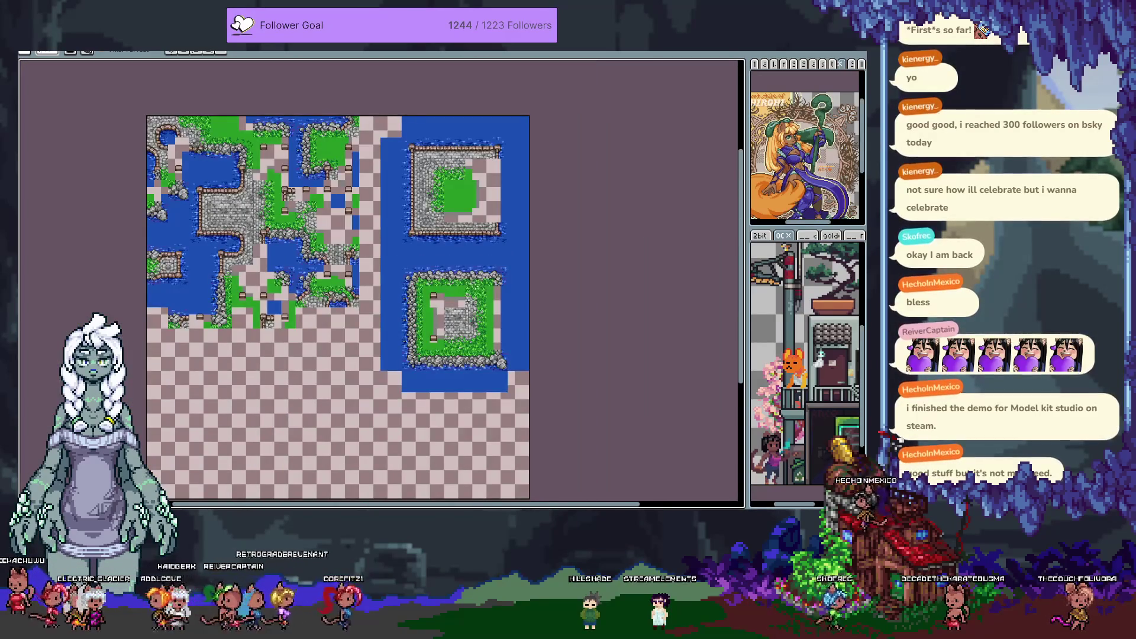
{"action": "scroll", "coordinate": [500, 295], "scroll_direction": "up", "scroll_amount": 1}
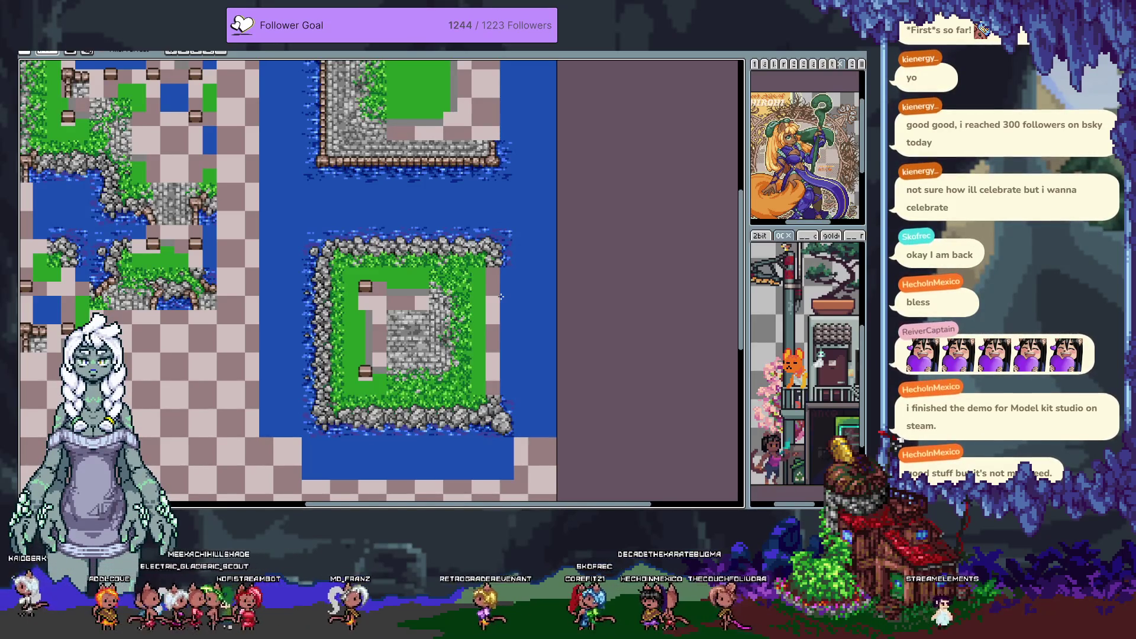
{"action": "scroll", "coordinate": [501, 295], "scroll_direction": "down", "scroll_amount": 3}
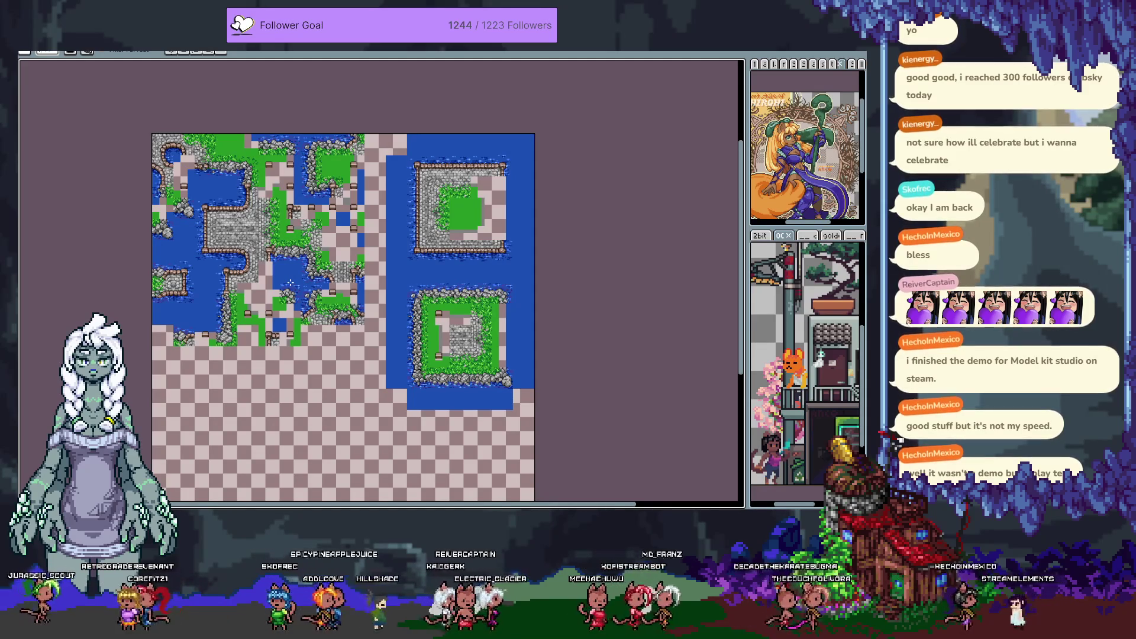
{"action": "scroll", "coordinate": [271, 218], "scroll_direction": "up", "scroll_amount": 4}
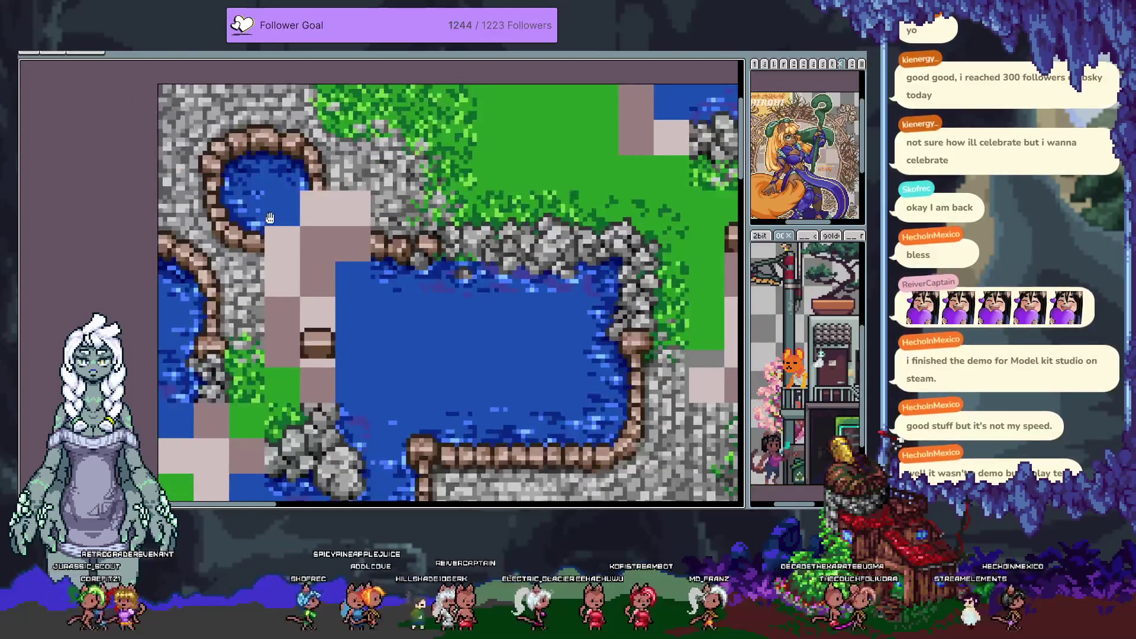
Return to the pond tilemap and restore the timeline and full editor interface
{"action": "scroll", "coordinate": [407, 233], "scroll_direction": "down", "scroll_amount": 4}
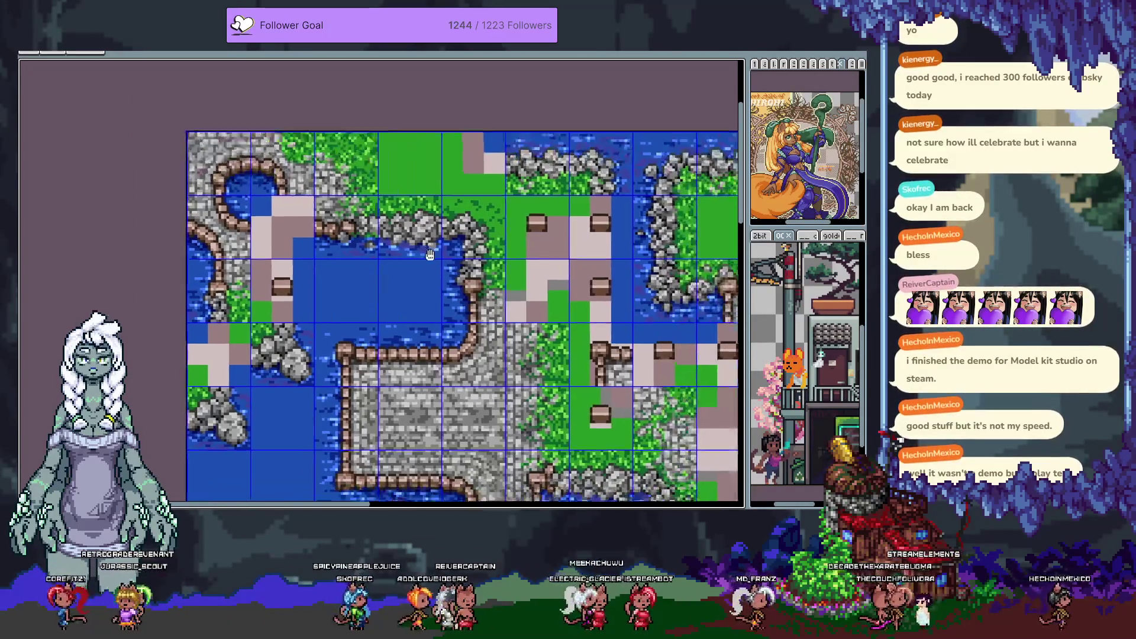
{"action": "key", "text": "ctrl+Tab"}
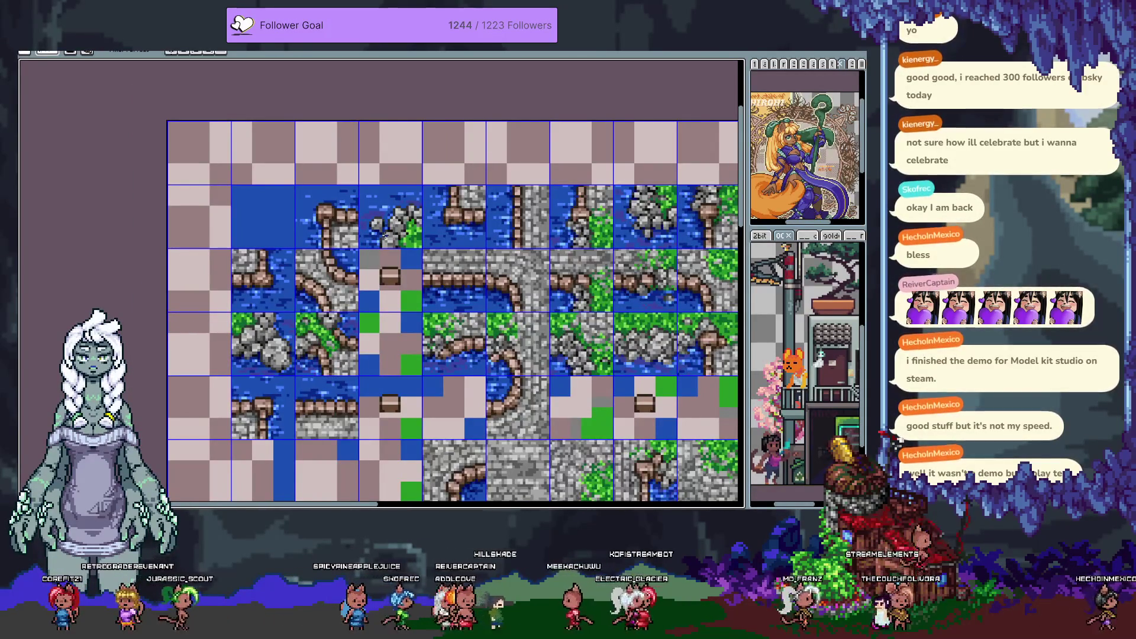
{"action": "key", "text": "ctrl+Tab"}
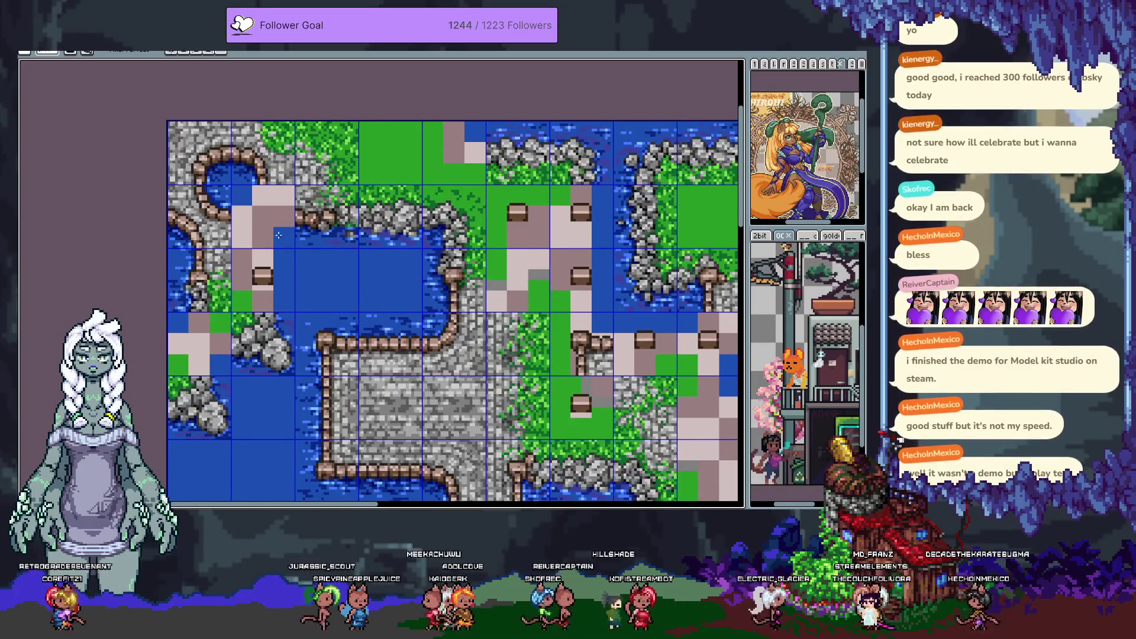
{"action": "key", "text": "Tab"}
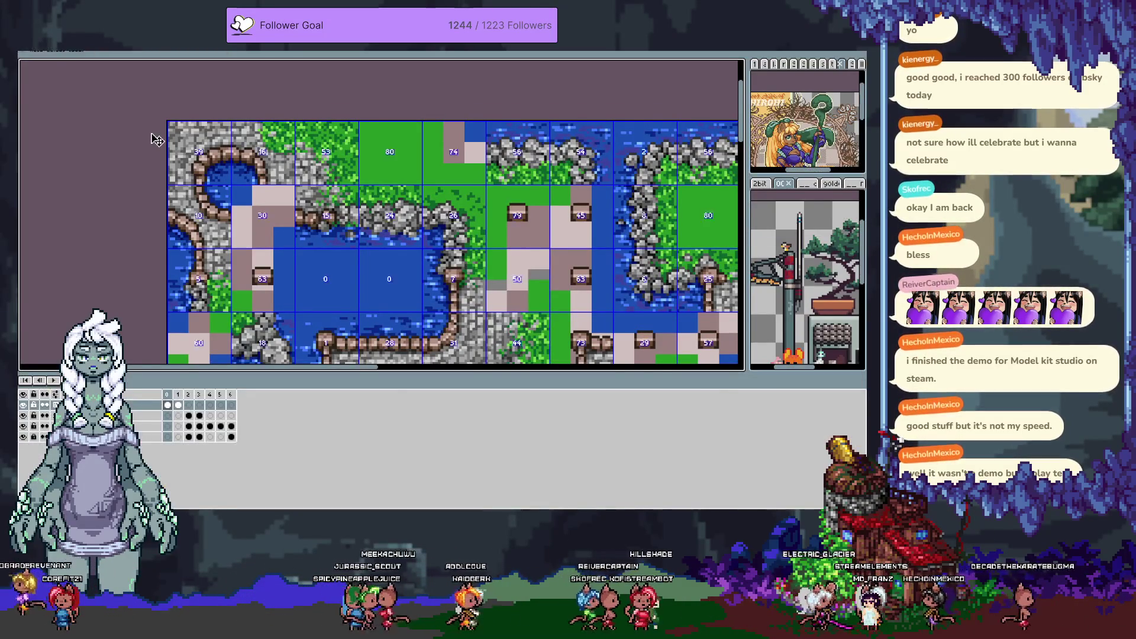
{"action": "key", "text": "ctrl+f"}
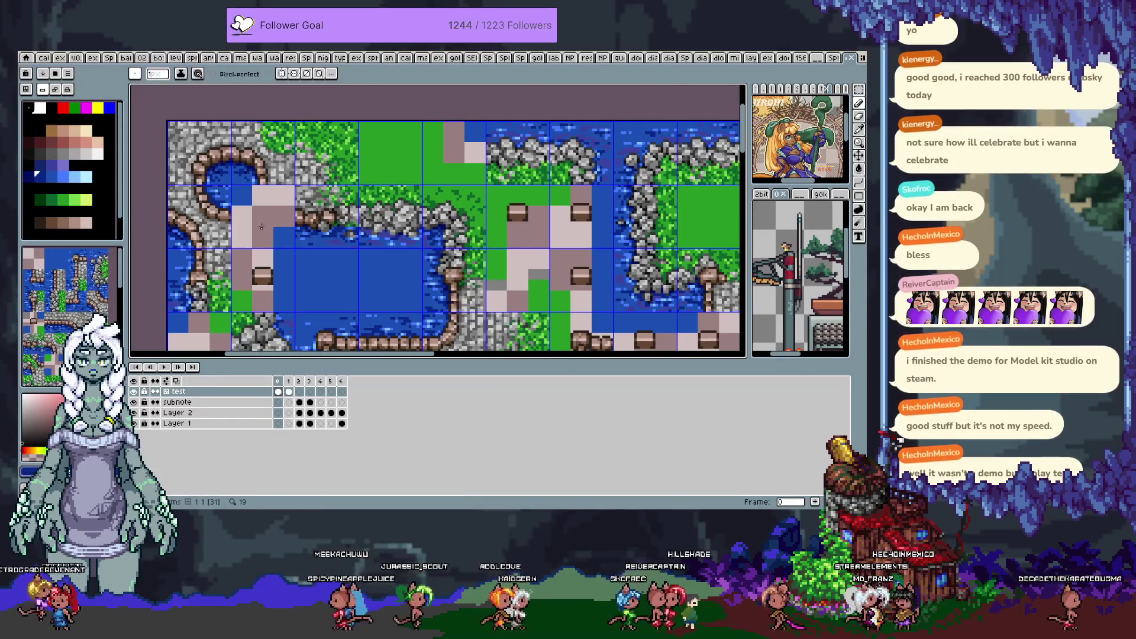
{"action": "scroll", "coordinate": [260, 226], "scroll_direction": "up", "scroll_amount": 3}
Sample a darker shade and paint it over the light-pink placeholder block
{"action": "key", "text": "i"}
{"action": "key", "text": "b"}
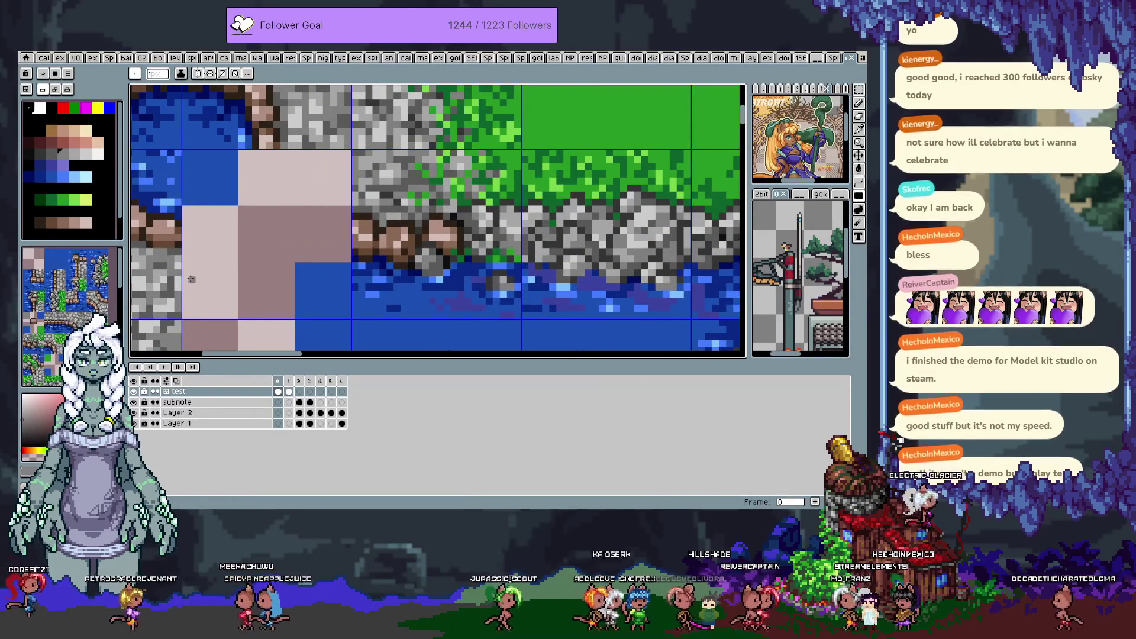
{"action": "left_click_drag", "start_coordinate": [186, 266], "coordinate": [235, 317]}
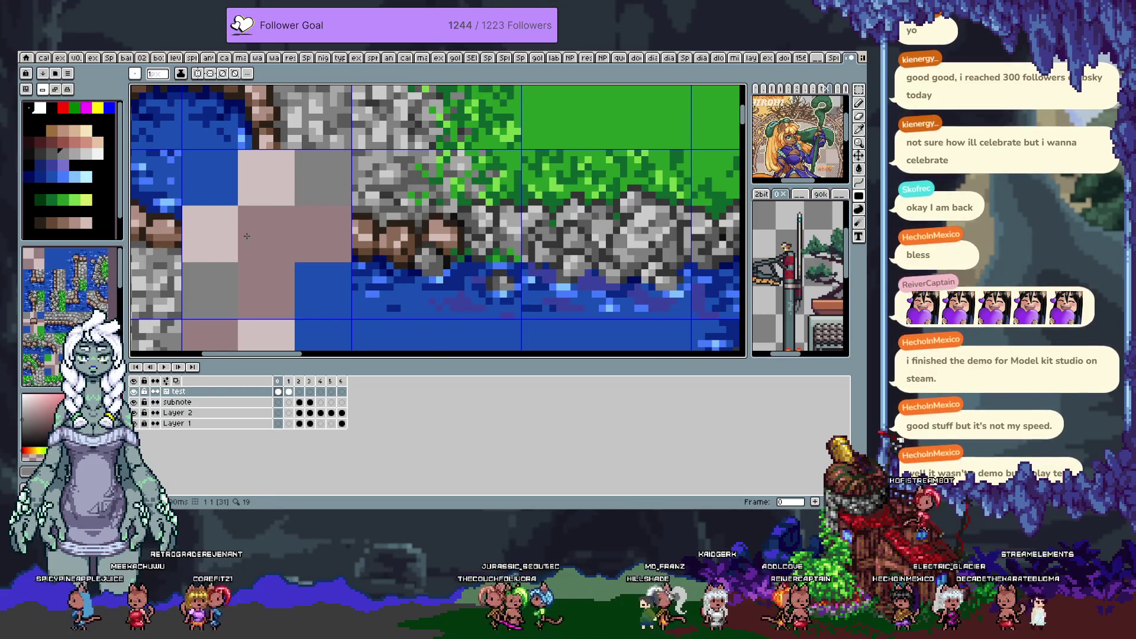
{"action": "scroll", "coordinate": [247, 236], "scroll_direction": "down", "scroll_amount": 5}
{"action": "scroll", "coordinate": [355, 225], "scroll_direction": "up", "scroll_amount": 2}
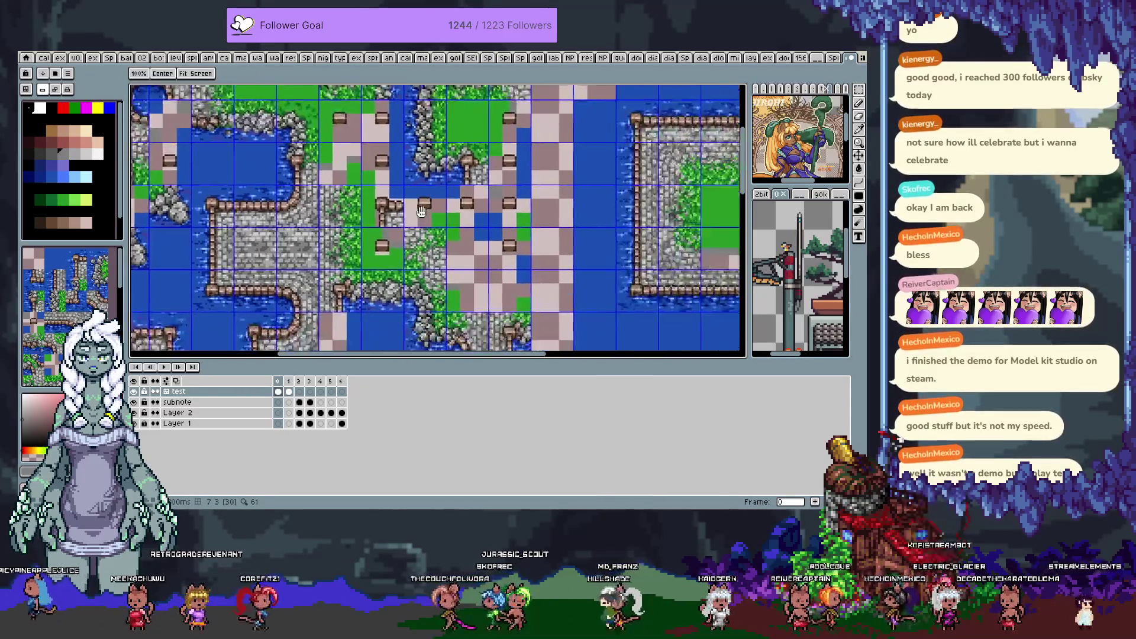
Draw a small grey rectangle and a narrow vertical grey strip on a placeholder tile
{"action": "scroll", "coordinate": [421, 212], "scroll_direction": "up", "scroll_amount": 3}
{"action": "left_click_drag", "start_coordinate": [374, 222], "coordinate": [403, 205]}
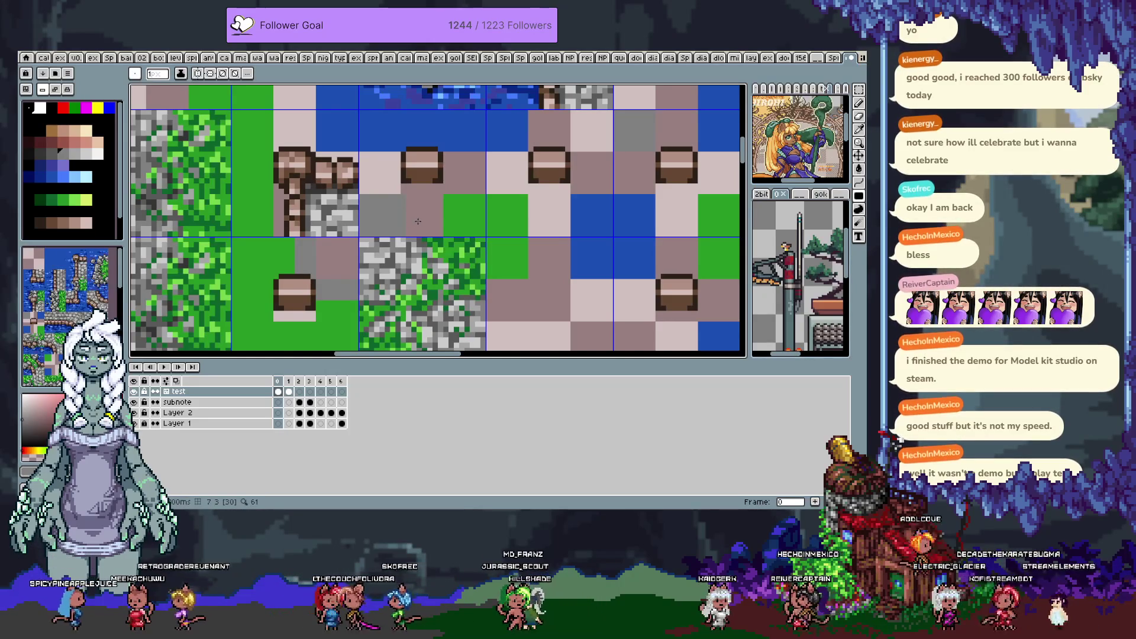
{"action": "scroll", "coordinate": [418, 221], "scroll_direction": "down", "scroll_amount": 2}
{"action": "scroll", "coordinate": [379, 260], "scroll_direction": "up", "scroll_amount": 2}
{"action": "scroll", "coordinate": [359, 289], "scroll_direction": "up", "scroll_amount": 1}
{"action": "mouse_move", "coordinate": [359, 289]}
{"action": "left_mouse_down"}
{"action": "mouse_move", "coordinate": [323, 250]}
{"action": "mouse_move", "coordinate": [353, 169]}
{"action": "mouse_move", "coordinate": [349, 106]}
{"action": "left_mouse_up"}
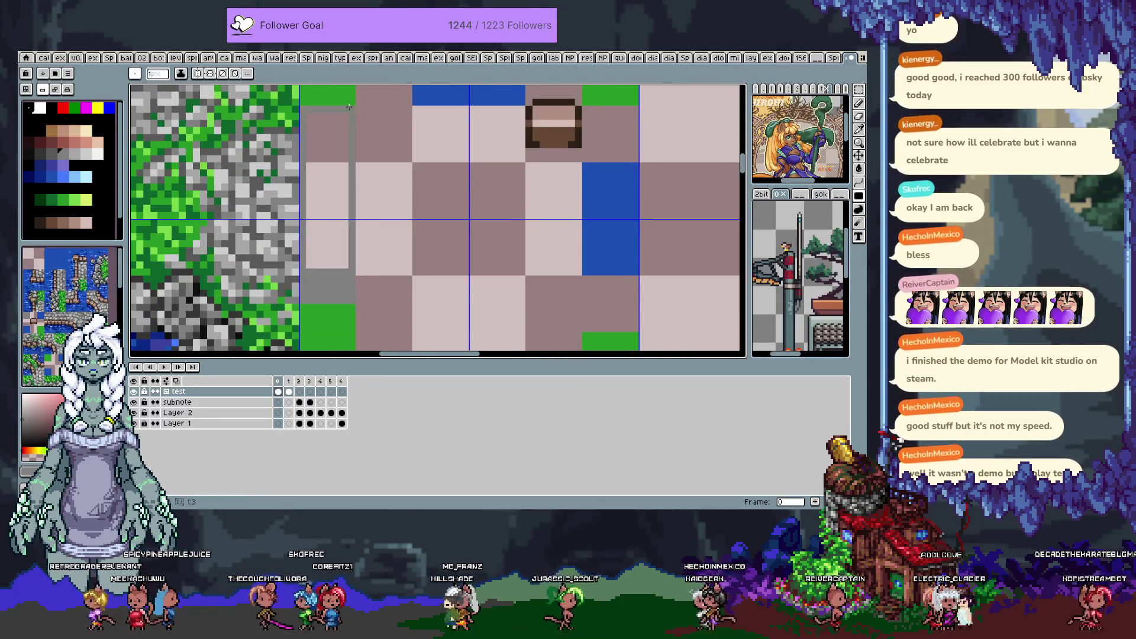
{"action": "scroll", "coordinate": [349, 118], "scroll_direction": "down", "scroll_amount": 2}
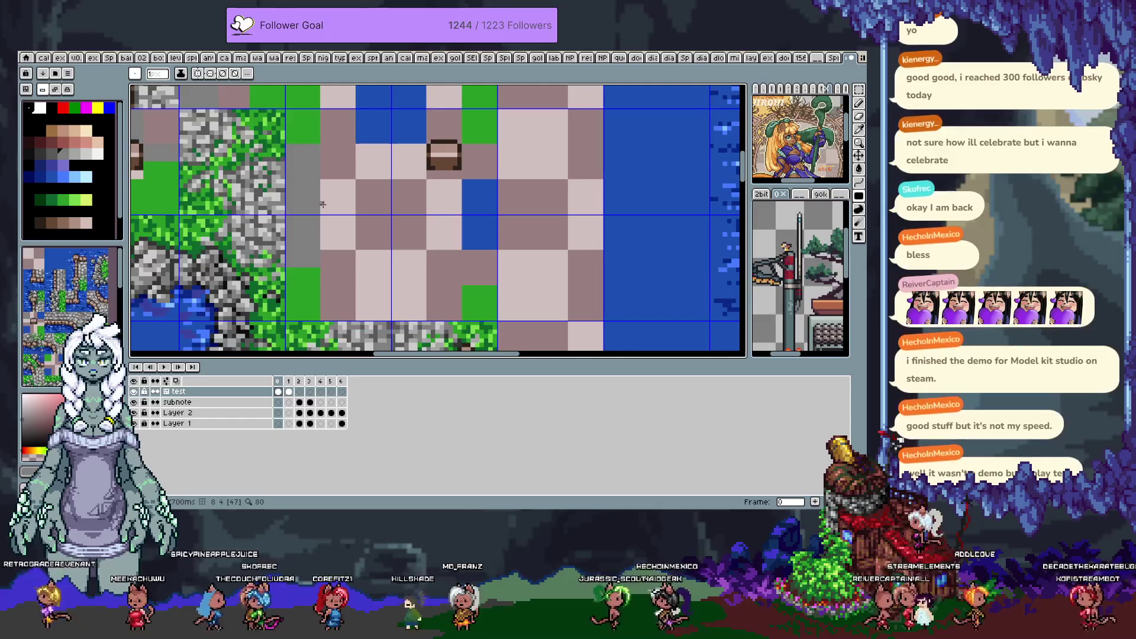
Draw larger grey rectangles over the placeholder cells and hide the timeline
{"action": "left_click_drag", "start_coordinate": [323, 182], "coordinate": [424, 249]}
{"action": "scroll", "coordinate": [394, 278], "scroll_direction": "up", "scroll_amount": 2}
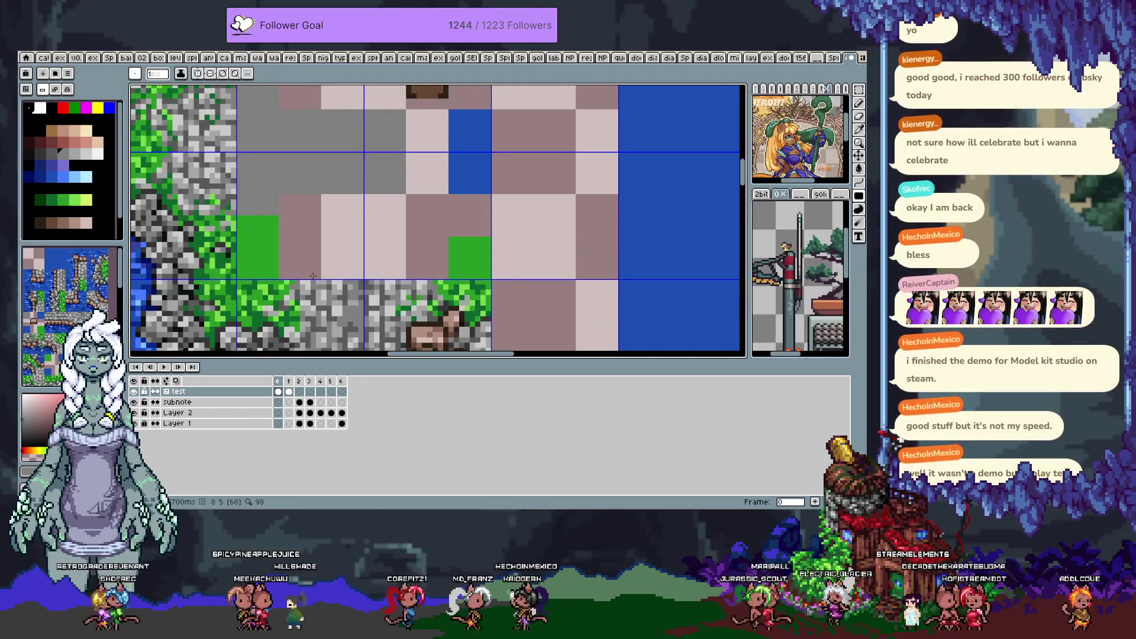
{"action": "left_click_drag", "start_coordinate": [367, 264], "coordinate": [427, 233]}
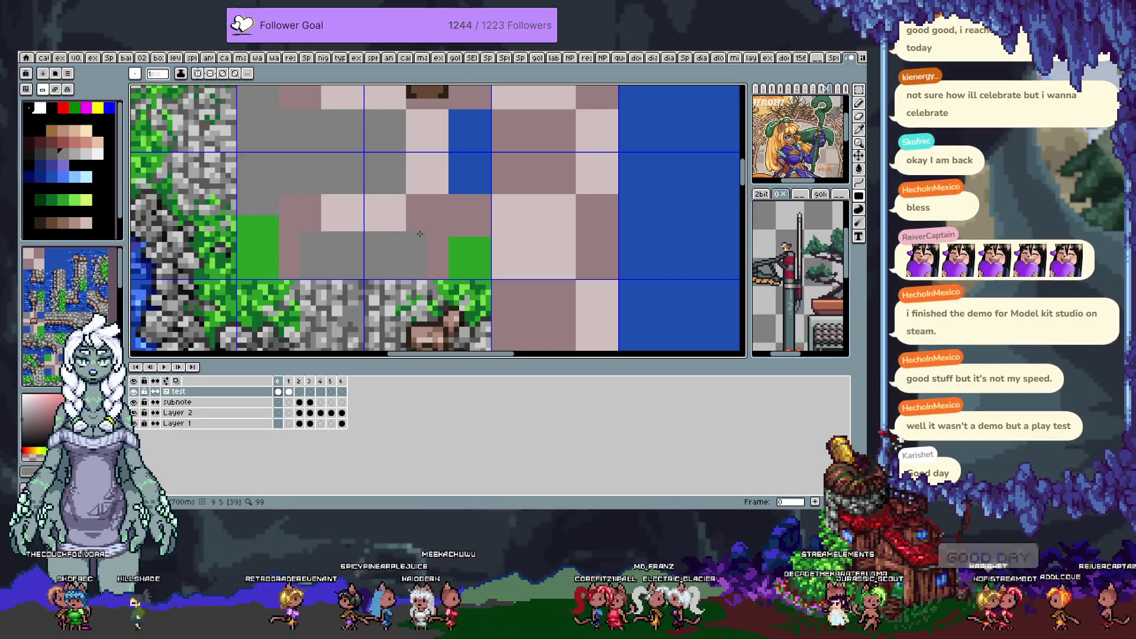
{"action": "scroll", "coordinate": [442, 230], "scroll_direction": "down", "scroll_amount": 2}
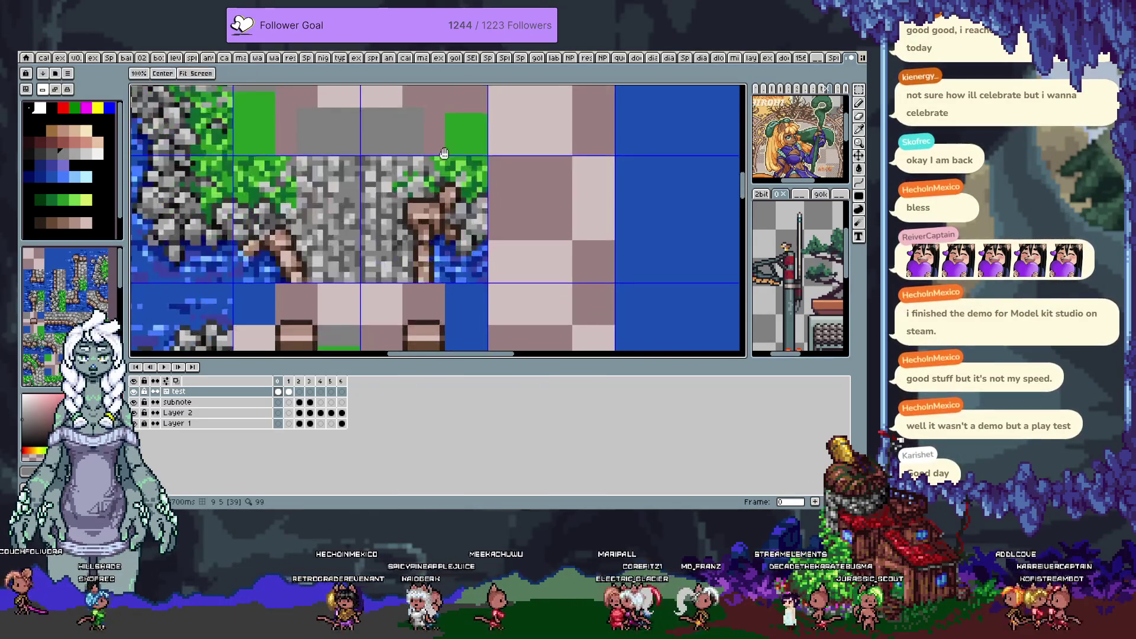
{"action": "key", "text": "Tab"}
{"action": "scroll", "coordinate": [365, 229], "scroll_direction": "up", "scroll_amount": 2}
{"action": "mouse_move", "coordinate": [364, 229]}
{"action": "left_mouse_down"}
{"action": "mouse_move", "coordinate": [431, 223]}
{"action": "mouse_move", "coordinate": [470, 243]}
{"action": "mouse_move", "coordinate": [384, 189]}
{"action": "mouse_move", "coordinate": [346, 230]}
{"action": "mouse_move", "coordinate": [406, 229]}
{"action": "left_mouse_up"}
{"action": "scroll", "coordinate": [471, 242], "scroll_direction": "down", "scroll_amount": 2}
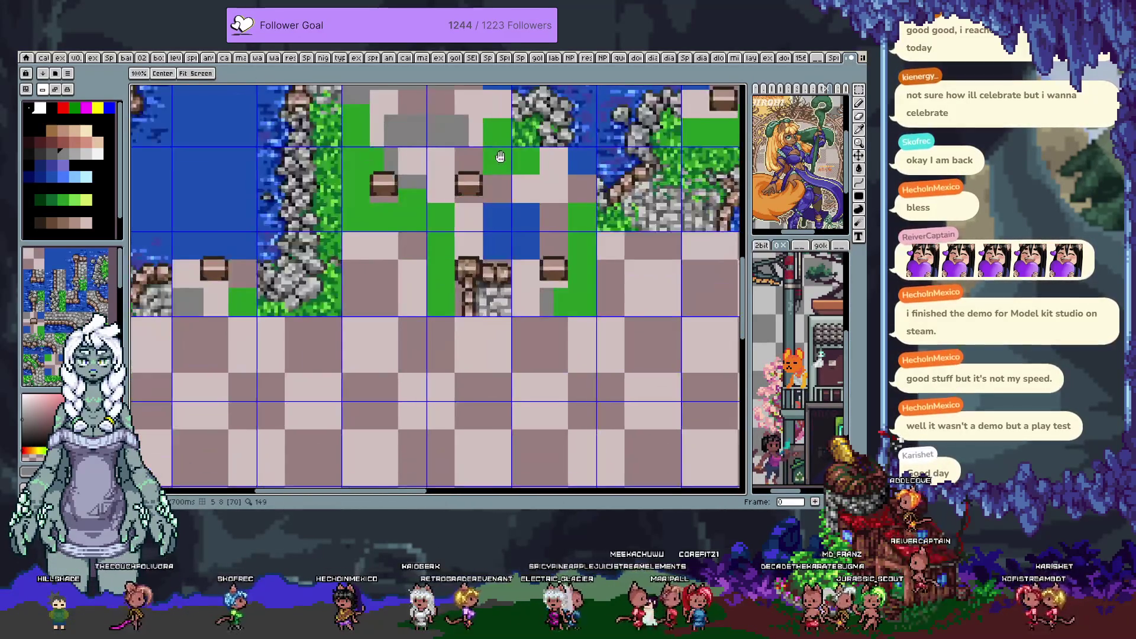
Pan across the map back to the grass and stone path area
{"action": "mouse_move", "coordinate": [318, 234]}
{"action": "left_mouse_down"}
{"action": "mouse_move", "coordinate": [522, 211]}
{"action": "mouse_move", "coordinate": [417, 270]}
{"action": "mouse_move", "coordinate": [537, 249]}
{"action": "left_mouse_up"}
{"action": "scroll", "coordinate": [427, 226], "scroll_direction": "down", "scroll_amount": 3}
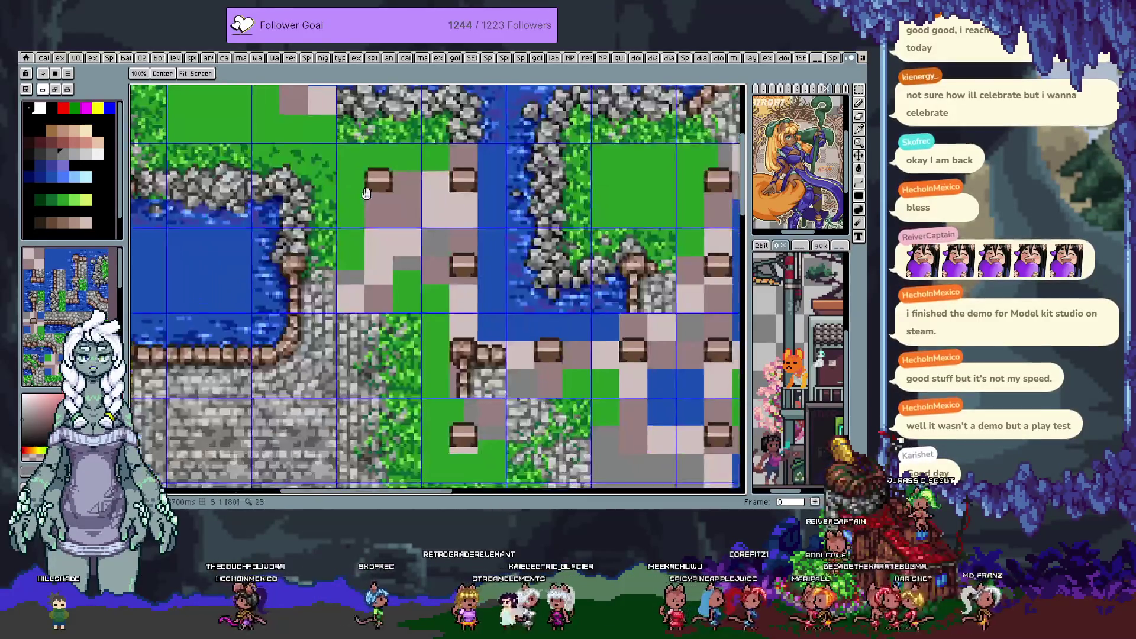
{"action": "scroll", "coordinate": [413, 227], "scroll_direction": "up", "scroll_amount": 5}
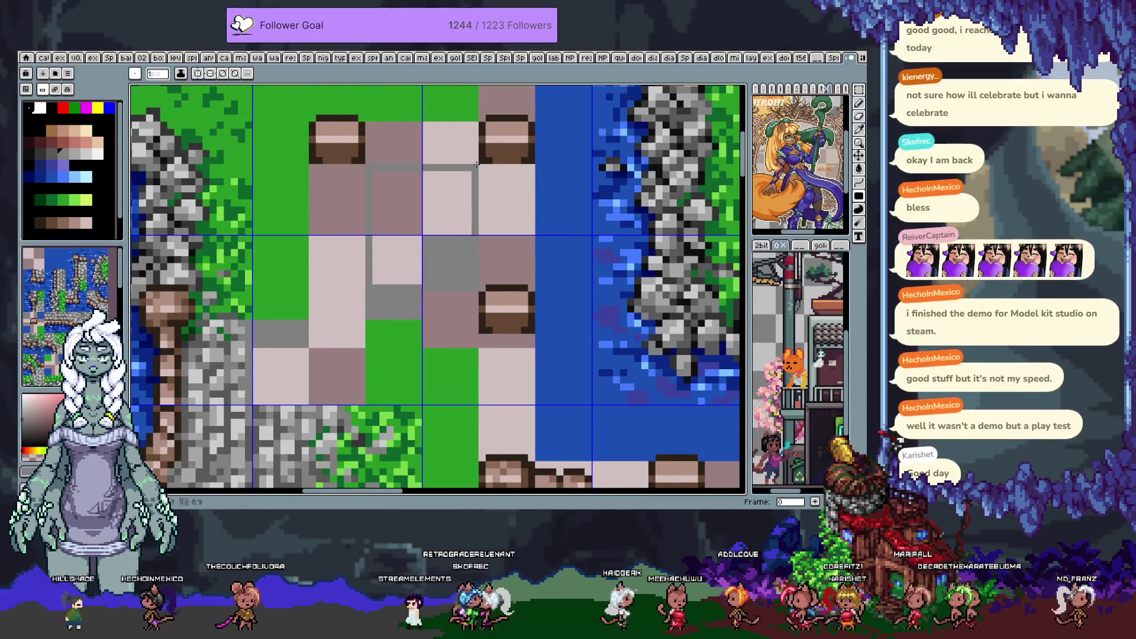
{"action": "scroll", "coordinate": [476, 164], "scroll_direction": "down", "scroll_amount": 3}
{"action": "key", "text": "space"}
{"action": "scroll", "coordinate": [428, 190], "scroll_direction": "up", "scroll_amount": 4}
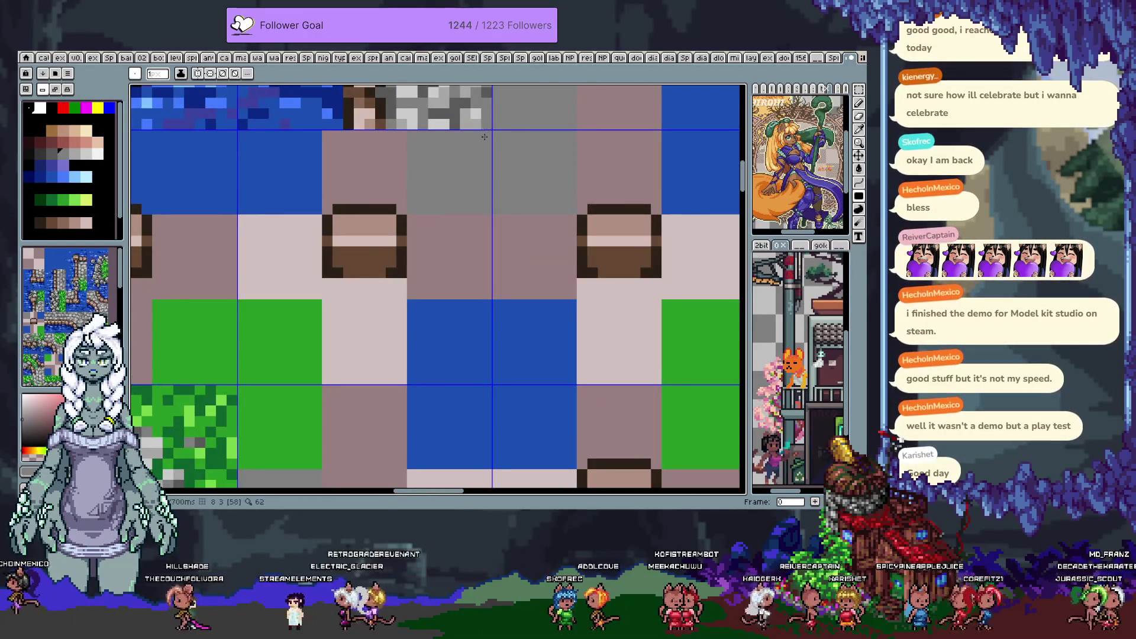
{"action": "scroll", "coordinate": [420, 202], "scroll_direction": "down", "scroll_amount": 3}
{"action": "key", "text": "space"}
{"action": "mouse_move", "coordinate": [427, 237]}
{"action": "left_mouse_down"}
{"action": "mouse_move", "coordinate": [427, 192]}
{"action": "mouse_move", "coordinate": [478, 198]}
{"action": "mouse_move", "coordinate": [517, 132]}
{"action": "mouse_move", "coordinate": [396, 198]}
{"action": "mouse_move", "coordinate": [320, 208]}
{"action": "mouse_move", "coordinate": [393, 266]}
{"action": "mouse_move", "coordinate": [444, 188]}
{"action": "mouse_move", "coordinate": [337, 322]}
{"action": "left_mouse_up"}
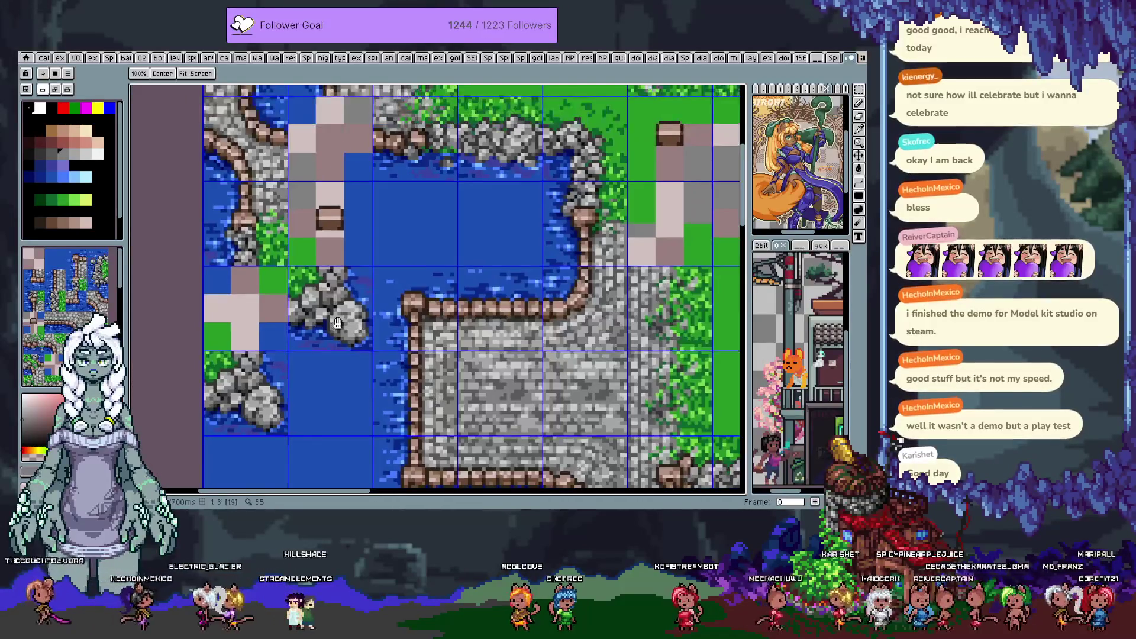
{"action": "mouse_move", "coordinate": [352, 262]}
{"action": "left_mouse_down"}
{"action": "mouse_move", "coordinate": [343, 287]}
{"action": "mouse_move", "coordinate": [364, 240]}
{"action": "left_mouse_up"}
{"action": "scroll", "coordinate": [497, 256], "scroll_direction": "down", "scroll_amount": 2}
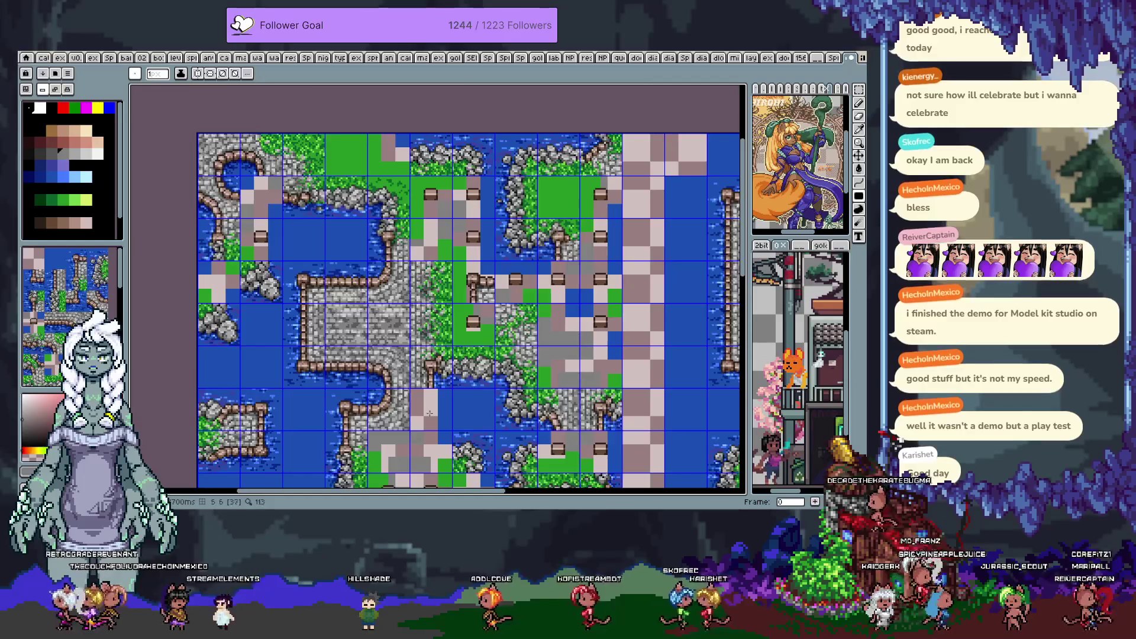
Paint grey pixels down the left column of the pink tile beside the pond and sample a colour
{"action": "scroll", "coordinate": [430, 413], "scroll_direction": "up", "scroll_amount": 3}
{"action": "left_click", "coordinate": [363, 315]}
{"action": "left_click", "coordinate": [356, 400]}
{"action": "left_click", "coordinate": [376, 396]}
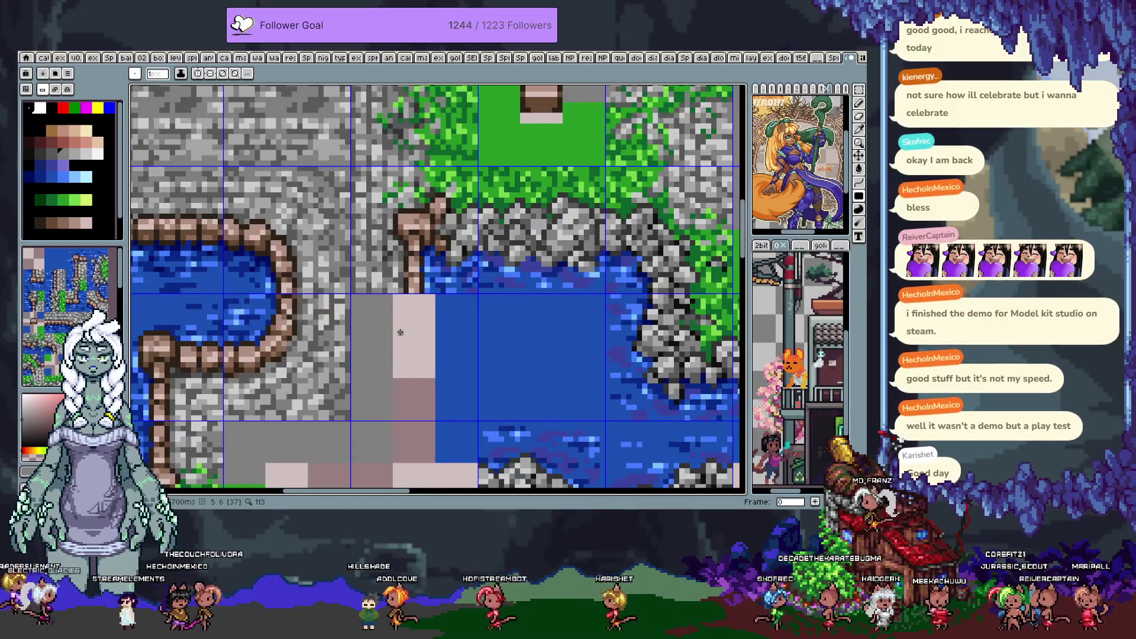
{"action": "key", "text": "i"}
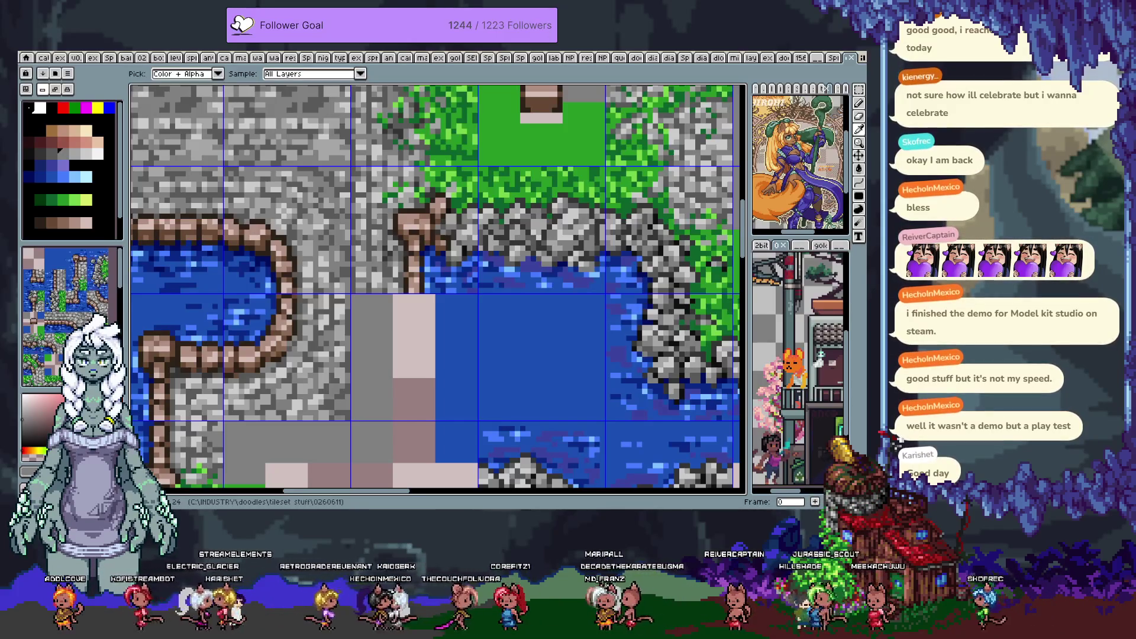
{"action": "key", "text": "b"}
{"action": "scroll", "coordinate": [387, 318], "scroll_direction": "down", "scroll_amount": 4}
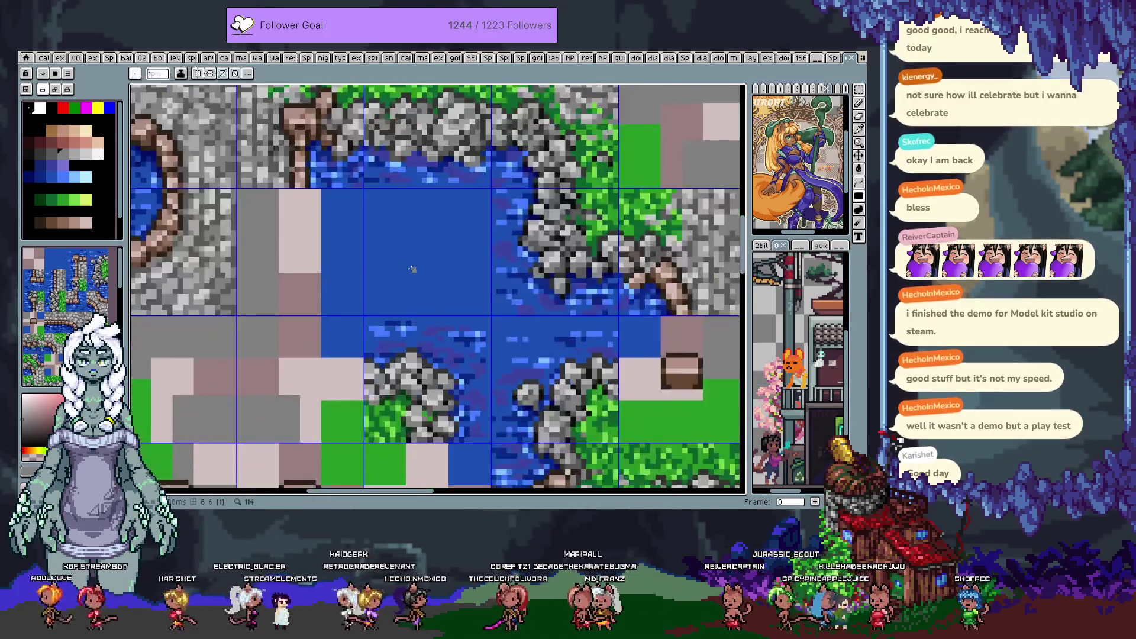
{"action": "left_click_drag", "start_coordinate": [387, 318], "coordinate": [452, 251]}
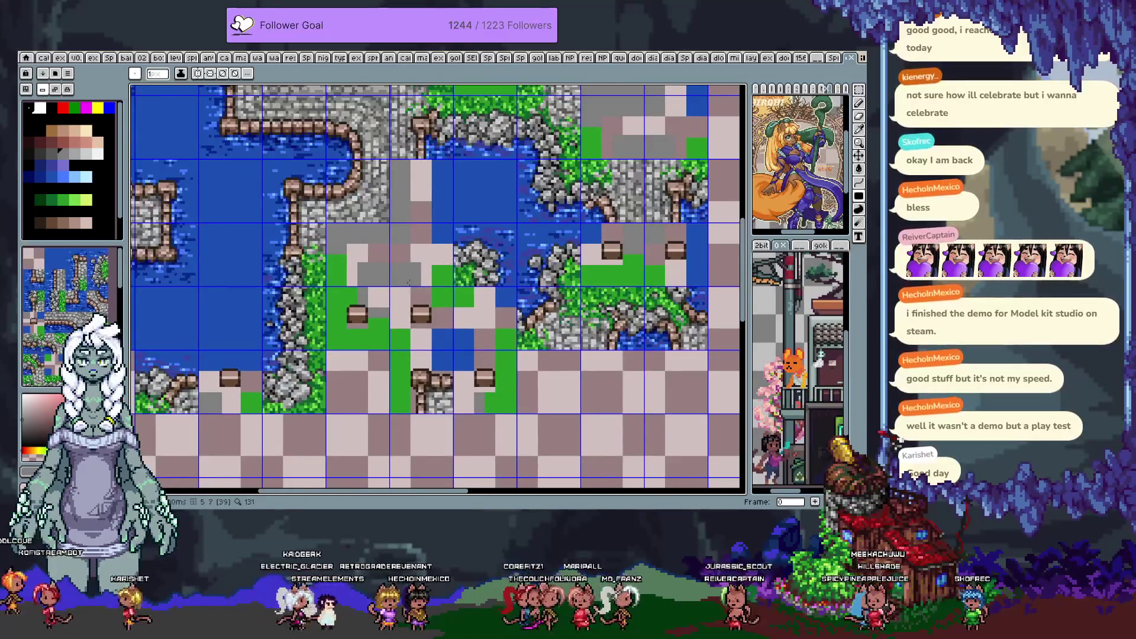
Zoom out and advance to the next frame to view the full tile sheet from its top rows
{"action": "left_click_drag", "start_coordinate": [260, 326], "coordinate": [321, 253]}
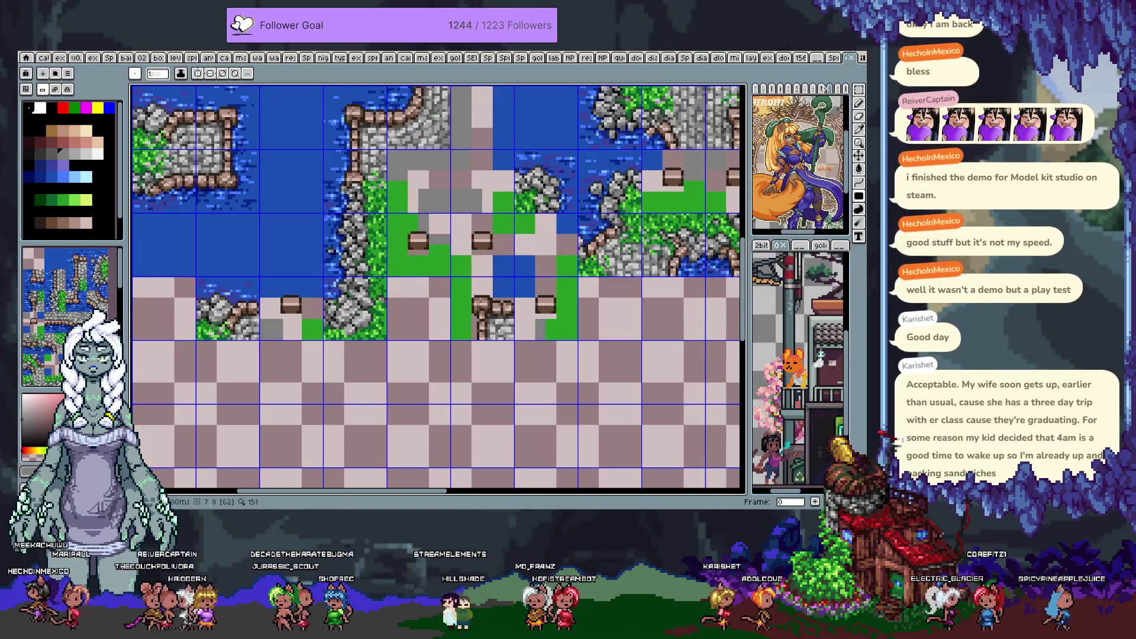
{"action": "scroll", "coordinate": [559, 450], "scroll_direction": "down", "scroll_amount": 2}
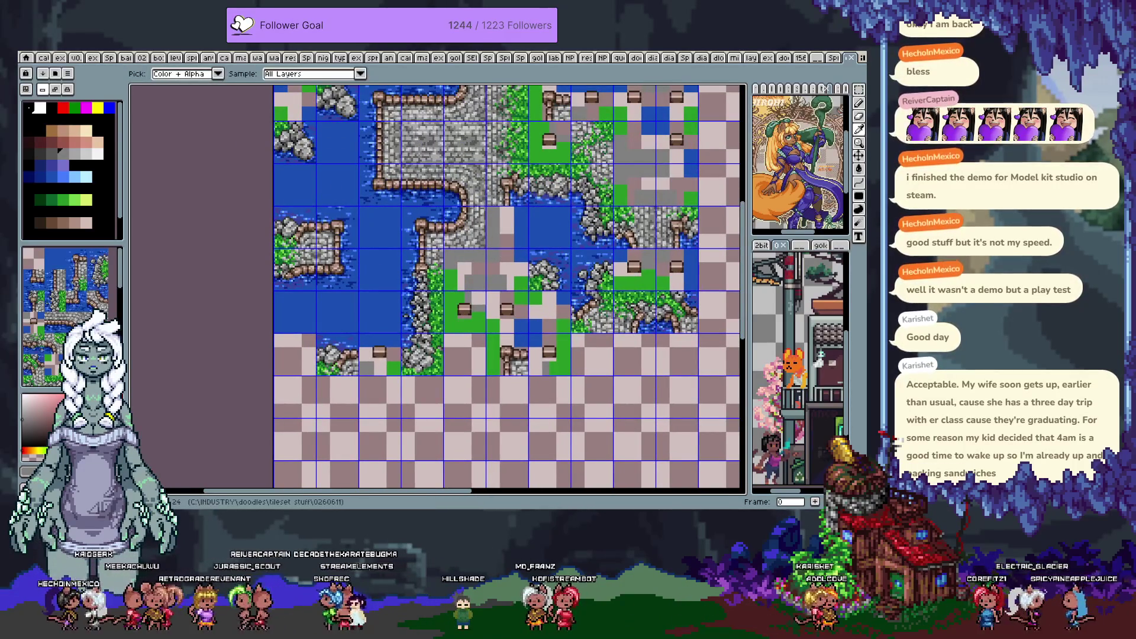
{"action": "key", "text": "Return"}
{"action": "mouse_move", "coordinate": [492, 266]}
{"action": "left_mouse_down"}
{"action": "mouse_move", "coordinate": [502, 377]}
{"action": "mouse_move", "coordinate": [498, 357]}
{"action": "left_mouse_up"}
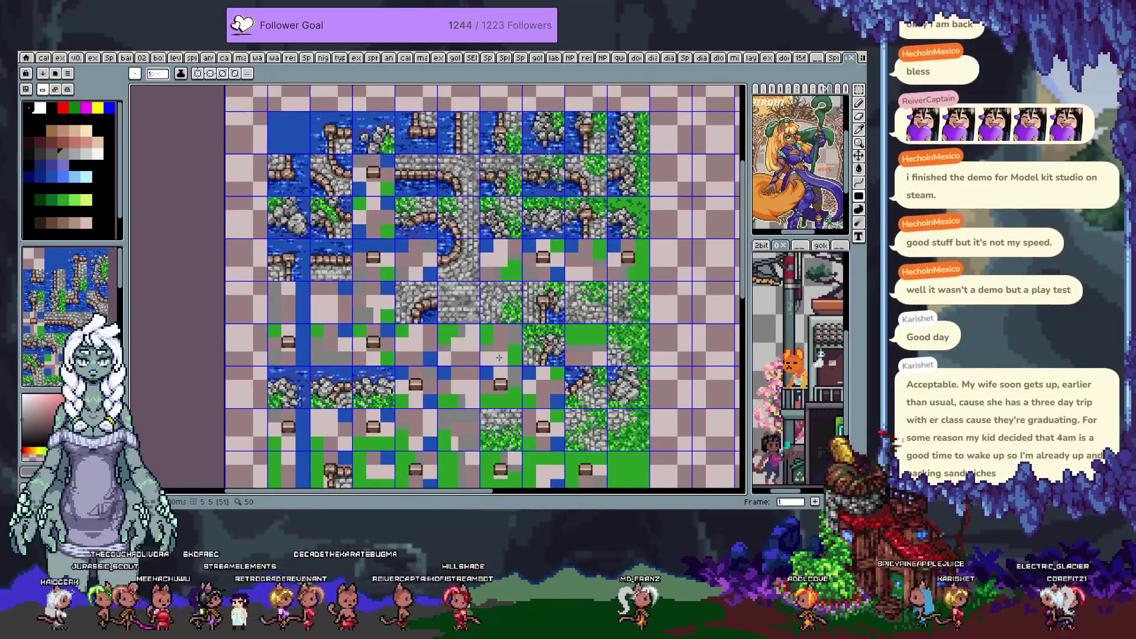